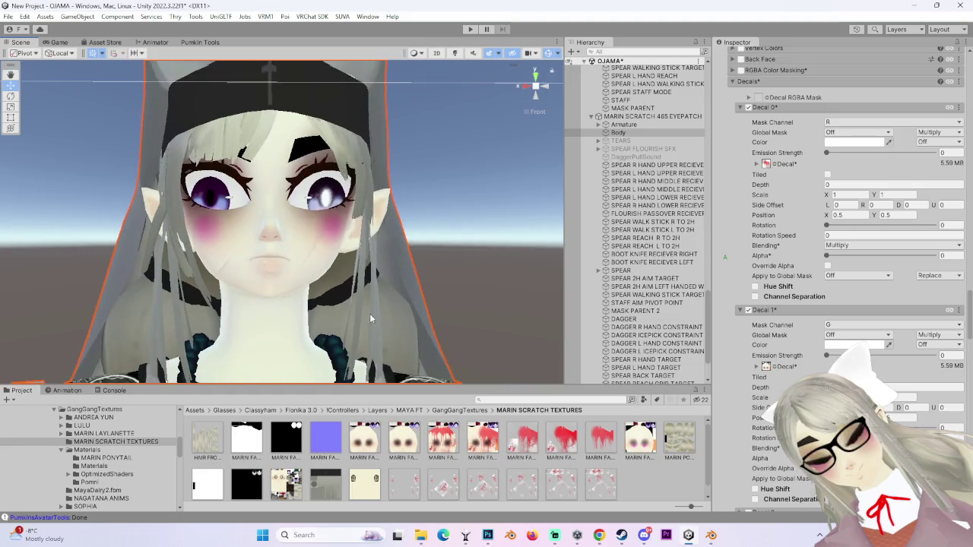
Step: Preview other blending modes on the face decal, then leave it on Multiply
scroll(455, 166, up, 3)
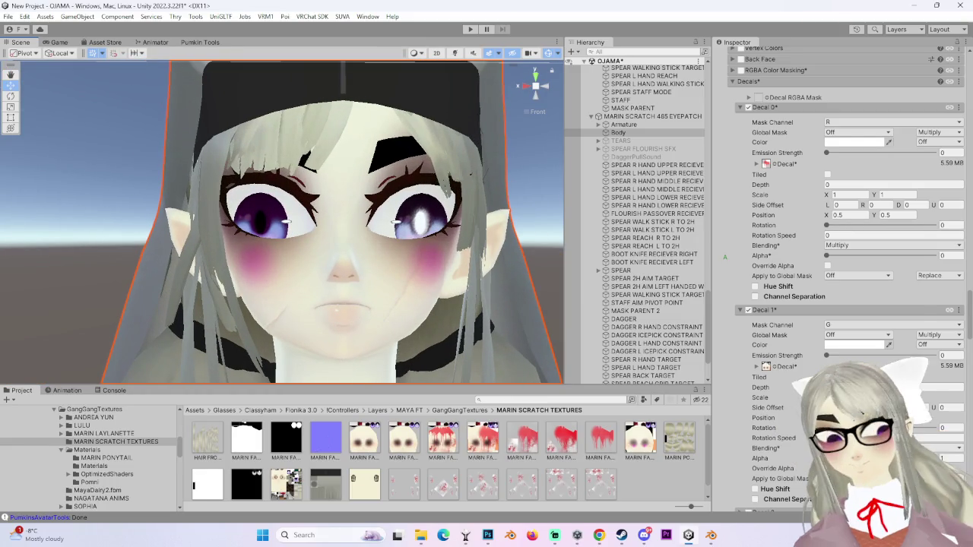
click(857, 245)
click(857, 245)
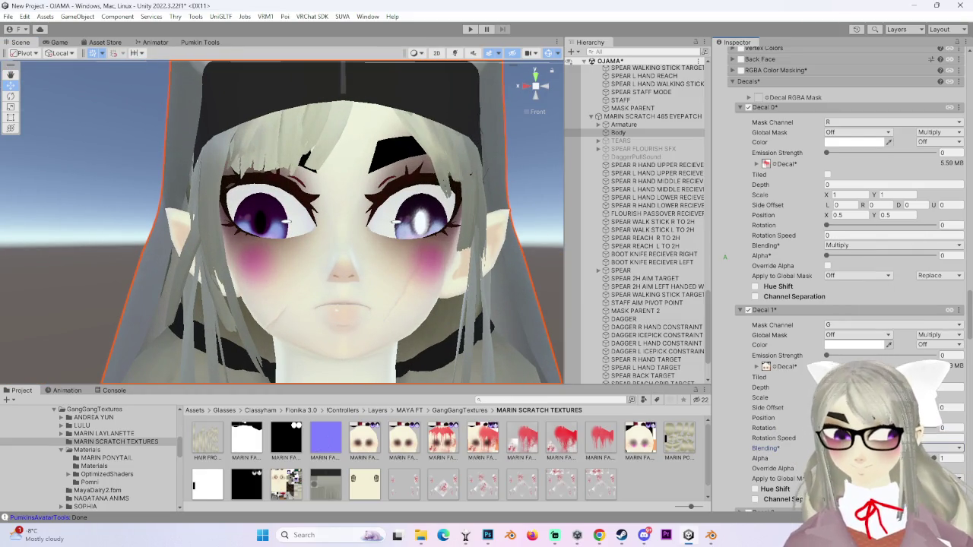
click(857, 244)
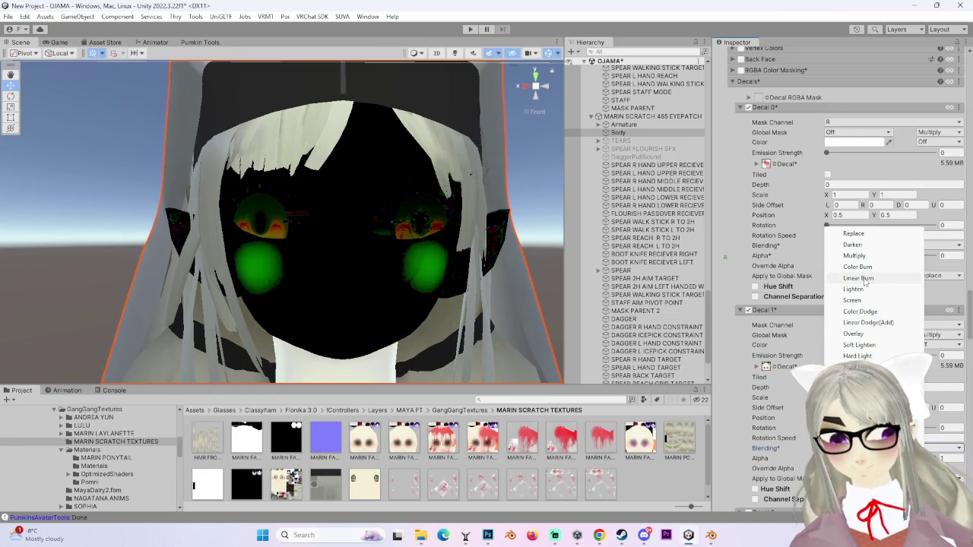
click(854, 255)
click(857, 245)
click(854, 255)
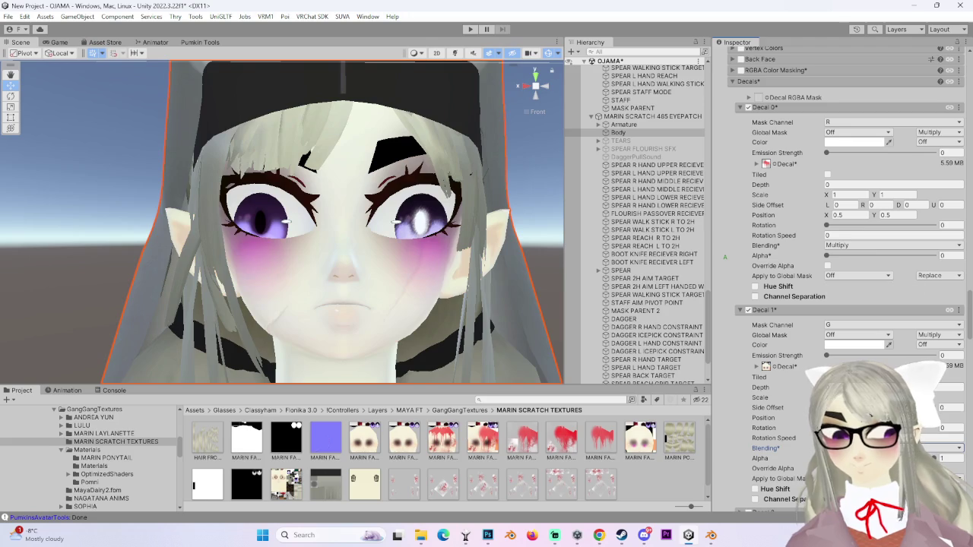
Step: Bring up the face texture open in Photoshop
scroll(456, 251, down, 2)
scroll(503, 283, down, 3)
scroll(513, 272, down, 3)
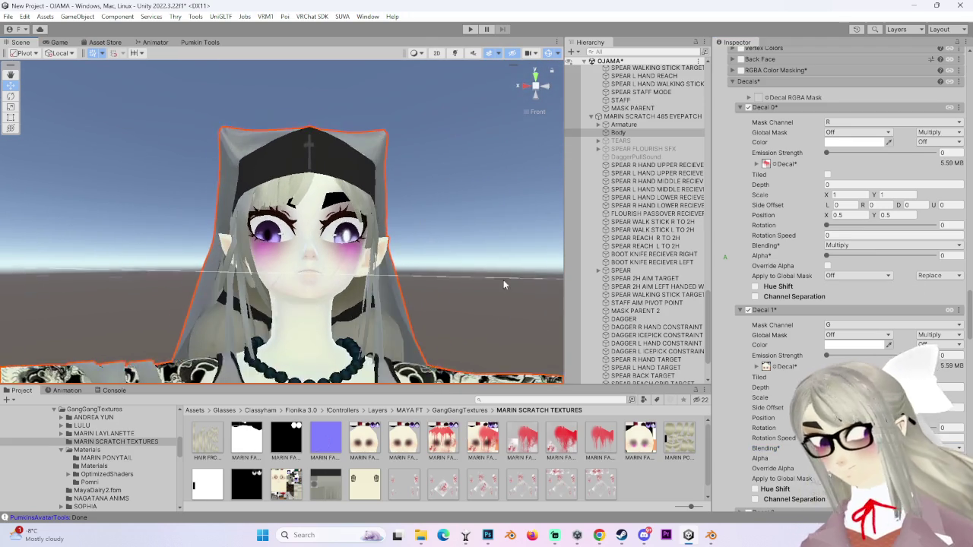
click(487, 535)
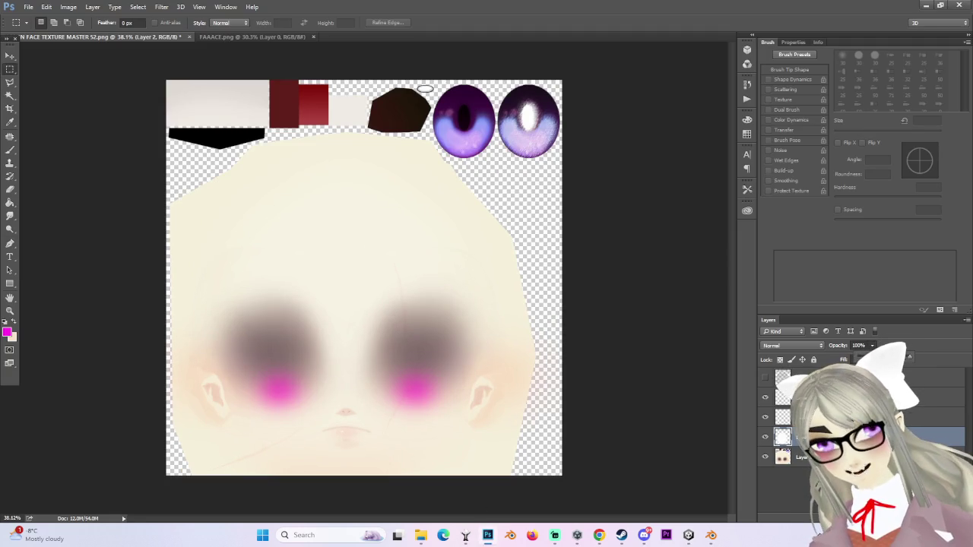
Step: Hide the dark eye-socket shading layer and compare the blush layers' visibility
click(765, 416)
click(765, 416)
click(765, 417)
click(765, 397)
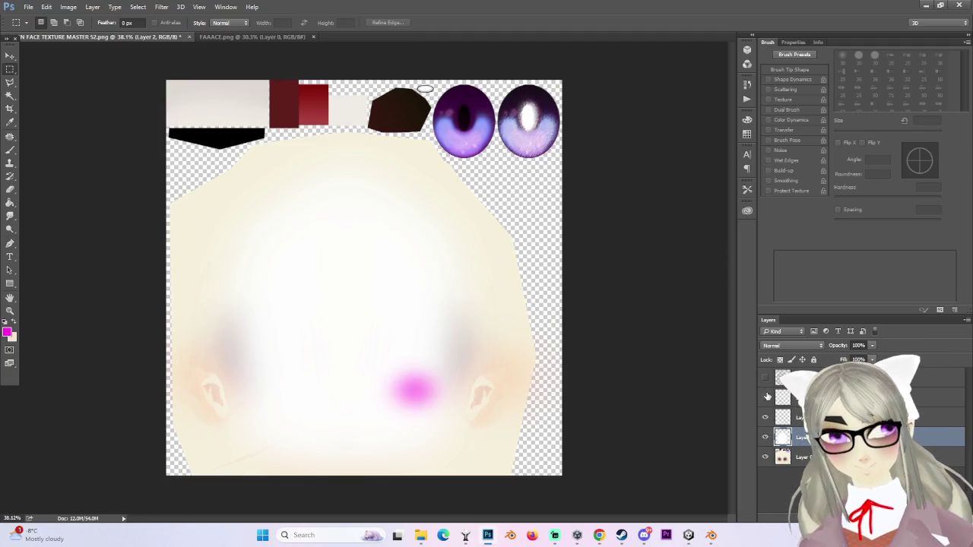
click(765, 397)
Step: Check the avatar's face in Unity, then return to the texture in Photoshop
click(689, 535)
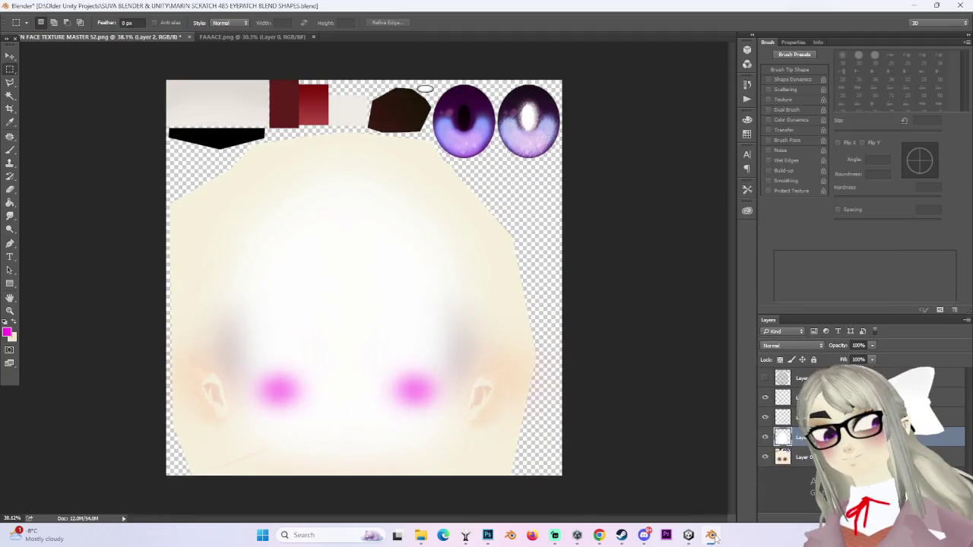
scroll(478, 298, up, 3)
scroll(479, 319, up, 2)
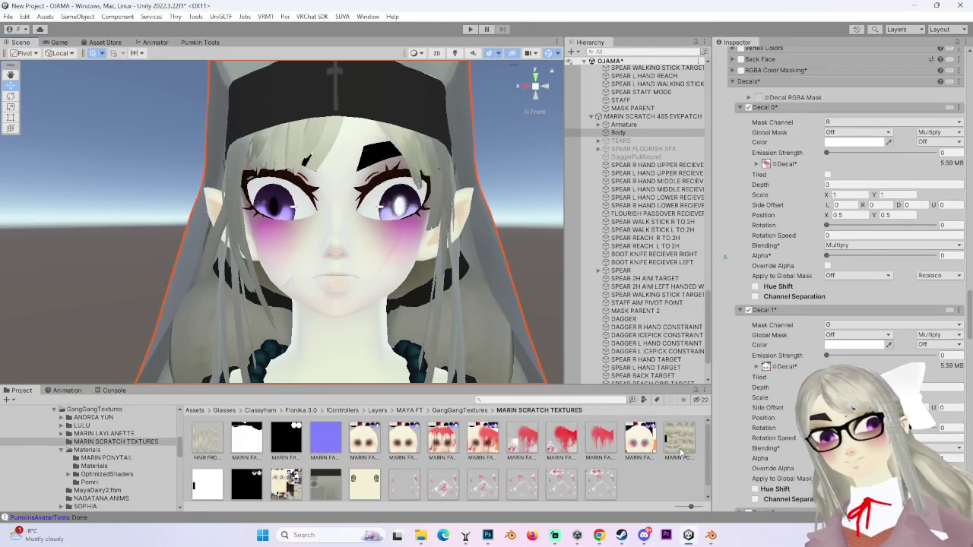
click(487, 535)
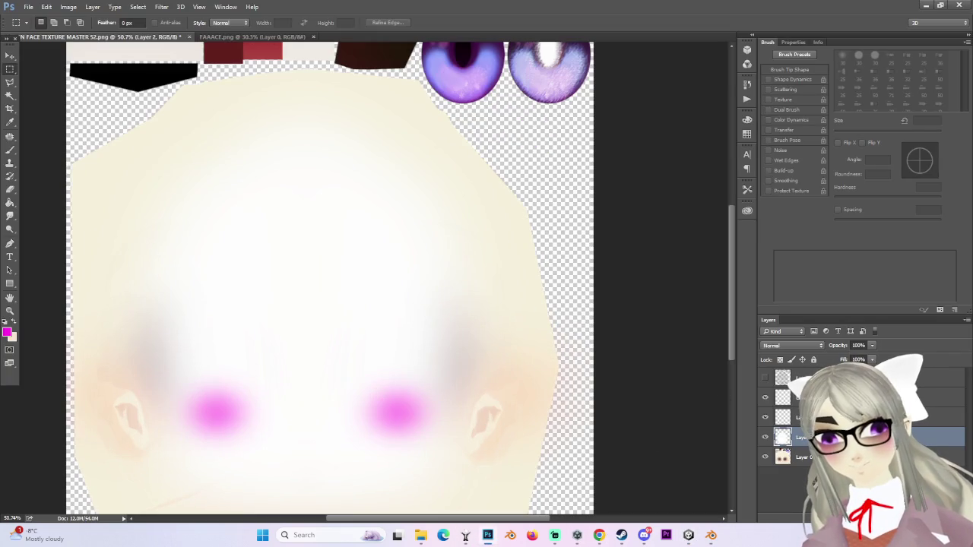
Step: Toggle the two blush layers to identify them, leaving the right cheek's blush visible
click(765, 417)
click(765, 416)
click(765, 396)
click(766, 417)
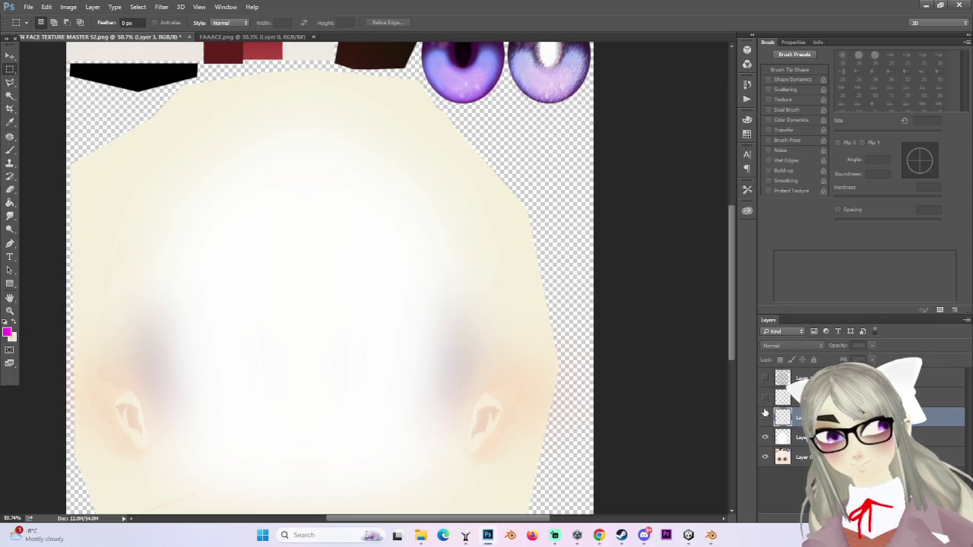
click(766, 397)
click(765, 417)
Step: Select Layer 1 and show the UV wireframe over the texture
shift+click(805, 396)
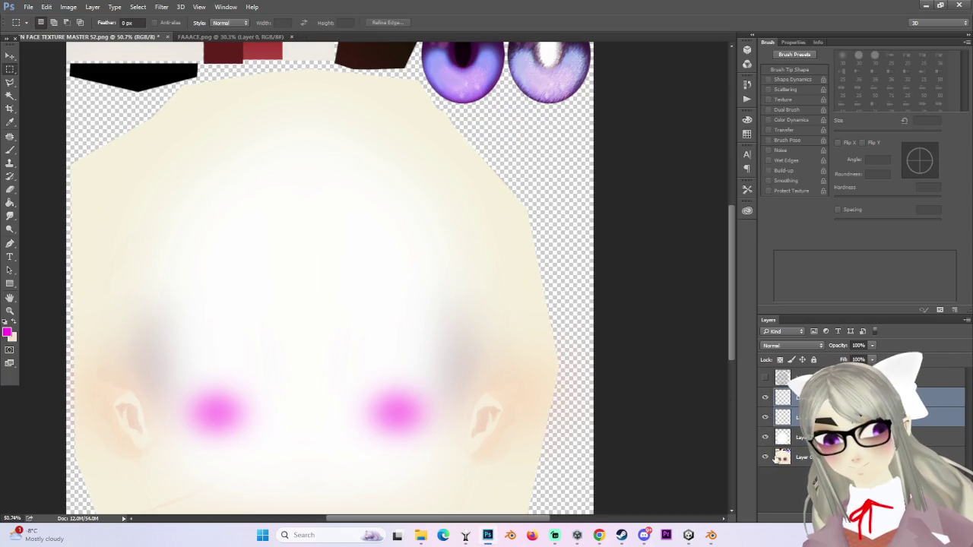
click(797, 378)
click(764, 377)
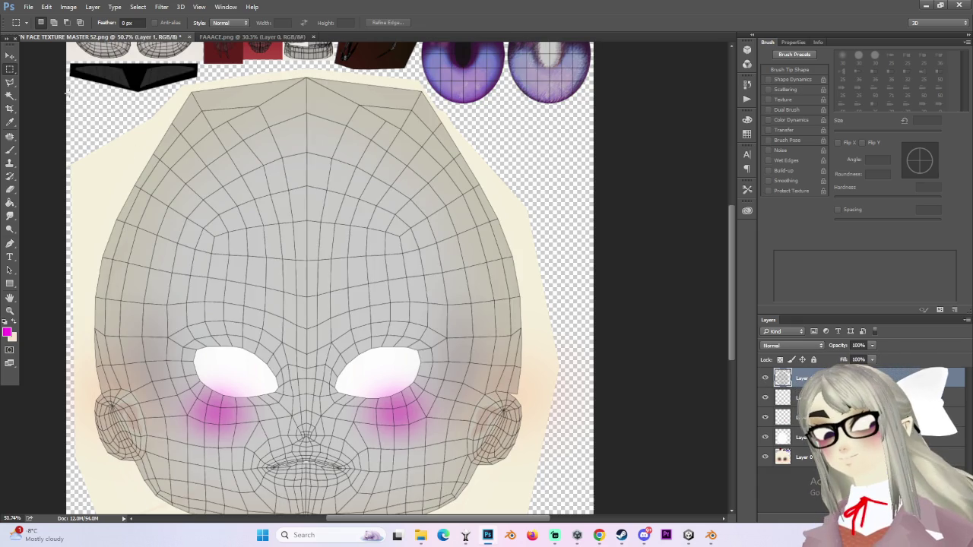
click(9, 59)
Step: Select both pink blush layers and hide them
mouse_move(402, 402)
mouse_down()
mouse_move(428, 369)
mouse_move(417, 386)
mouse_up()
shift+click(336, 397)
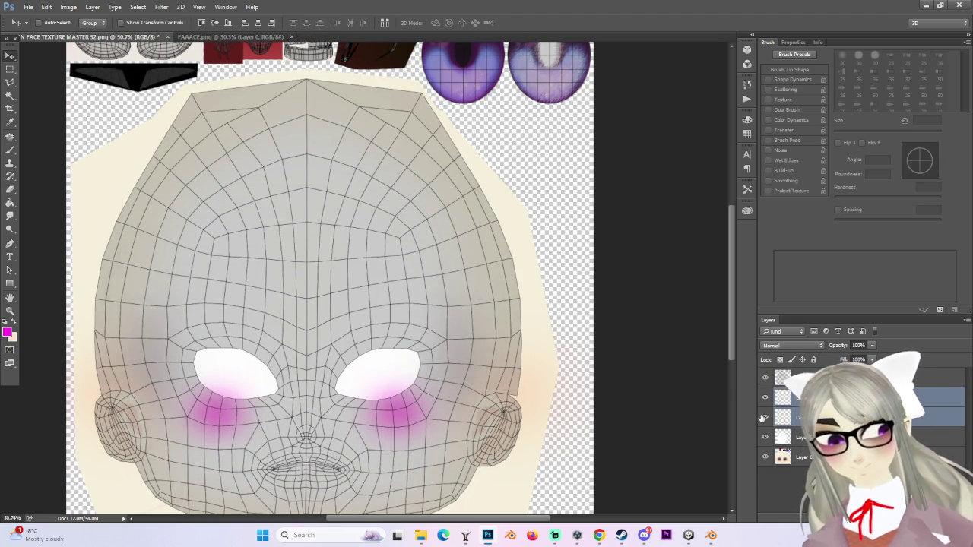
key(ctrl+comma)
Step: Lasso around the left eye socket and try filling it with magenta
click(8, 84)
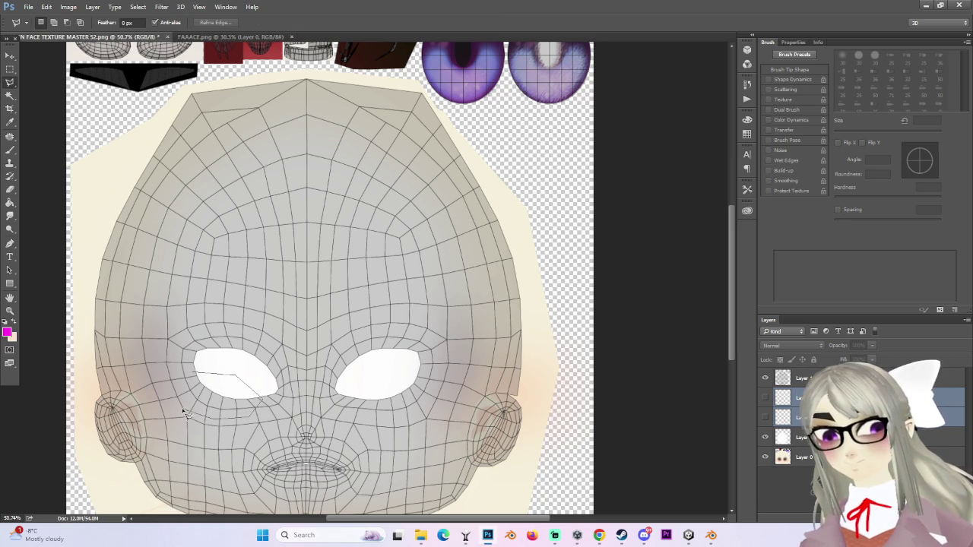
alt+scroll(194, 375, down, 2)
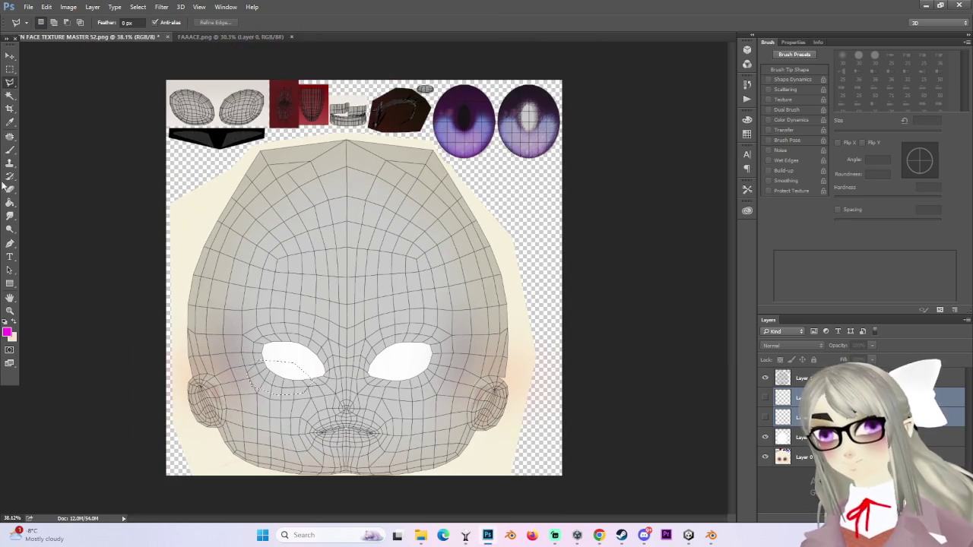
click(9, 204)
click(257, 371)
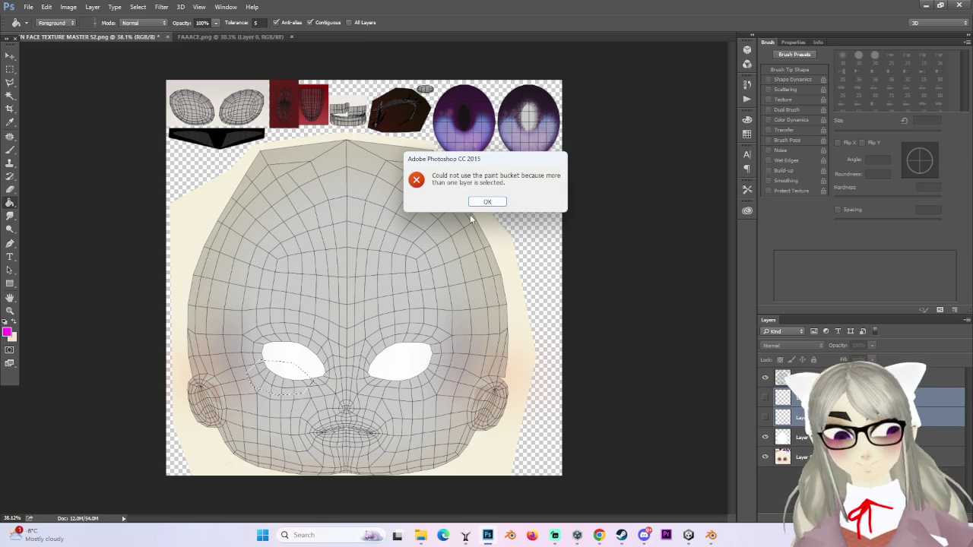
Step: Dismiss the fill error and fill the left-eye selection magenta on a new layer
key(Return)
key(ctrl+shift+alt+n)
alt+scroll(345, 357, up, 2)
click(266, 388)
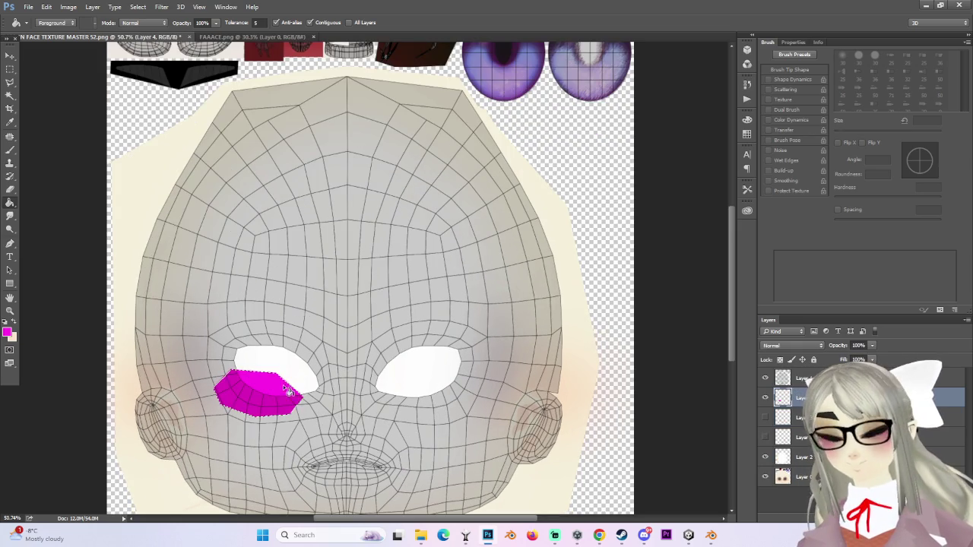
Step: Soften the magenta patch with a Gaussian Blur of about 114.8 pixels
click(10, 72)
click(161, 7)
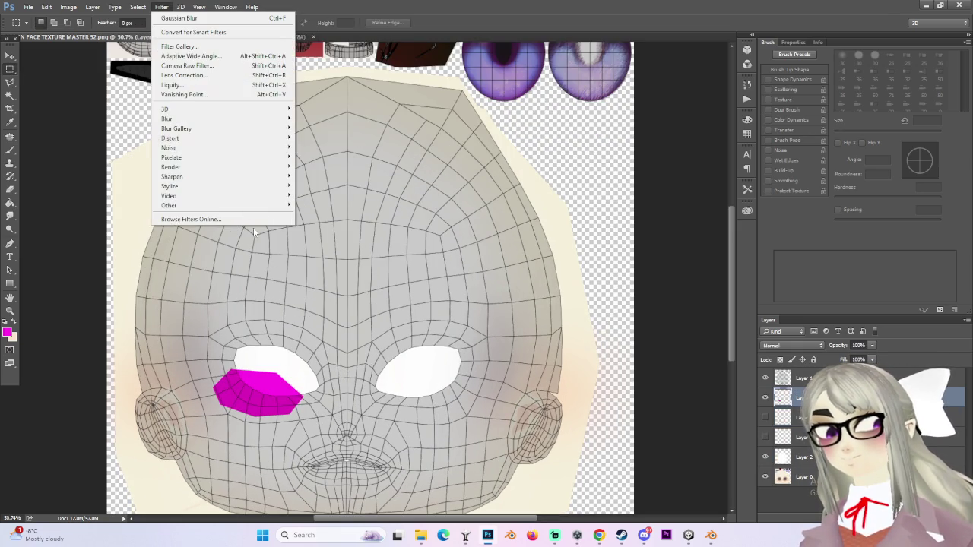
mouse_move(167, 119)
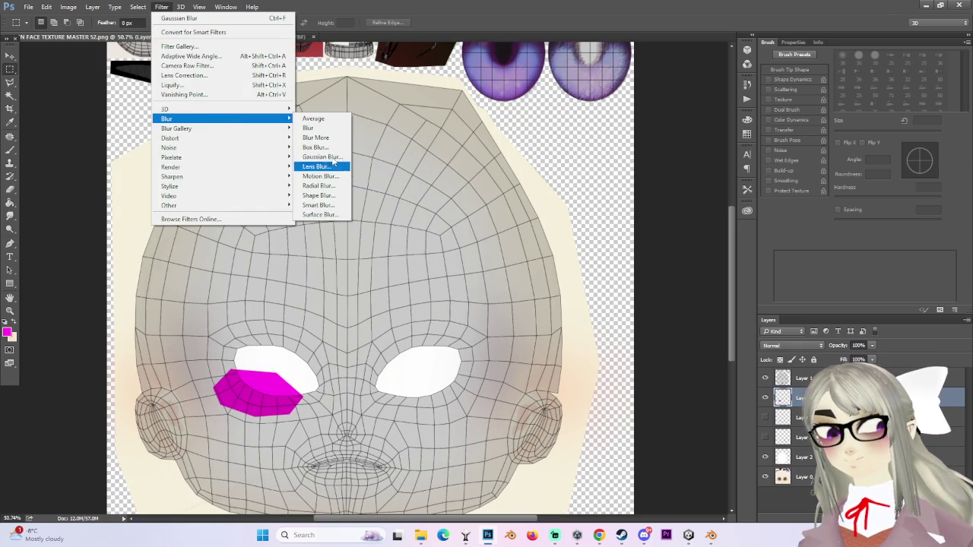
click(322, 157)
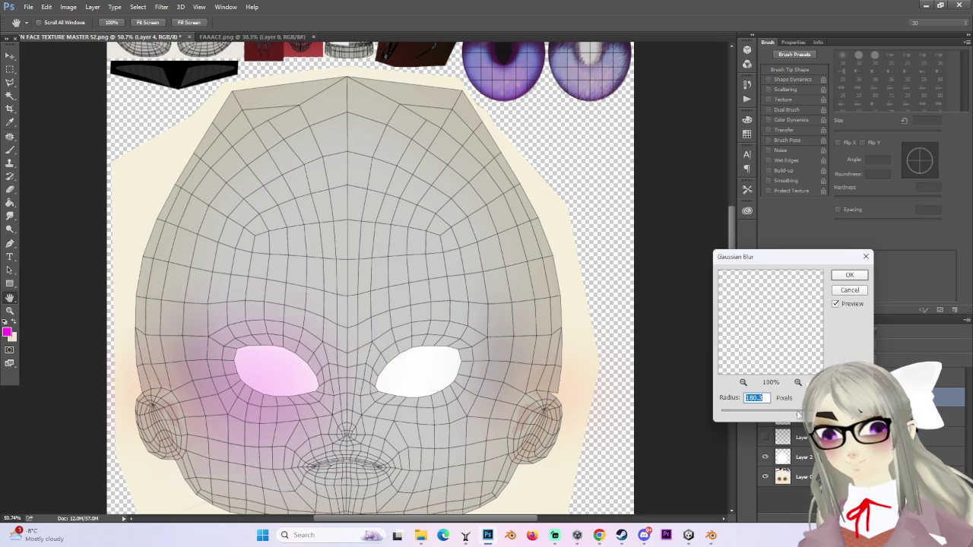
drag(787, 414, 786, 412)
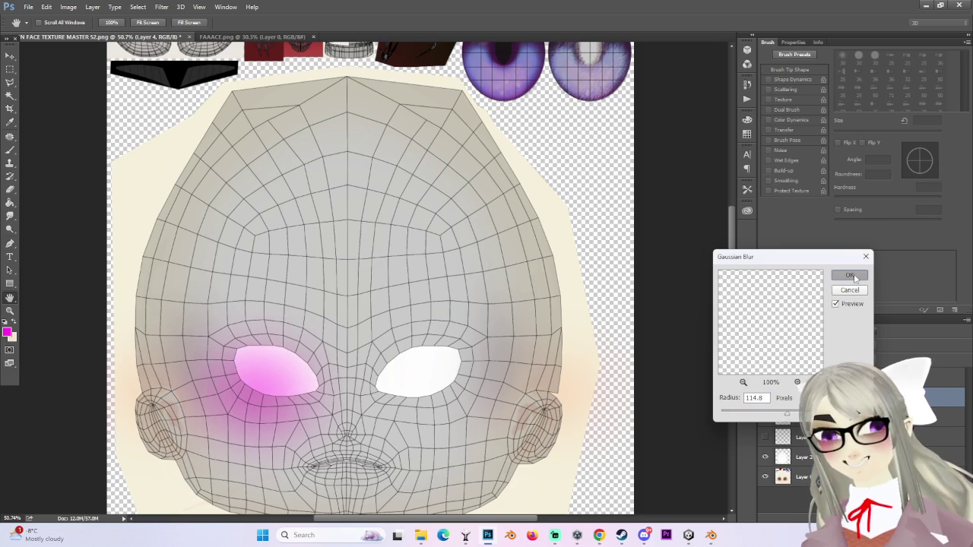
click(850, 276)
alt+scroll(379, 396, up, 2)
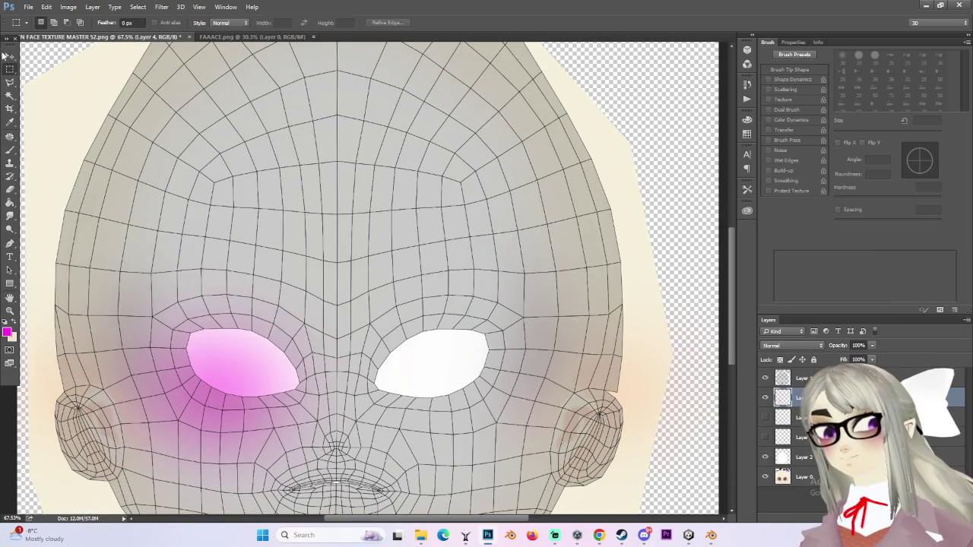
Step: Nudge the eyeshadow, then duplicate it, flip the copy horizontally and move it to the right eye
click(10, 56)
drag(256, 336, 256, 319)
alt+scroll(294, 353, down, 2)
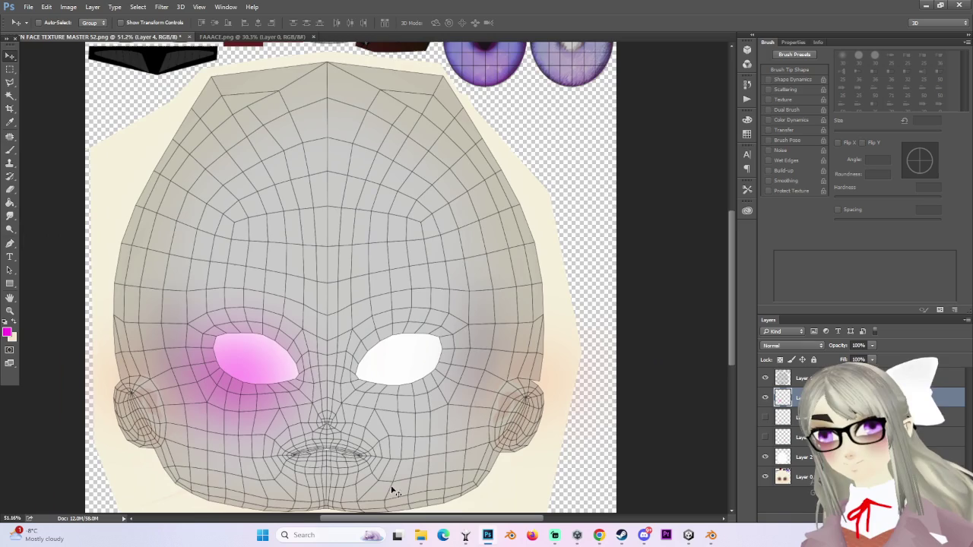
scroll(721, 319, down, 2)
key(ctrl+j)
key(ctrl+t)
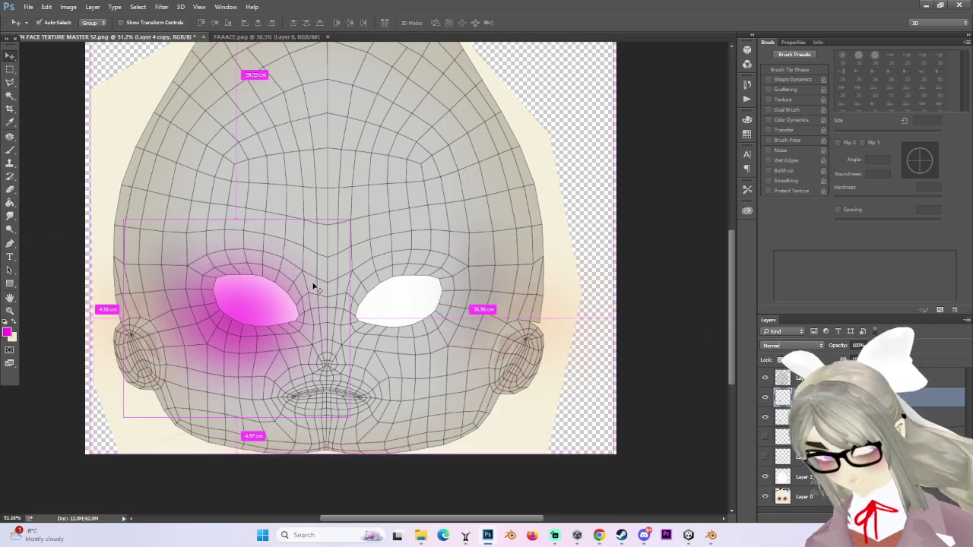
right_click(279, 289)
click(342, 441)
mouse_move(262, 325)
mouse_down()
mouse_move(439, 325)
mouse_move(422, 329)
mouse_up()
Step: Fine-tune the mirrored eyeshadow's position over the right eye and commit the transform
alt+scroll(422, 329, up, 2)
alt+scroll(396, 297, up, 4)
alt+scroll(357, 303, up, 5)
alt+scroll(327, 349, up, 3)
alt+scroll(318, 382, up, 1)
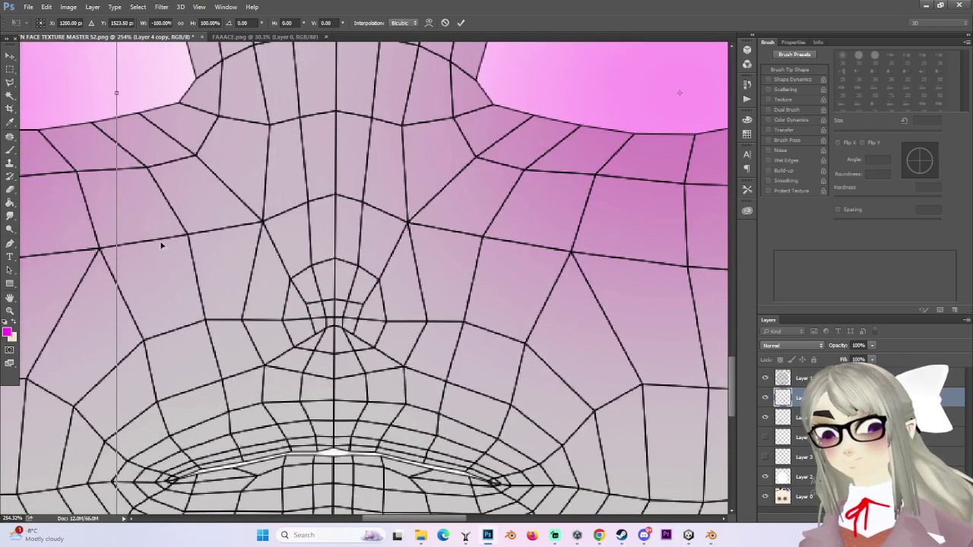
alt+scroll(162, 241, down, 3)
alt+scroll(473, 182, down, 1)
drag(473, 181, 469, 180)
alt+scroll(427, 218, down, 2)
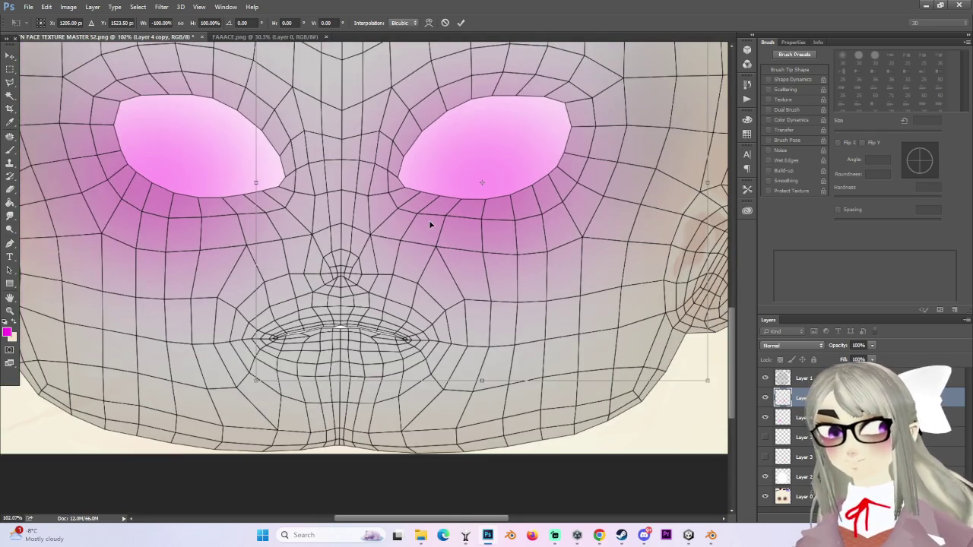
alt+scroll(486, 134, up, 2)
alt+scroll(477, 152, up, 1)
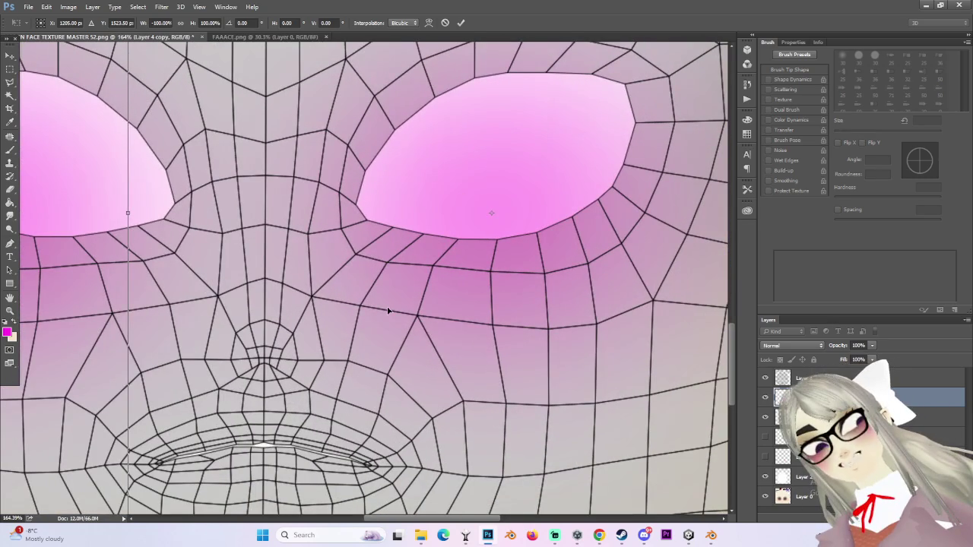
key(Return)
Step: Zoom in on the nose and pick the Lasso tool to outline its tip
alt+scroll(387, 310, up, 1)
alt+scroll(232, 365, up, 2)
alt+scroll(195, 361, down, 1)
alt+scroll(325, 411, up, 2)
click(10, 83)
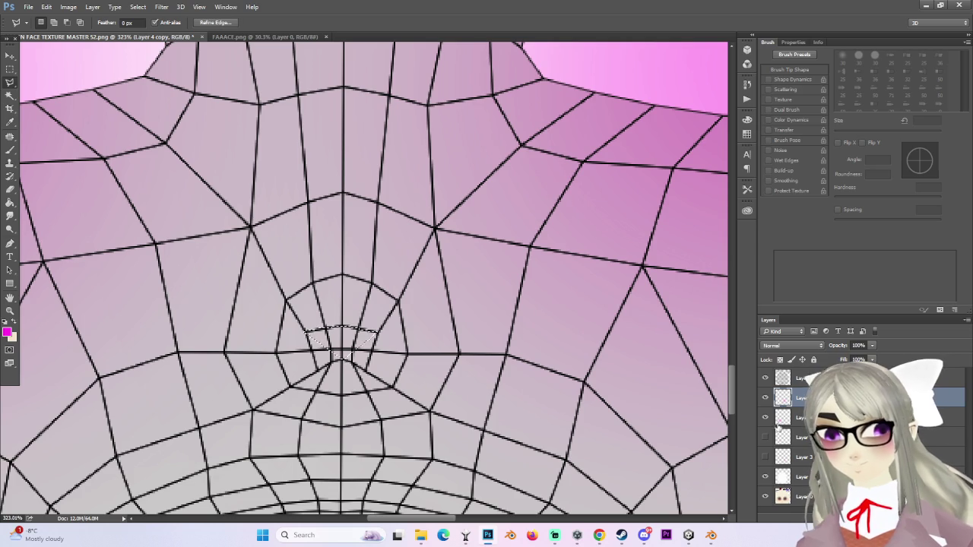
Step: Add a new layer for the nose and set the foreground colour to black
key(ctrl+j)
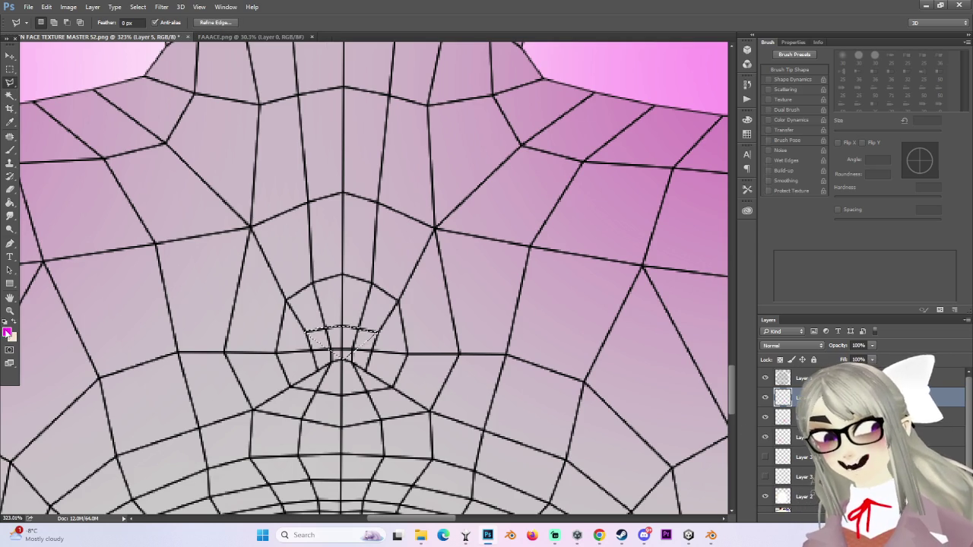
click(7, 332)
click(520, 279)
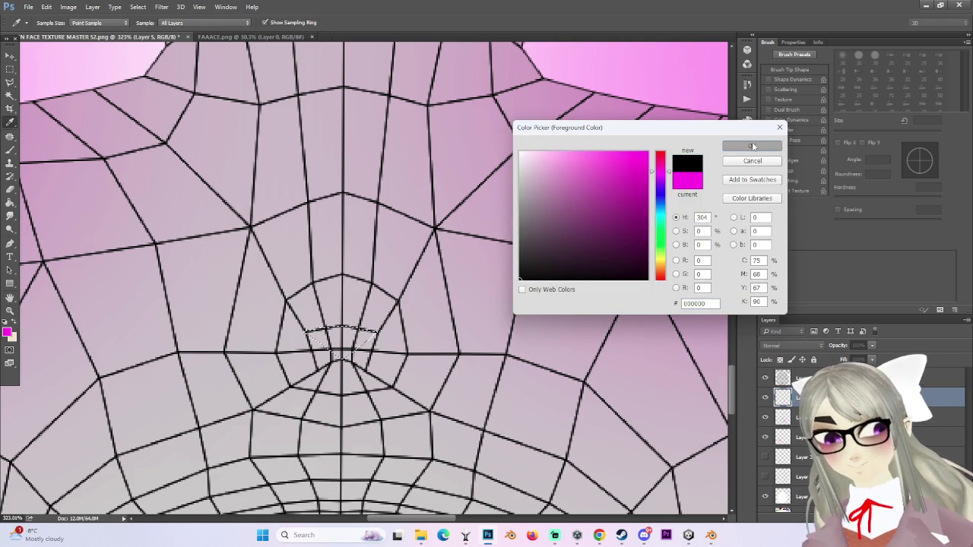
key(Return)
Step: Fill the nose-tip selection solid black, then deselect and zoom toward the mouth
click(353, 346)
alt+scroll(412, 332, down, 4)
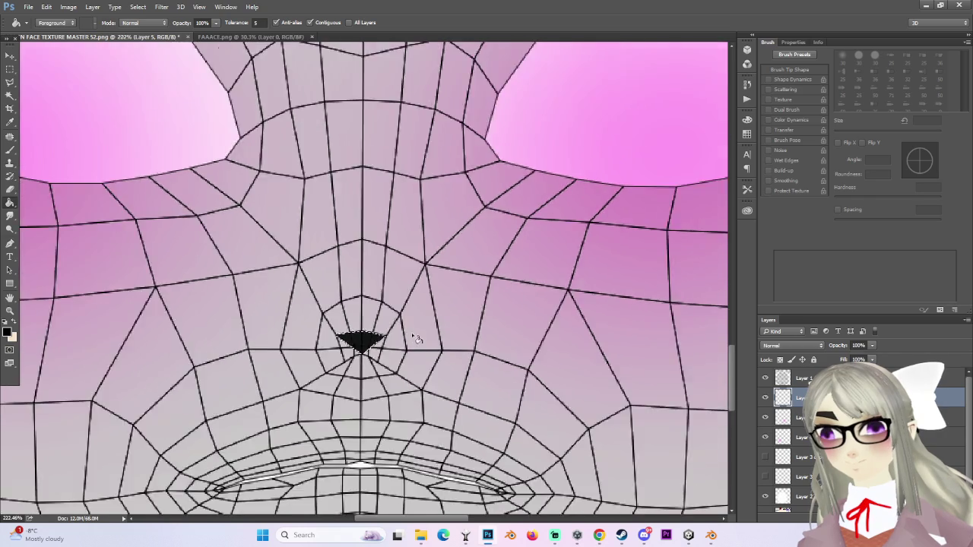
click(8, 68)
click(7, 68)
click(420, 401)
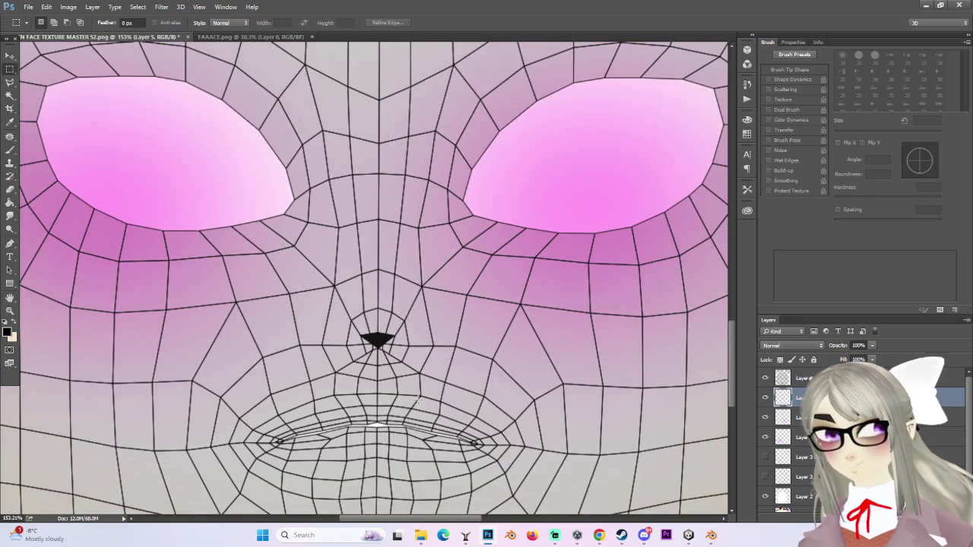
scroll(729, 369, down, 2)
alt+scroll(314, 364, up, 3)
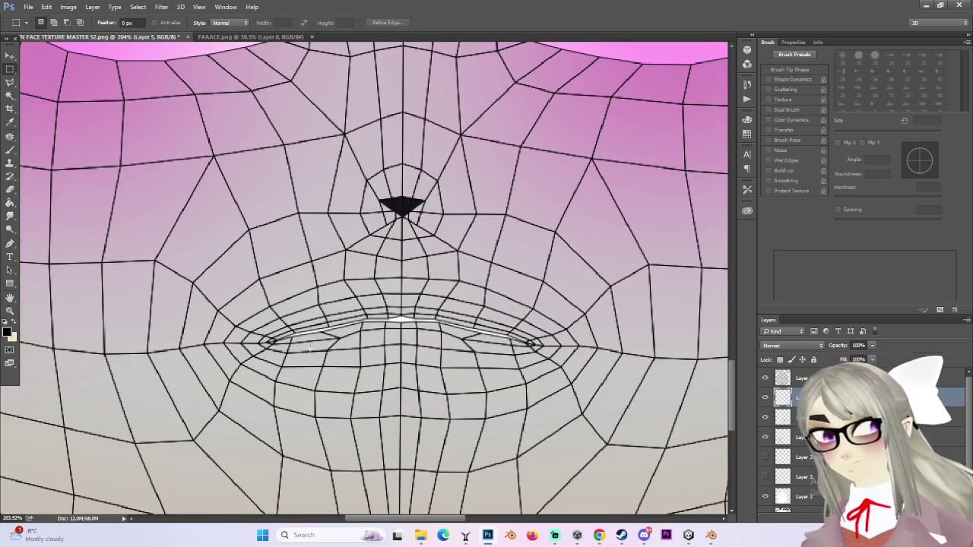
alt+scroll(354, 334, up, 3)
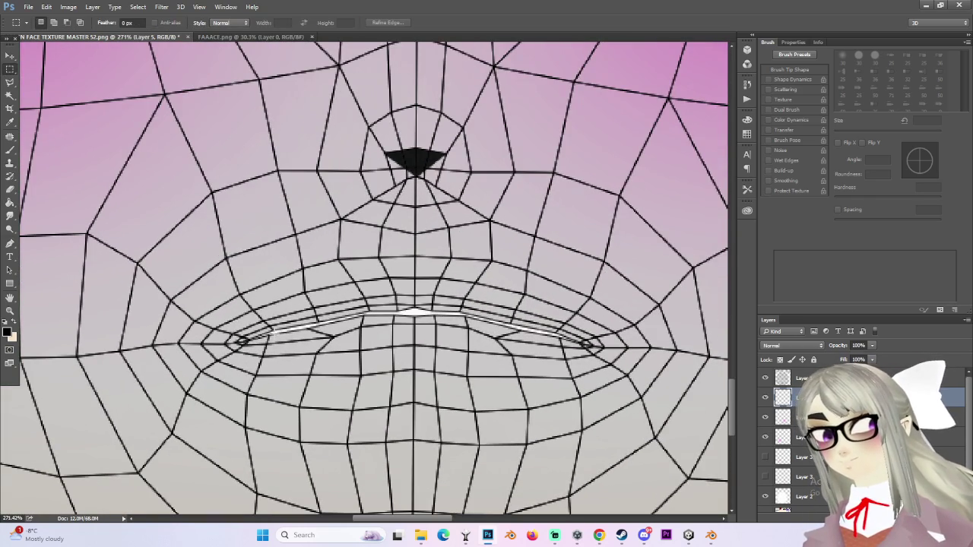
Step: Trace a freehand Lasso selection around the lips
click(9, 84)
click(73, 85)
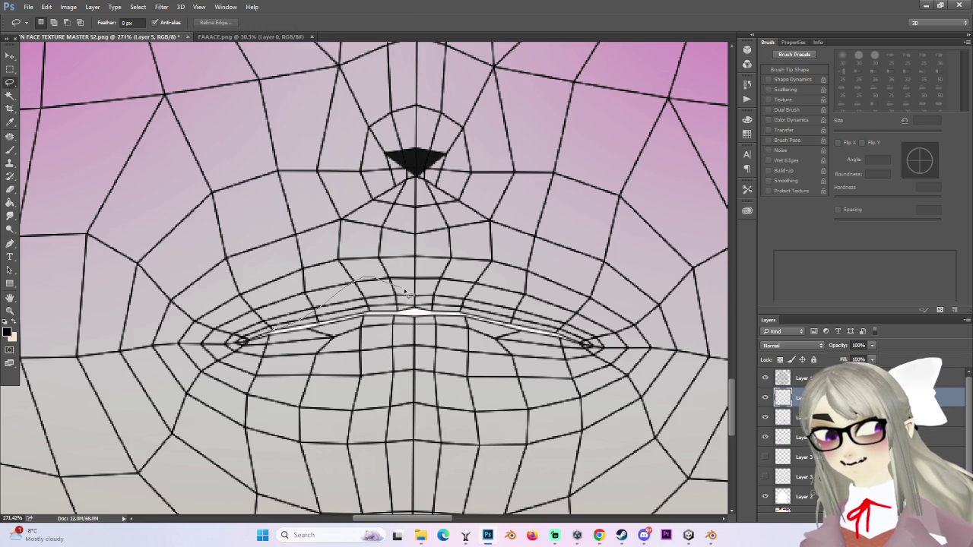
drag(410, 293, 420, 289)
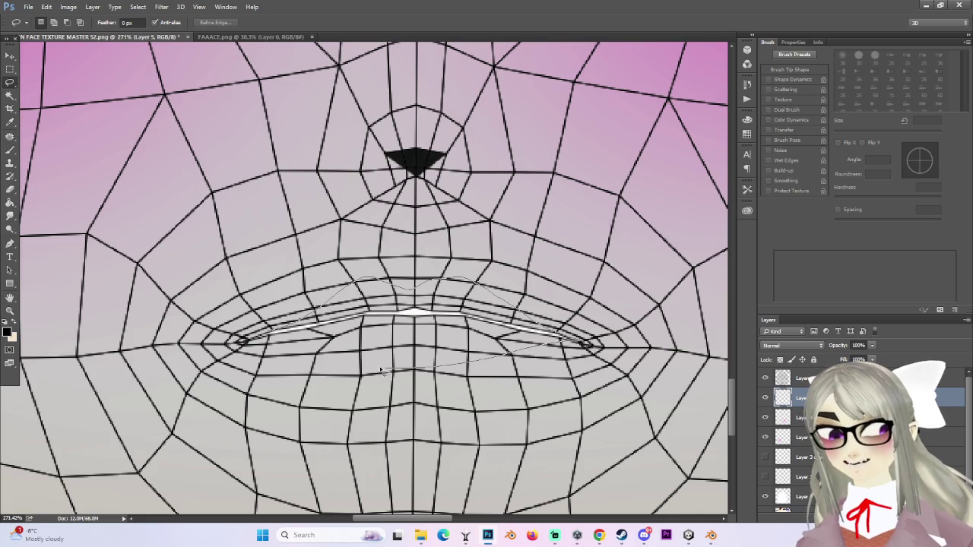
drag(246, 341, 241, 344)
Step: Set the foreground colour to pure red (ff0000)
click(7, 332)
click(660, 152)
click(648, 152)
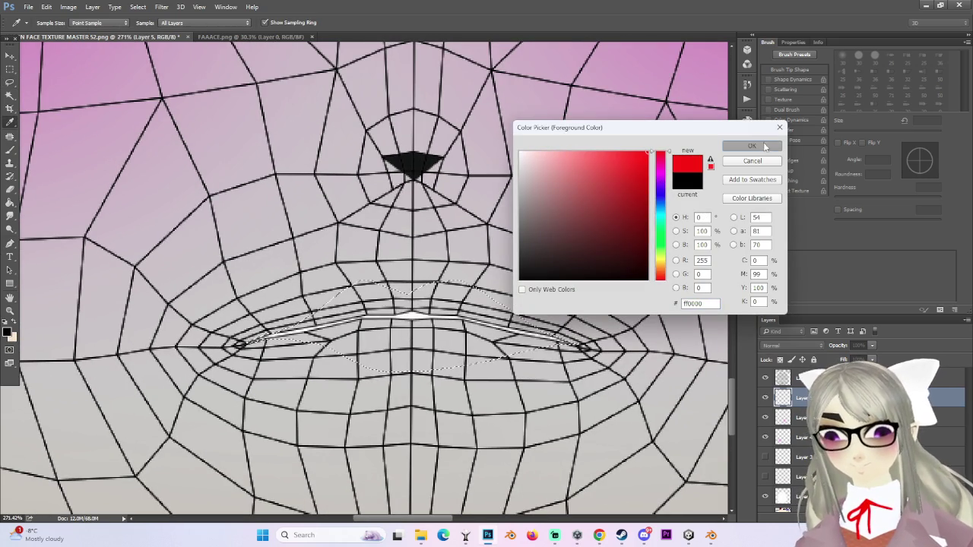
click(771, 146)
Step: Fill the lips selection red with the Paint Bucket, deselect, and hide the wireframe layer
click(10, 202)
click(505, 357)
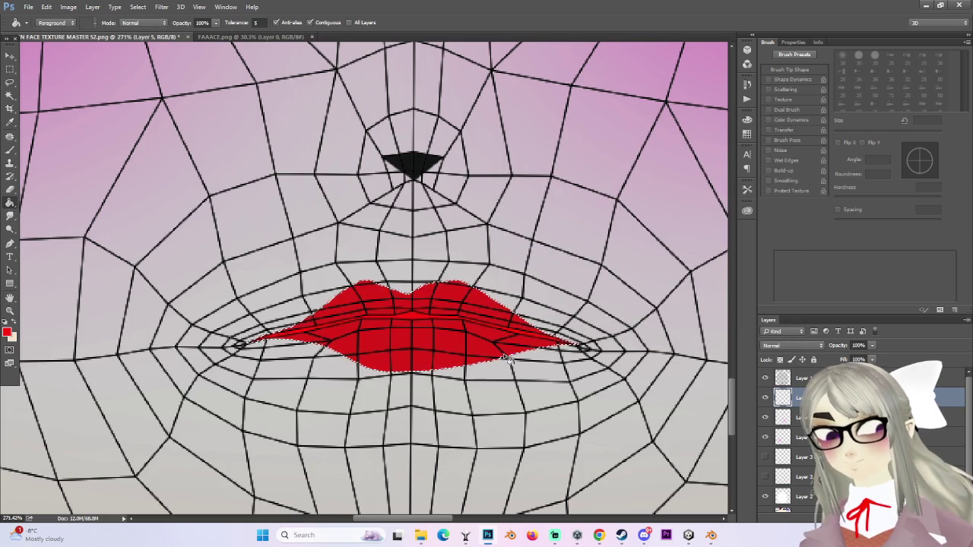
alt+scroll(508, 361, down, 4)
alt+scroll(503, 367, up, 1)
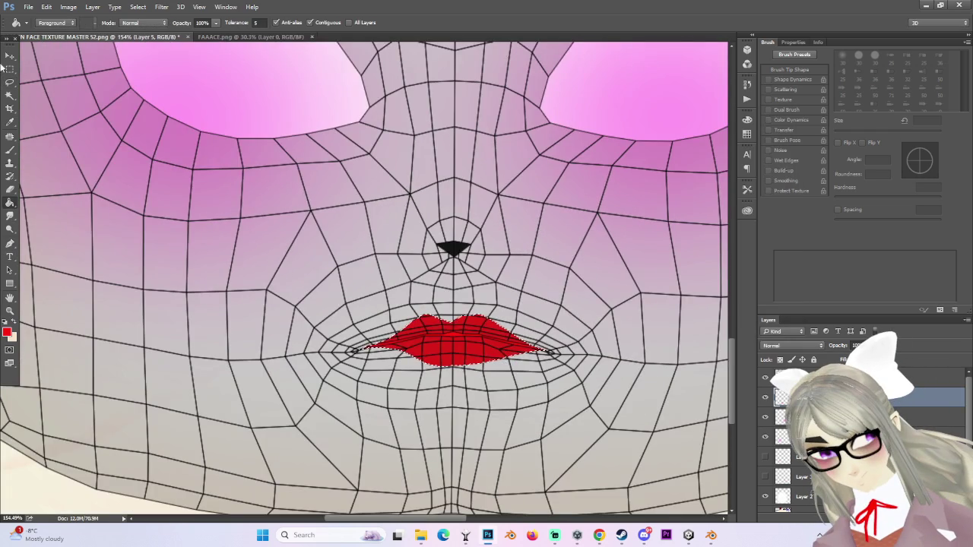
click(10, 69)
scroll(774, 482, down, 2)
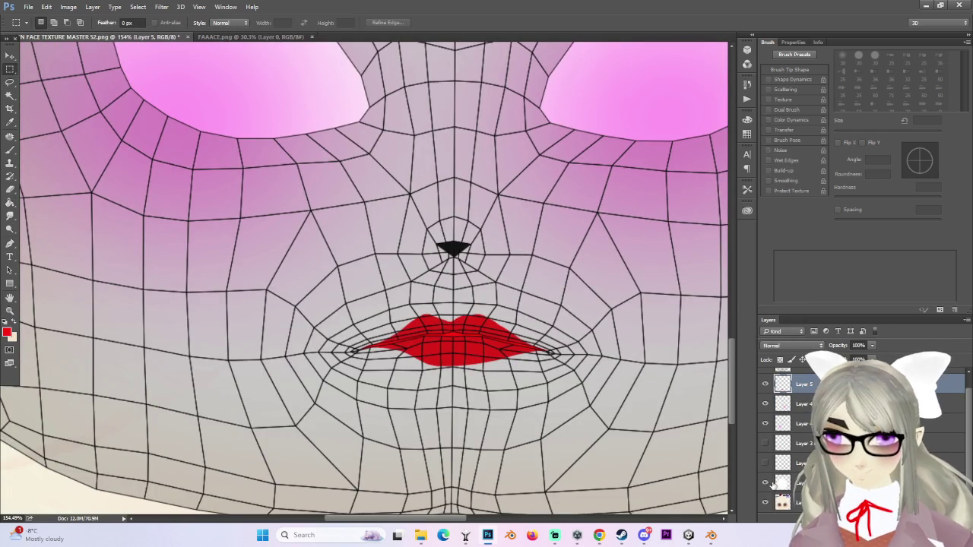
scroll(773, 481, up, 1)
click(764, 377)
Step: Start Save As with PNG chosen as the file format
alt+scroll(600, 369, down, 3)
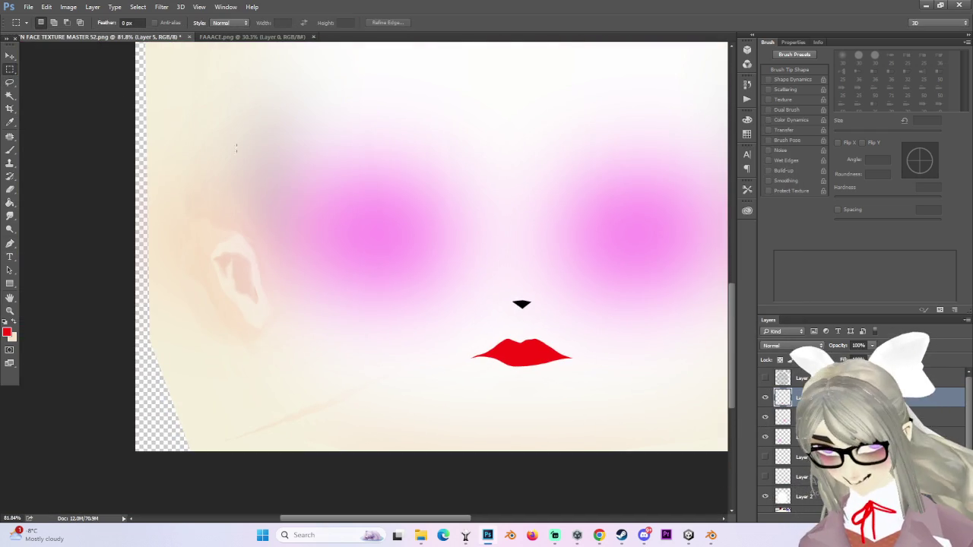
click(28, 7)
click(53, 119)
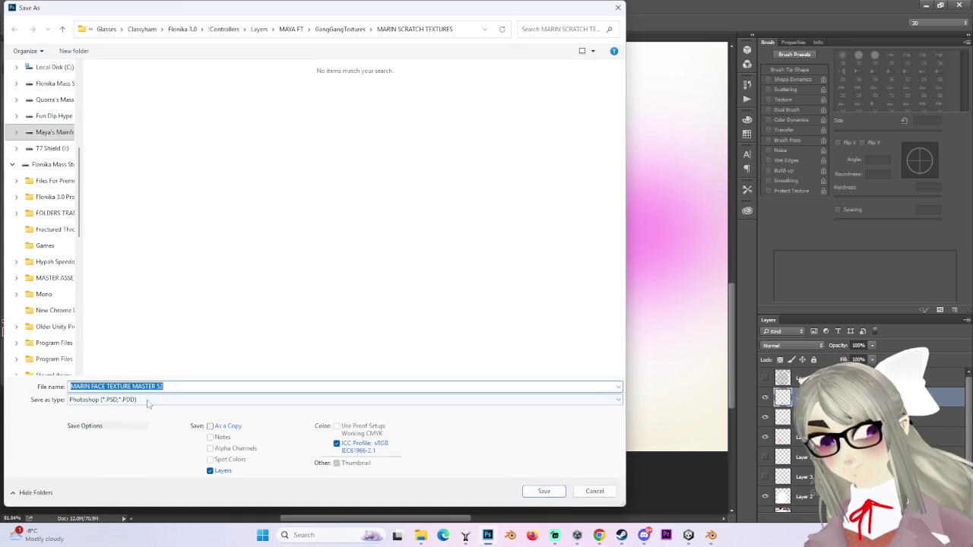
click(147, 400)
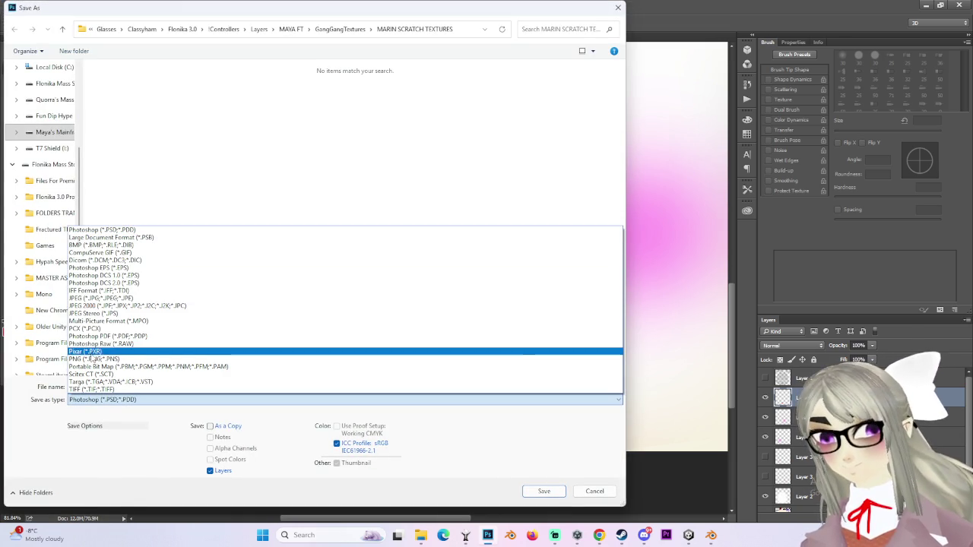
click(93, 358)
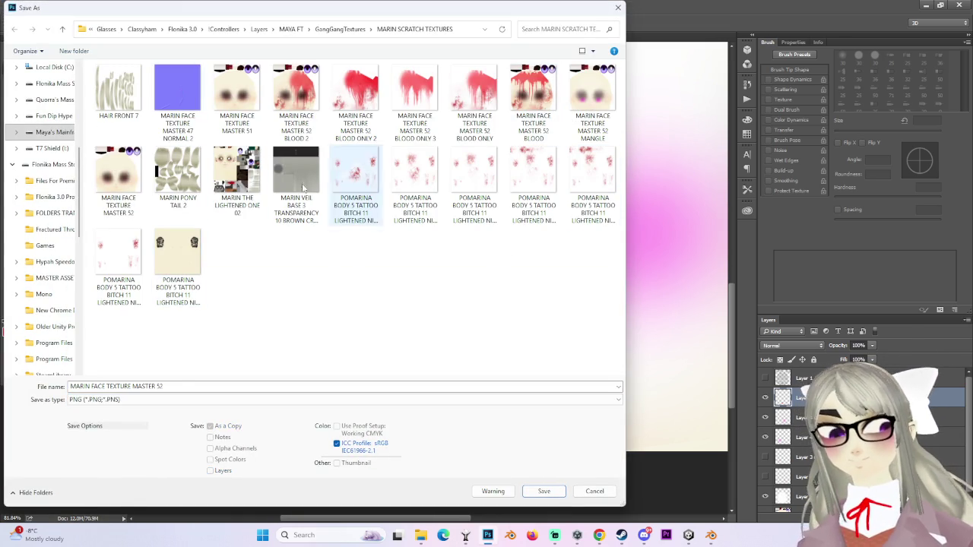
Step: Save the PNG as MARIN FACE TEXTURE MASTER 52, accept PNG Options, and return to Unity
click(592, 95)
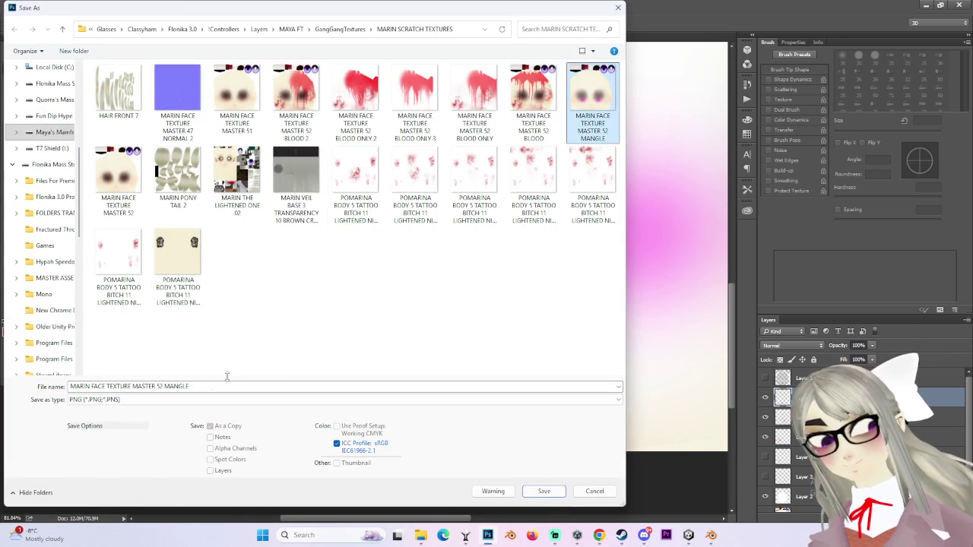
double_click(173, 387)
key(BackSpace)
click(544, 491)
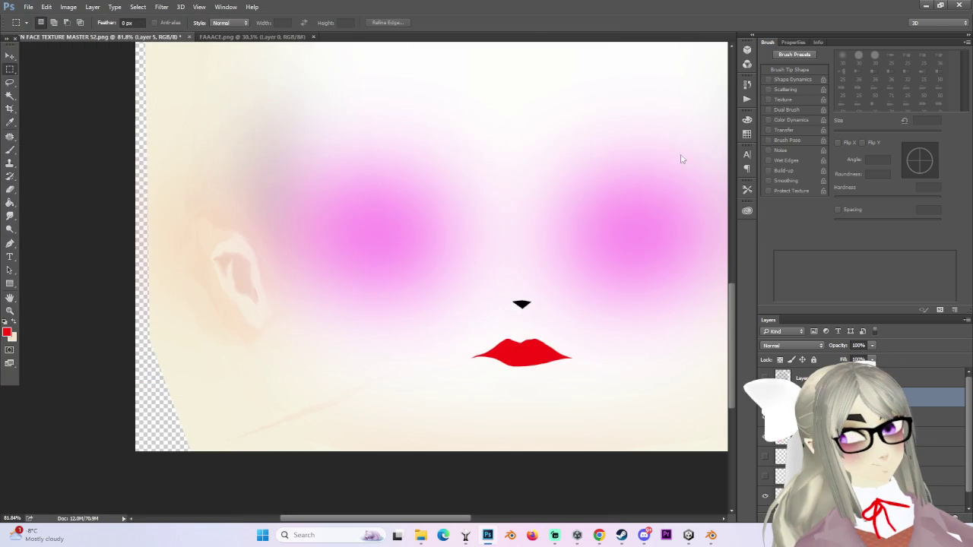
click(517, 168)
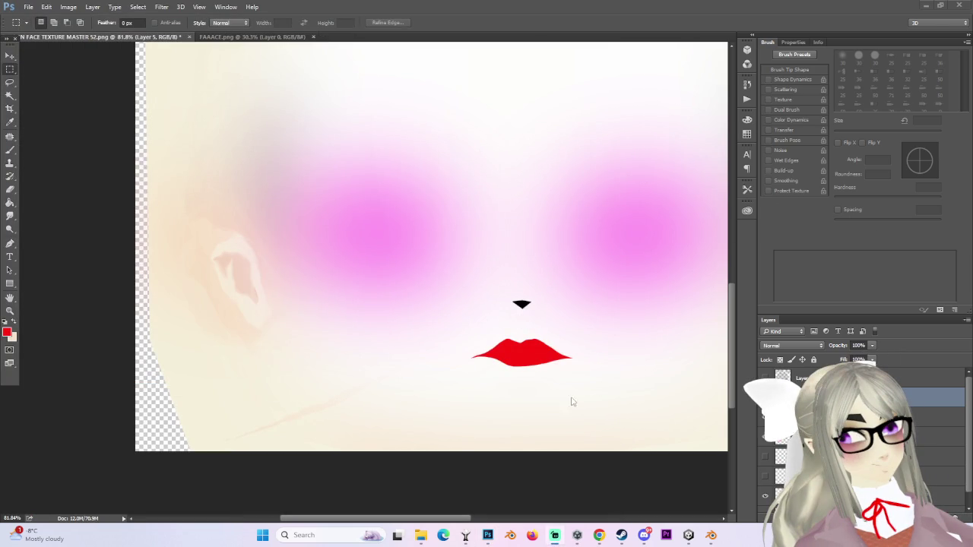
alt+scroll(600, 351, down, 2)
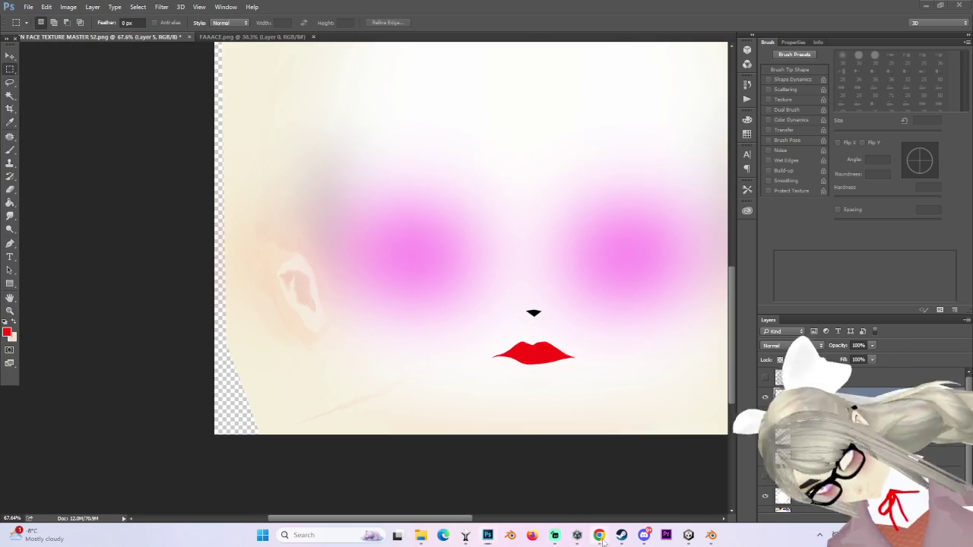
key(alt+Tab)
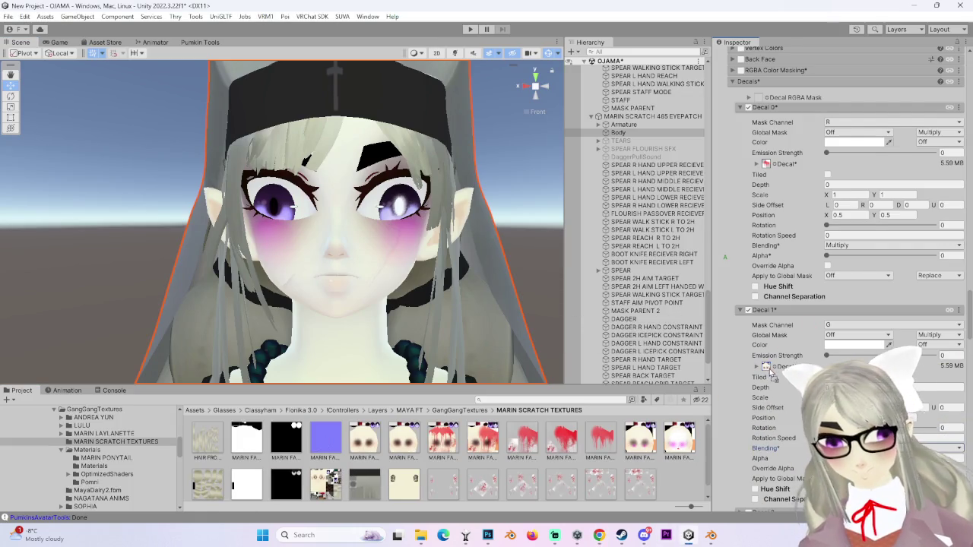
Step: Set Decal 0's blending to Multiply and orbit in to a frontal view of the face
scroll(480, 267, up, 1)
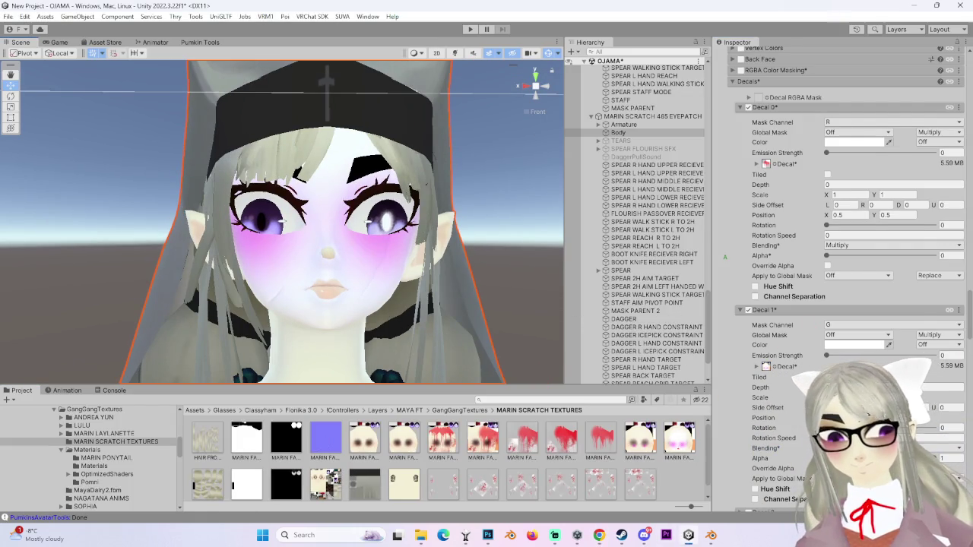
click(851, 244)
click(853, 255)
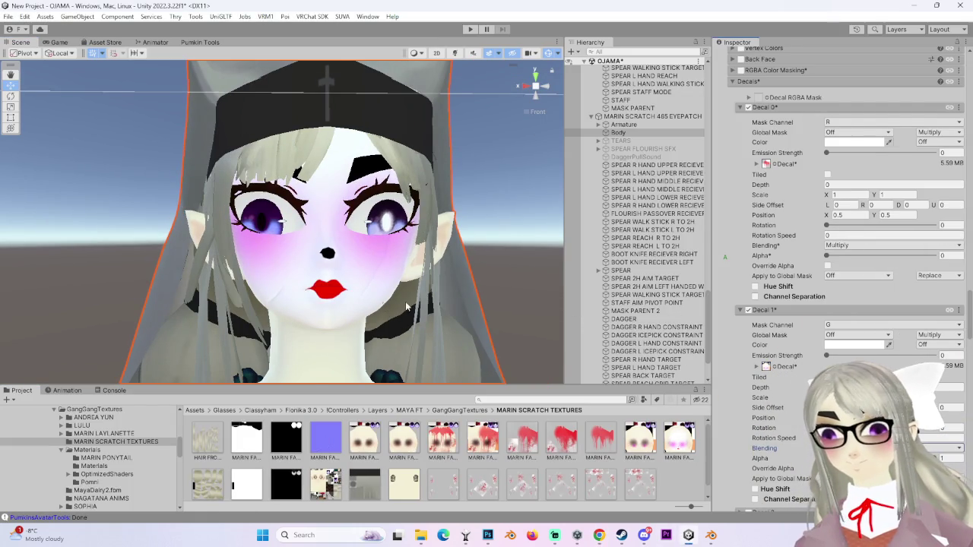
alt+drag(425, 301, 446, 301)
scroll(484, 299, up, 2)
scroll(482, 298, up, 1)
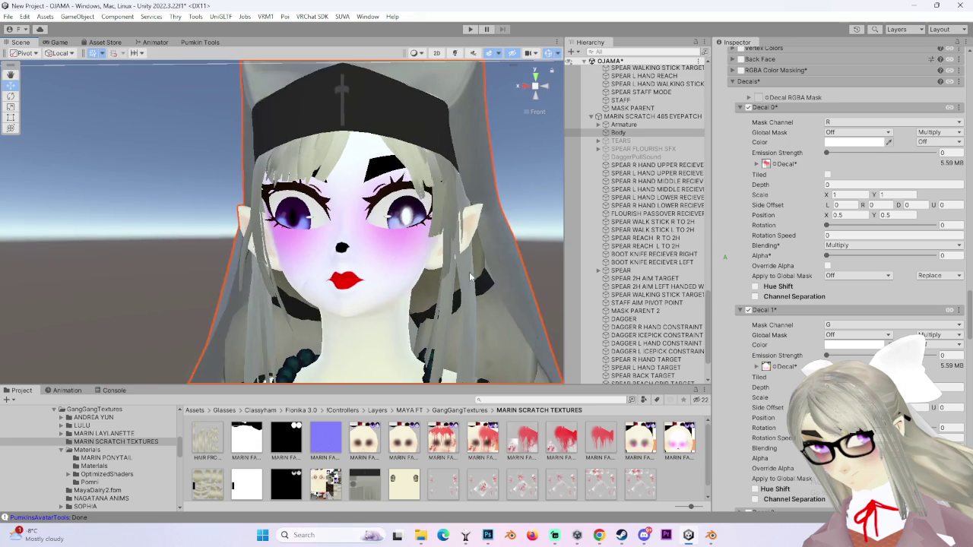
scroll(482, 299, up, 1)
scroll(482, 299, up, 1)
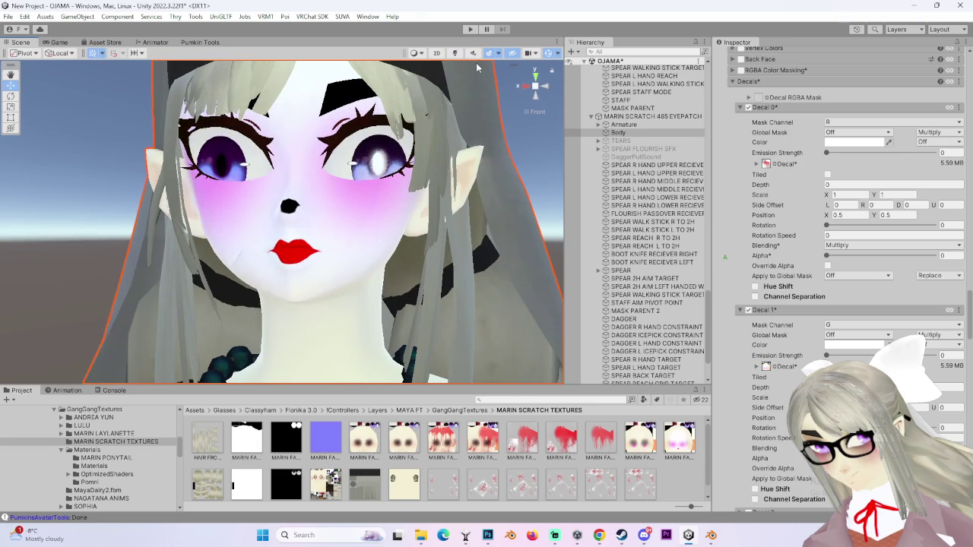
alt+drag(477, 68, 456, 190)
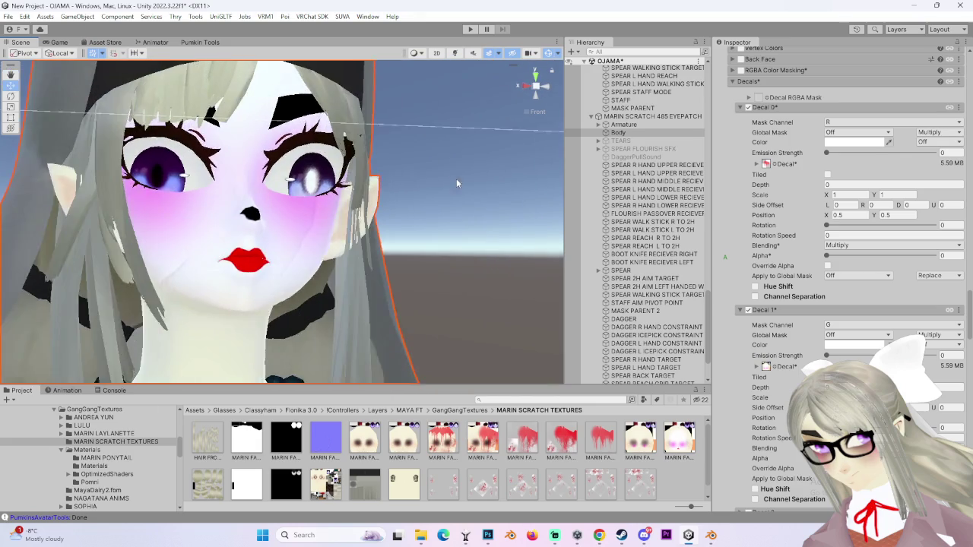
scroll(456, 197, up, 1)
scroll(447, 231, up, 1)
alt+drag(447, 232, 449, 216)
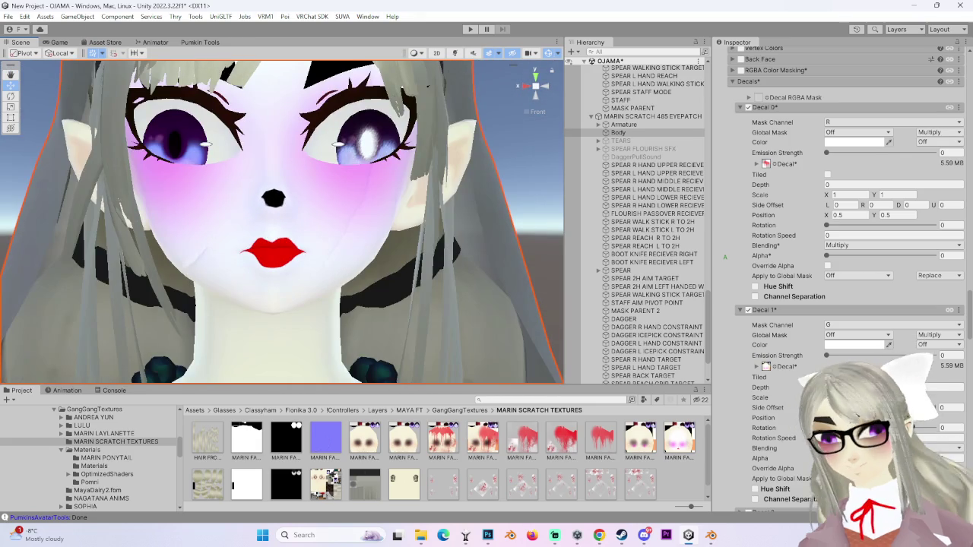
Step: Try several Decal 1 blend modes and alpha values, undoing back to full alpha
drag(941, 458, 827, 458)
mouse_move(399, 234)
alt+mouse_down()
mouse_move(387, 238)
mouse_move(451, 271)
mouse_move(451, 282)
mouse_move(346, 251)
alt+mouse_up()
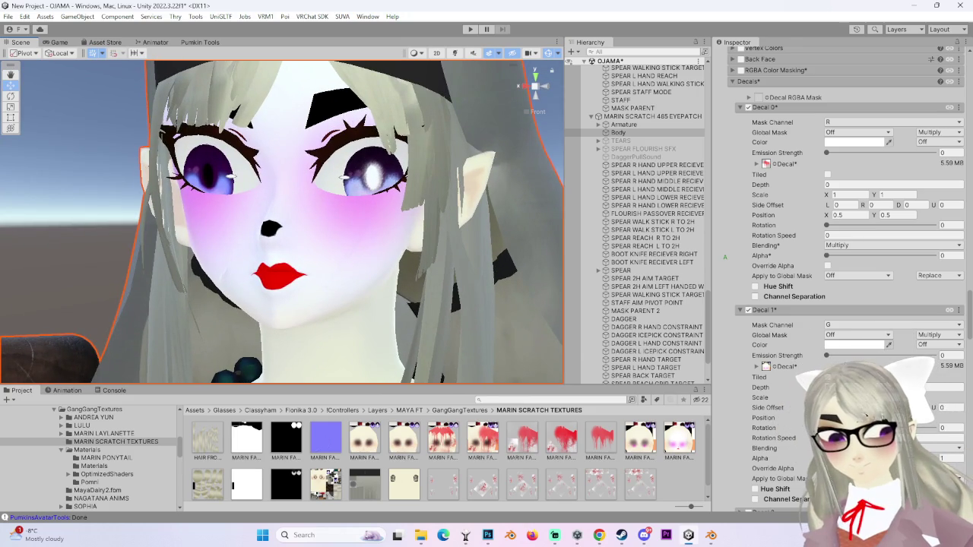
click(893, 447)
click(874, 249)
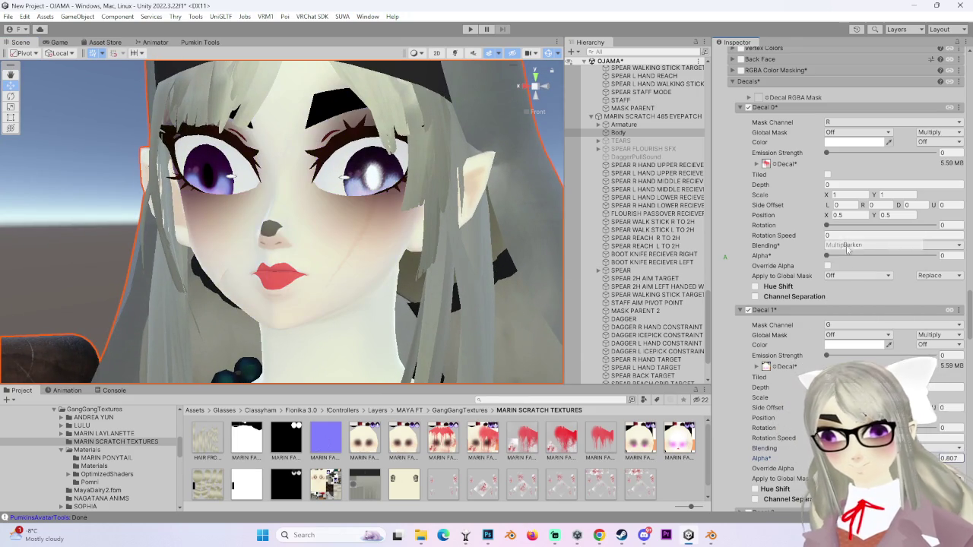
click(893, 448)
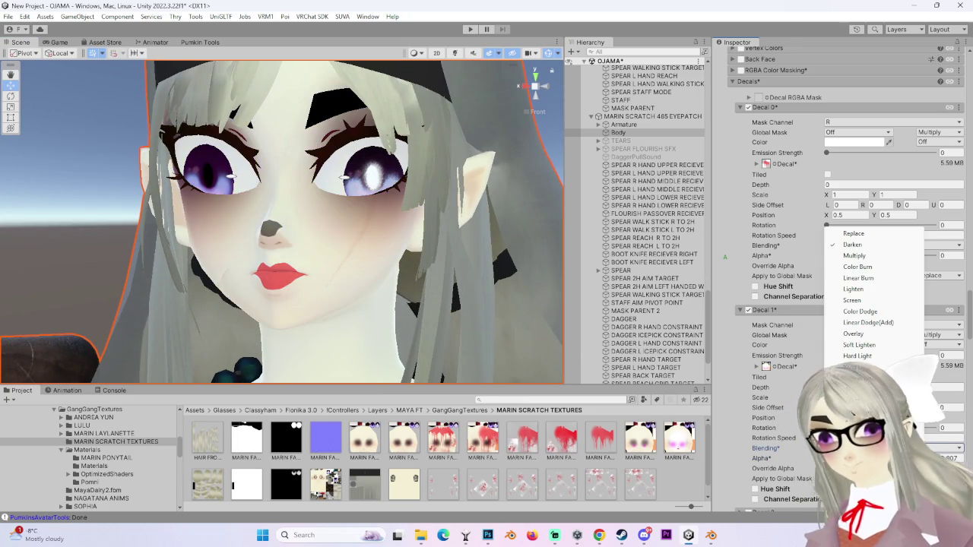
click(874, 257)
alt+drag(474, 242, 456, 251)
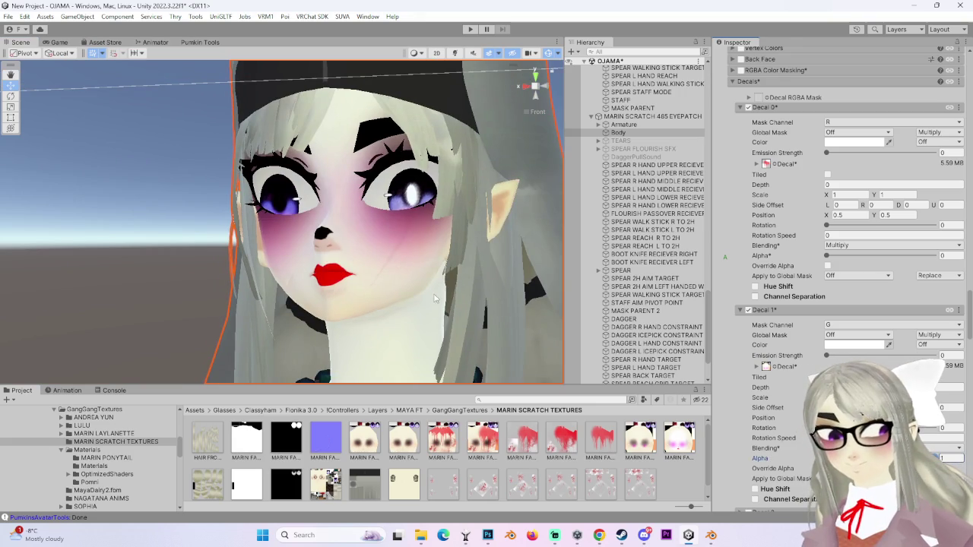
scroll(380, 228, up, 2)
click(893, 448)
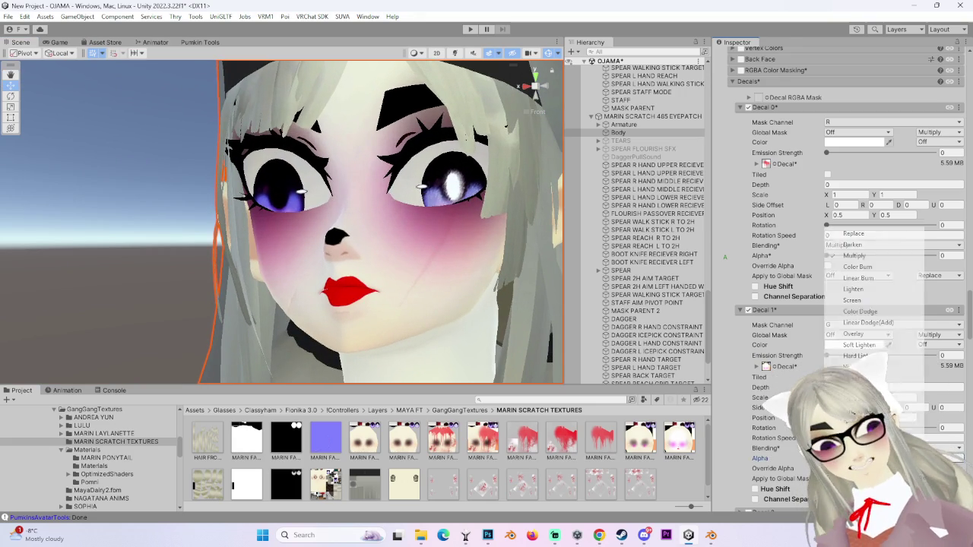
click(858, 267)
drag(935, 458, 847, 458)
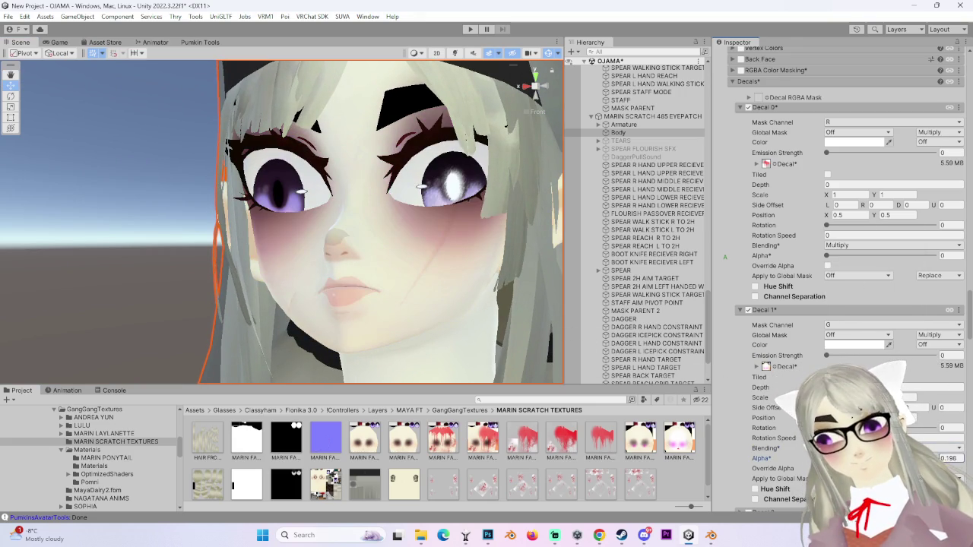
key(ctrl+z)
Step: Cycle Decal 1's blending through Linear Burn, Screen and others until lips show red and nose black
click(892, 448)
click(857, 278)
click(892, 447)
click(852, 300)
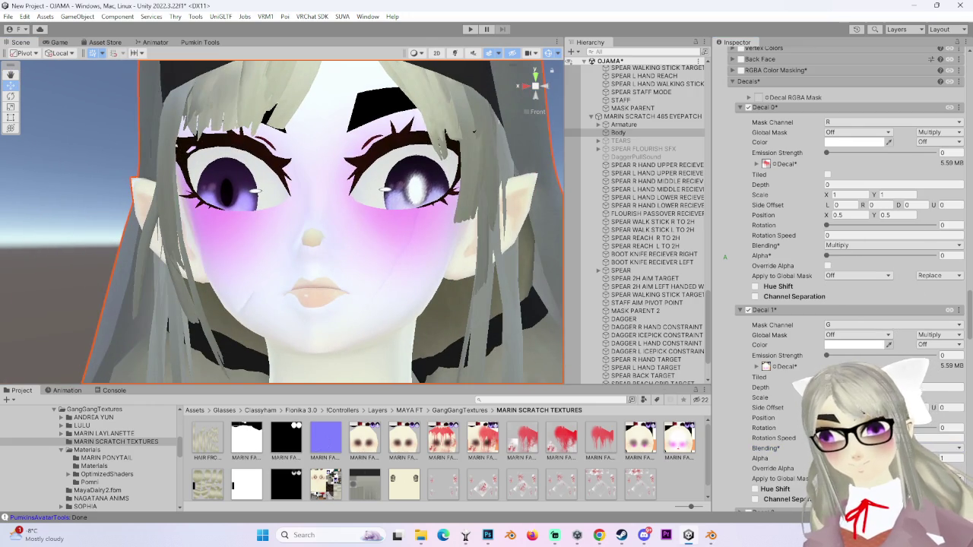
click(893, 447)
click(852, 304)
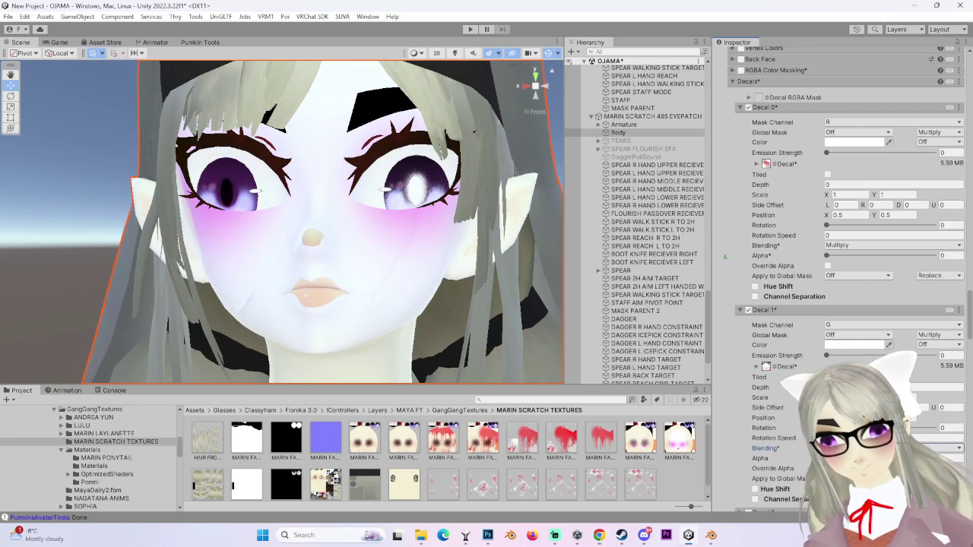
click(893, 448)
click(851, 319)
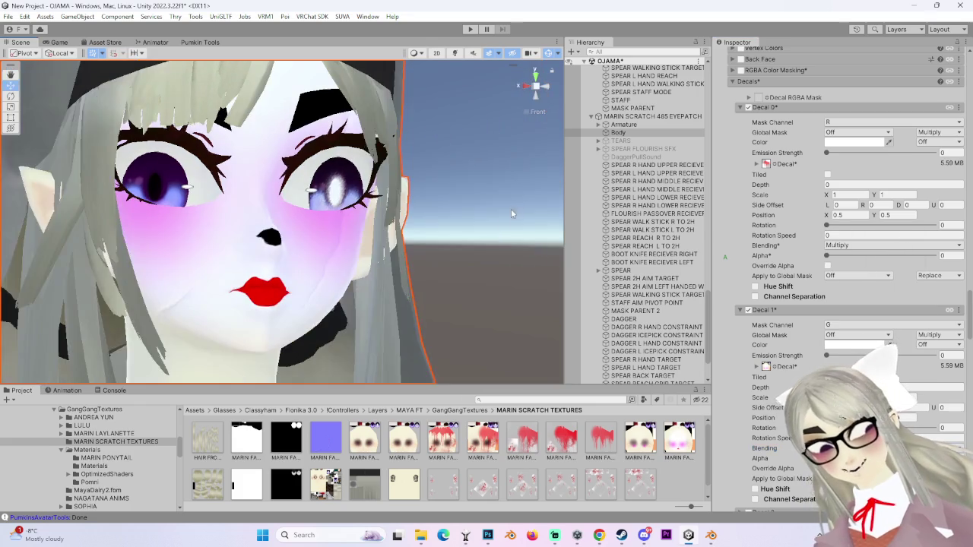
Step: Snap the scene gizmo to a straight-on front view and deselect the spear
right_drag(512, 205, 376, 214)
scroll(376, 213, down, 3)
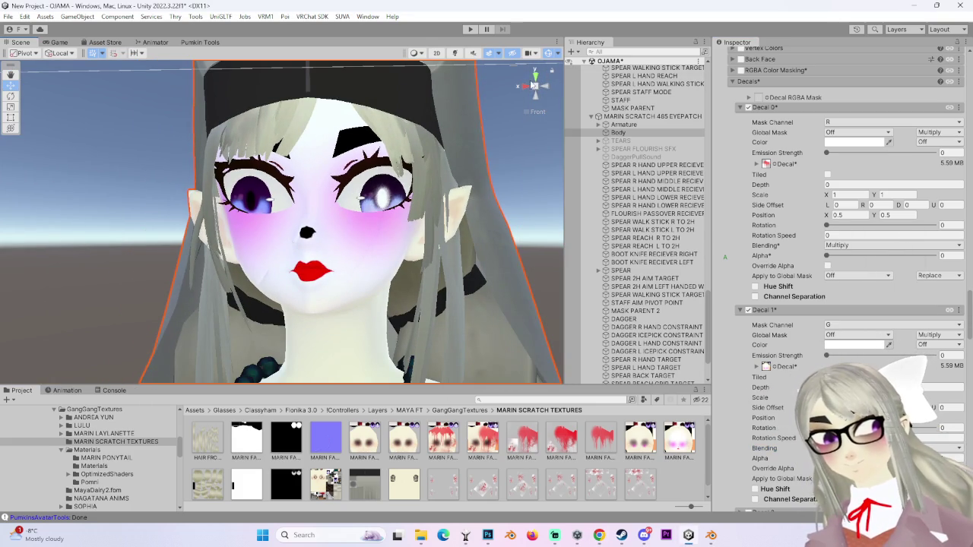
click(544, 90)
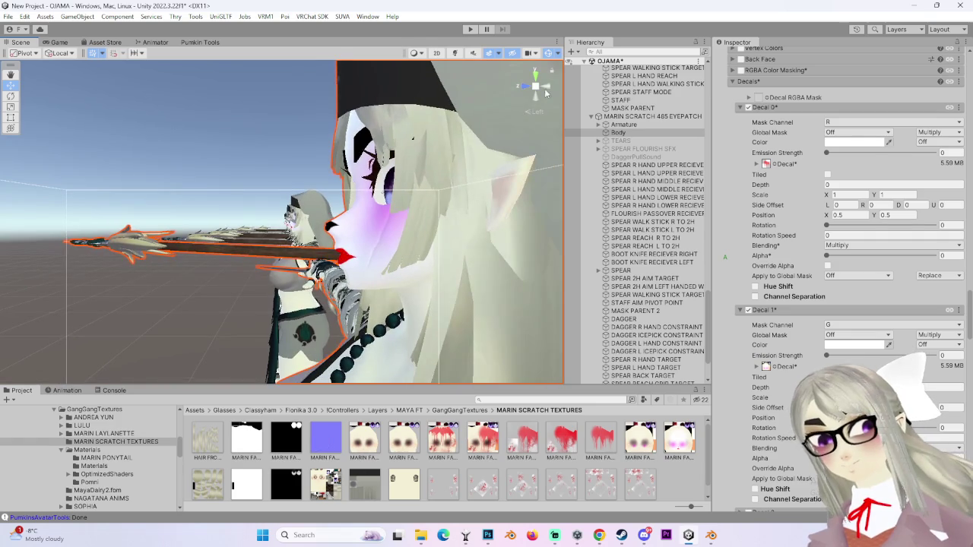
click(423, 234)
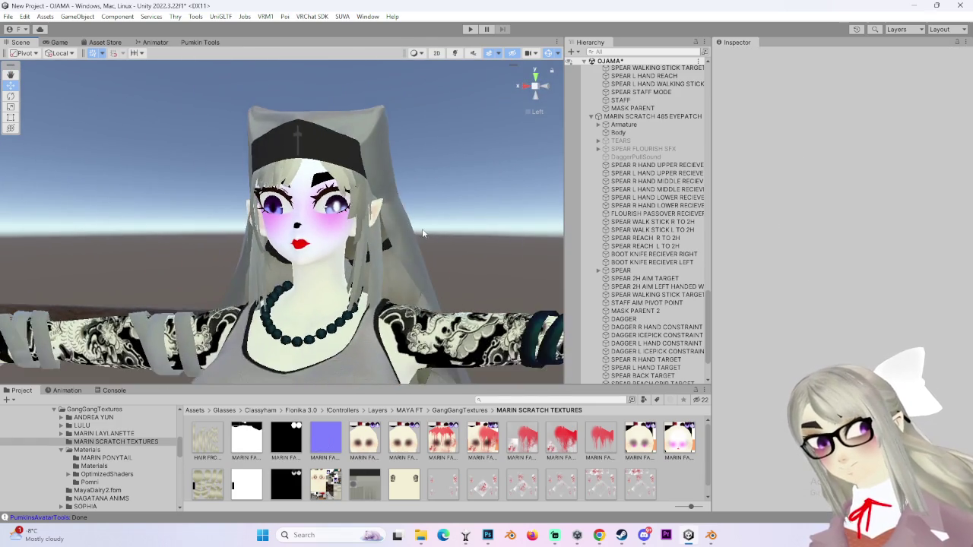
Step: Select the avatar's Body mesh and scroll its Inspector down to the Poiyomi Decals section
scroll(410, 240, down, 3)
scroll(460, 332, down, 1)
scroll(456, 330, up, 2)
scroll(442, 325, up, 2)
scroll(366, 351, up, 1)
scroll(367, 350, up, 2)
click(618, 132)
scroll(835, 266, down, 3)
scroll(836, 266, down, 5)
scroll(836, 266, down, 5)
scroll(836, 266, down, 5)
scroll(790, 372, down, 5)
scroll(791, 372, down, 5)
scroll(790, 372, down, 5)
scroll(790, 372, down, 5)
scroll(790, 373, down, 5)
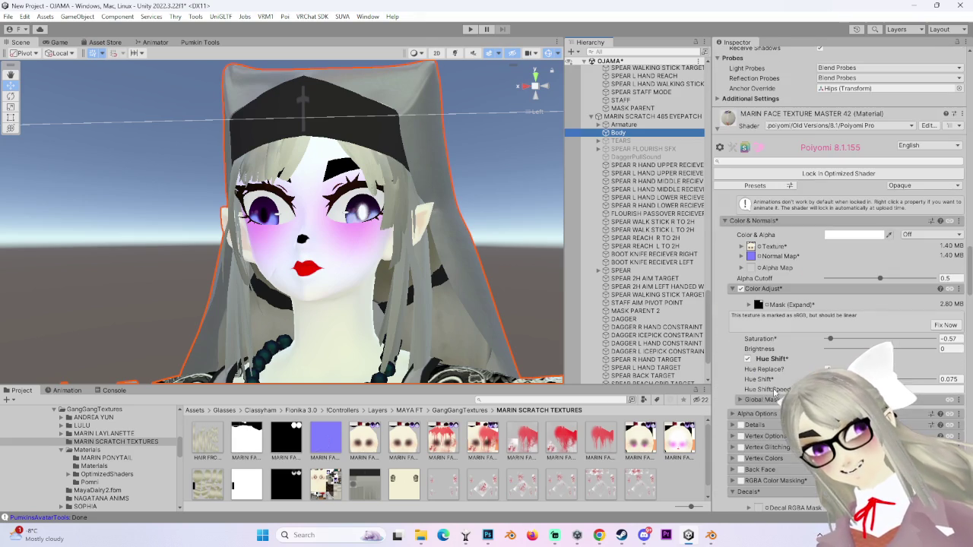
scroll(723, 442, down, 3)
scroll(725, 442, down, 2)
scroll(728, 441, down, 3)
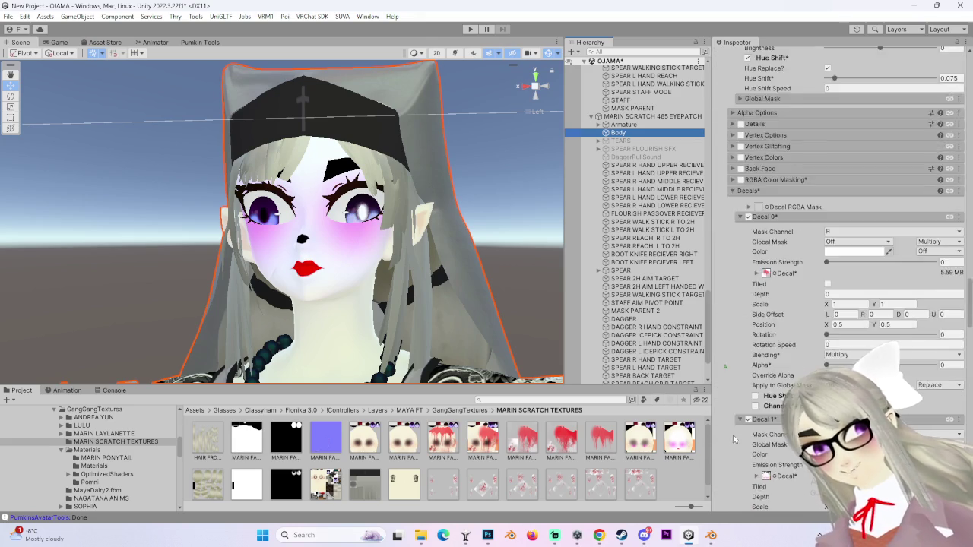
scroll(732, 437, down, 2)
scroll(731, 437, down, 3)
Step: Enable Decal 1's alpha override, set its alpha to about 0.83, and expand Decal 2
click(827, 360)
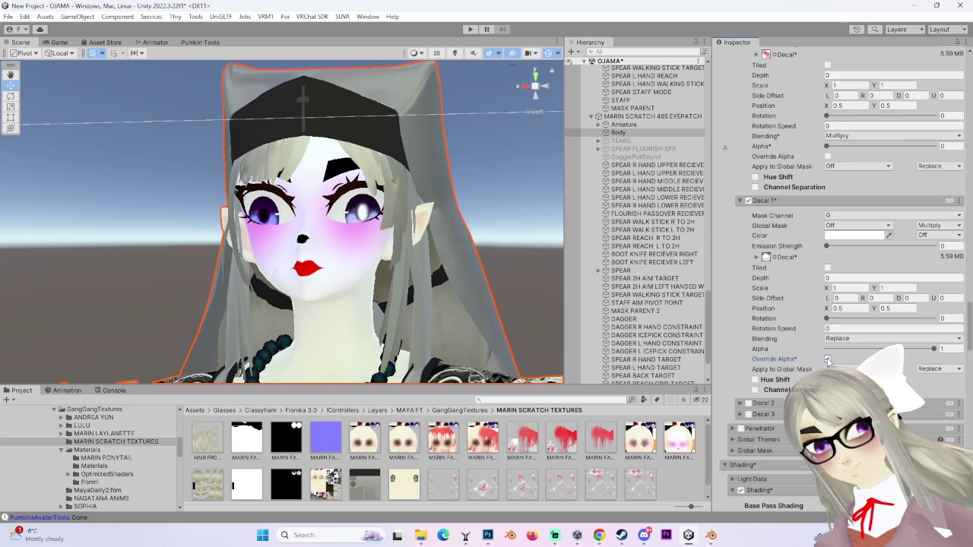
mouse_move(933, 349)
mouse_down()
mouse_move(897, 348)
mouse_move(933, 349)
mouse_up()
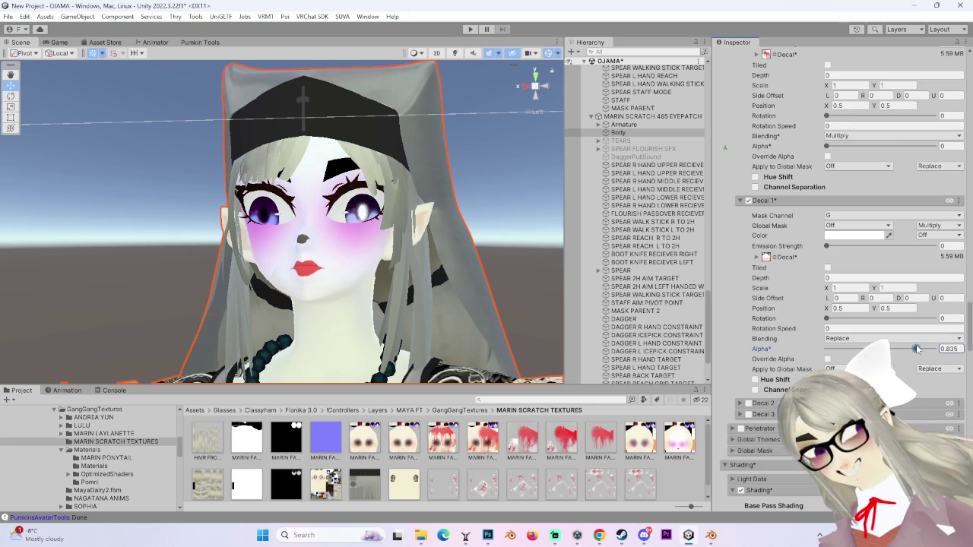
text(1)
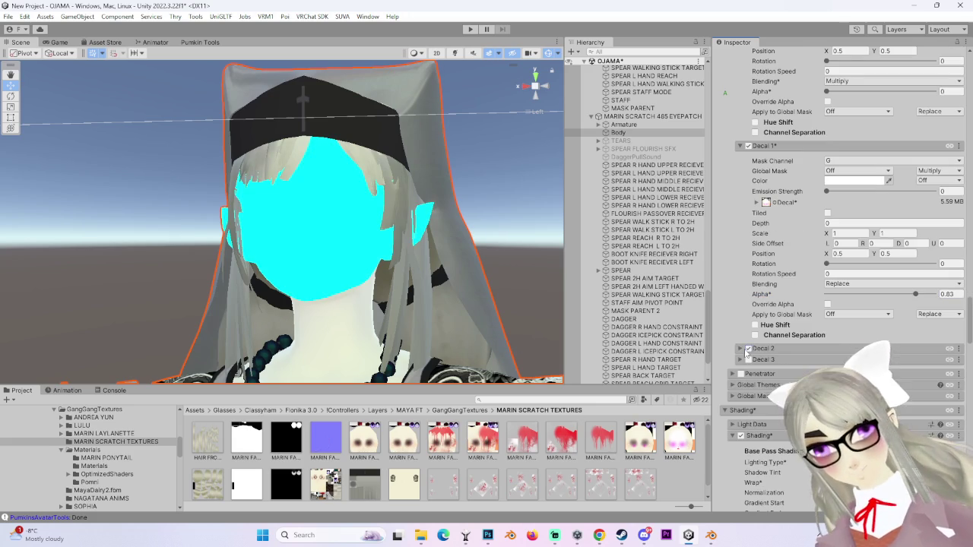
scroll(779, 373, down, 1)
click(763, 321)
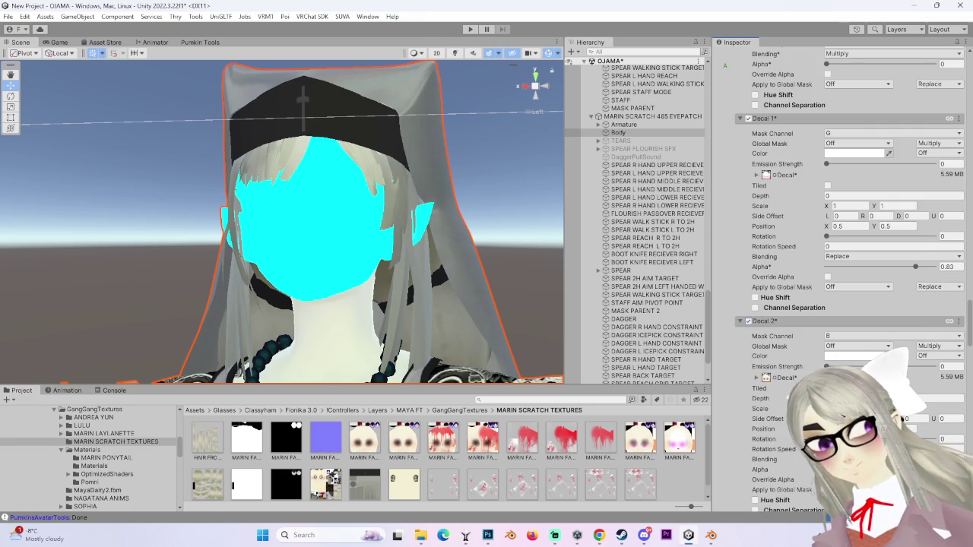
Step: Keep Decal 1 blending on Replace and lower the magenta blush decal's opacity
click(880, 257)
click(411, 236)
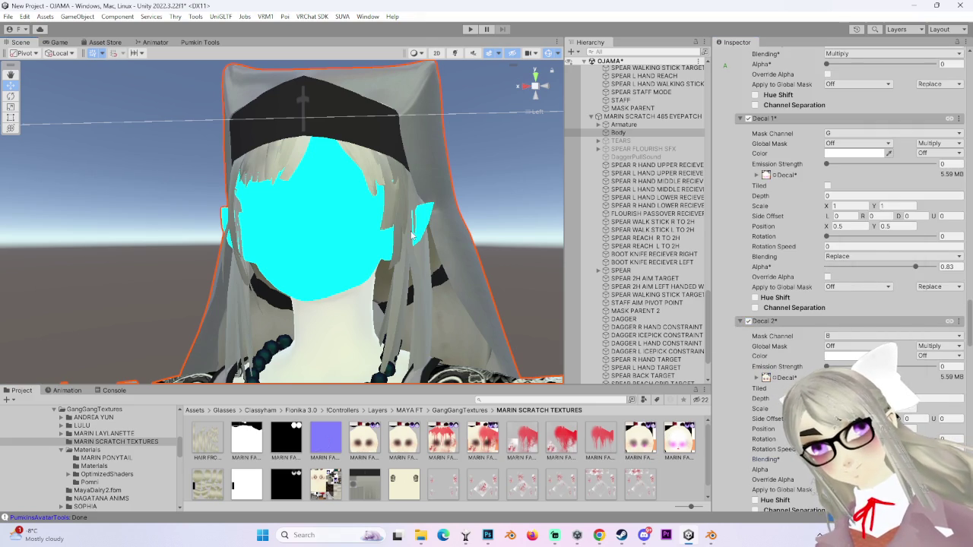
scroll(456, 228, up, 2)
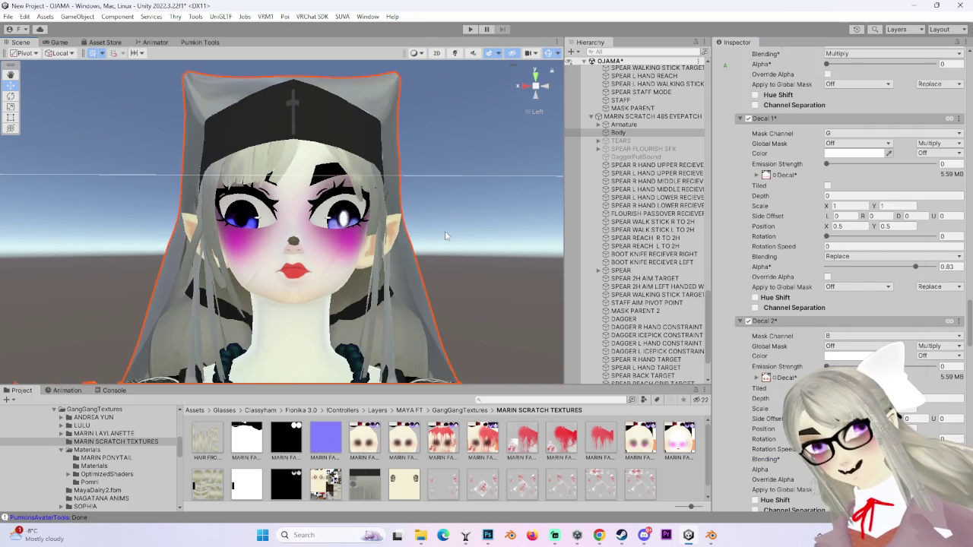
scroll(451, 259, up, 2)
drag(759, 469, 729, 456)
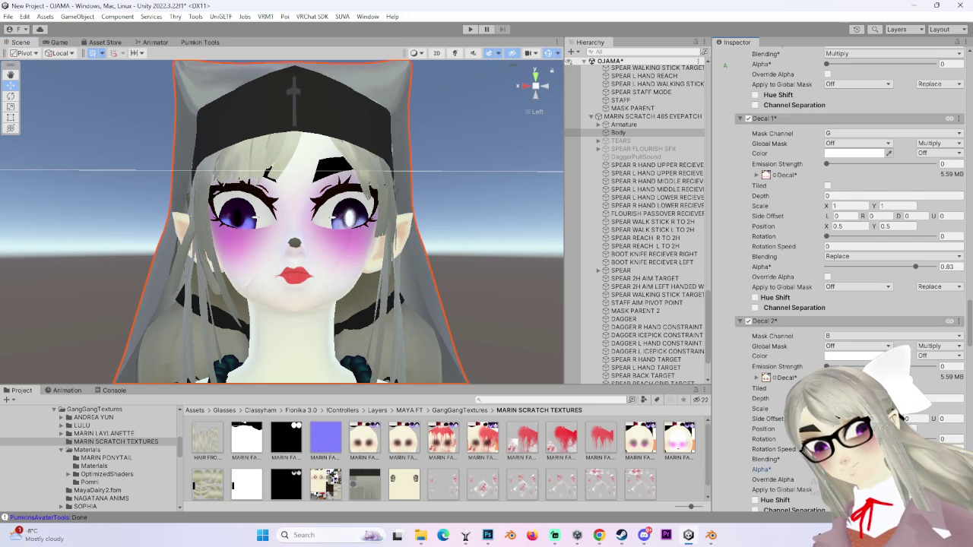
alt+drag(472, 246, 409, 253)
scroll(441, 250, up, 2)
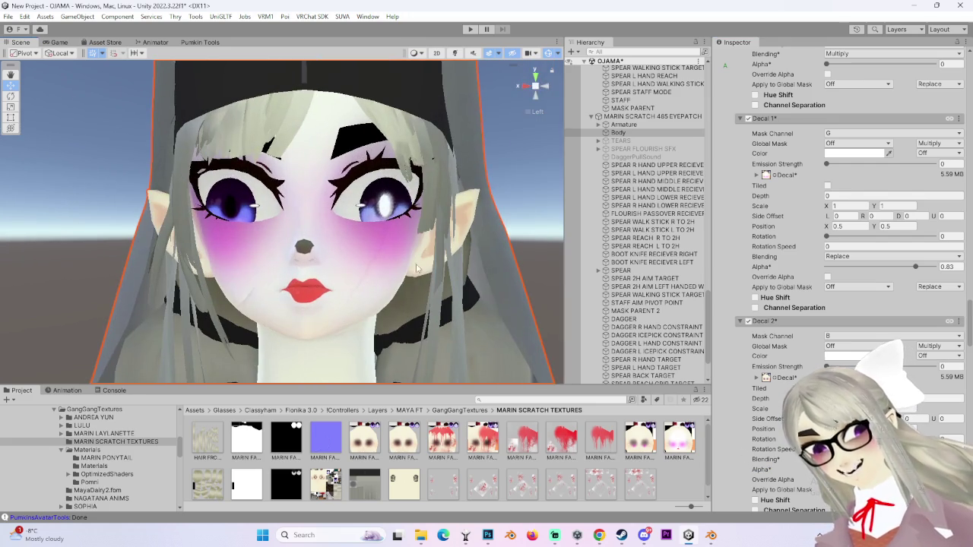
Step: Change Decal 2's and Decal 1's blend modes for magenta blush and red lips, then return to Photoshop
click(874, 459)
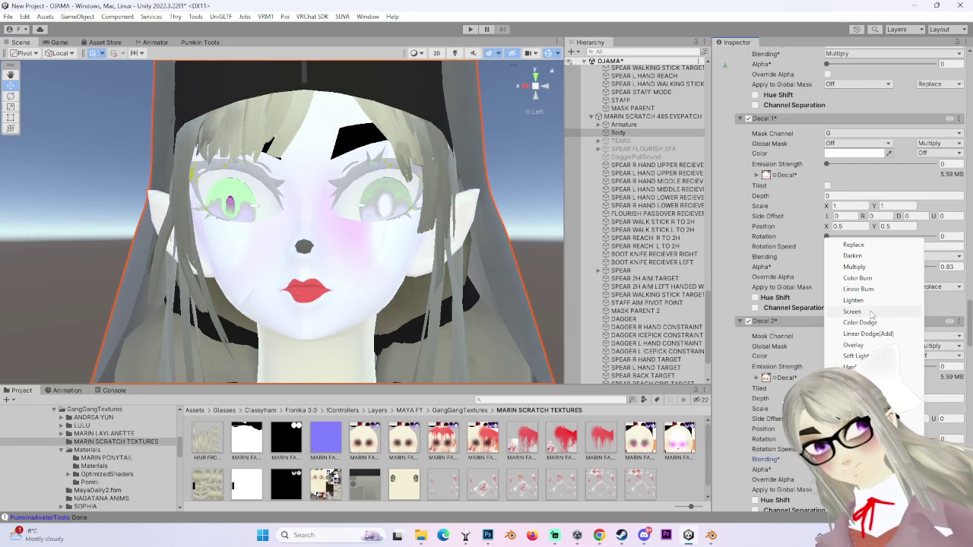
click(866, 326)
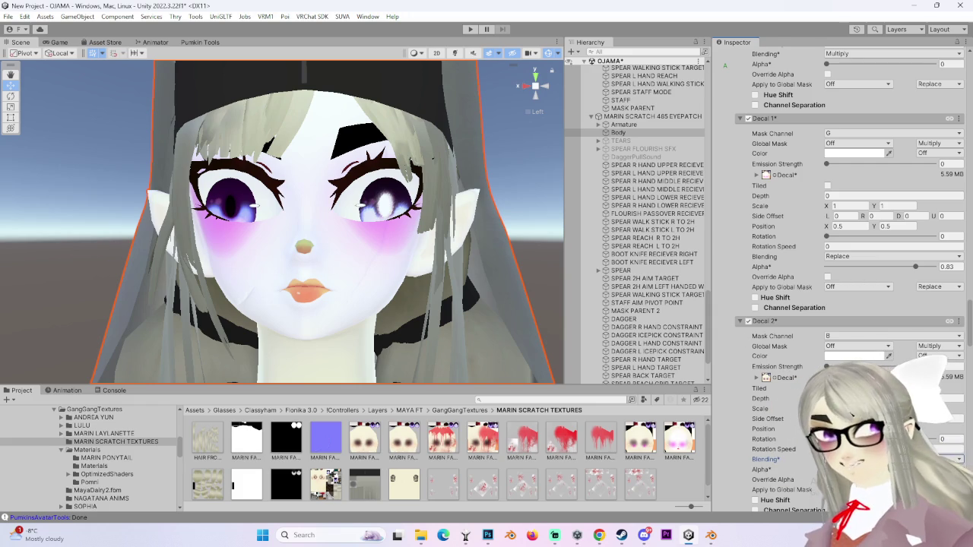
click(893, 256)
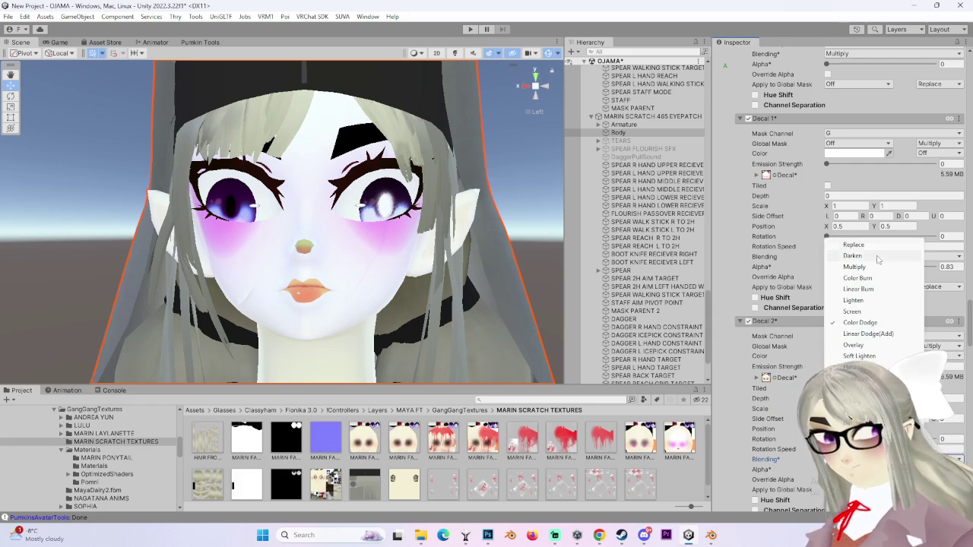
click(878, 356)
mouse_move(394, 242)
alt+mouse_down()
mouse_move(359, 287)
mouse_move(397, 296)
alt+mouse_up()
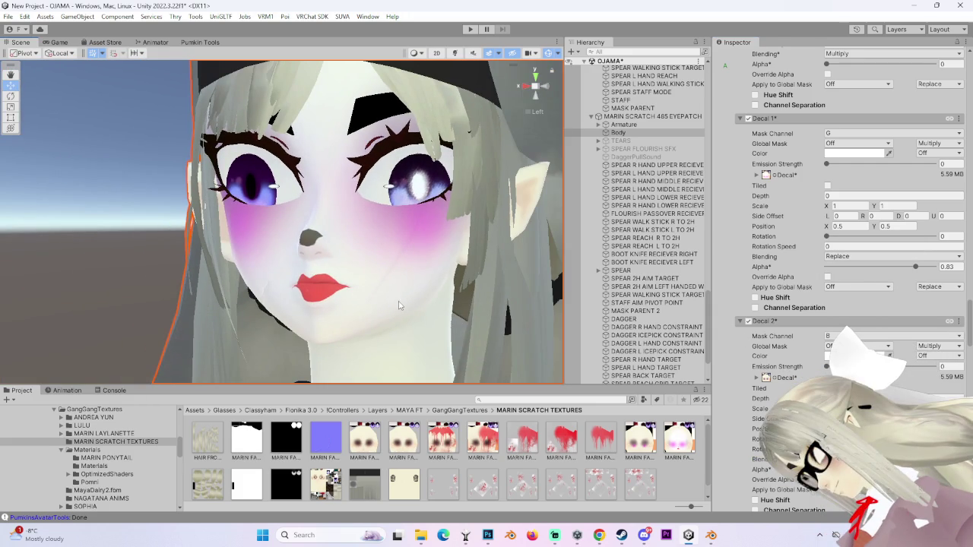
scroll(405, 303, up, 2)
scroll(410, 308, up, 2)
scroll(460, 319, up, 2)
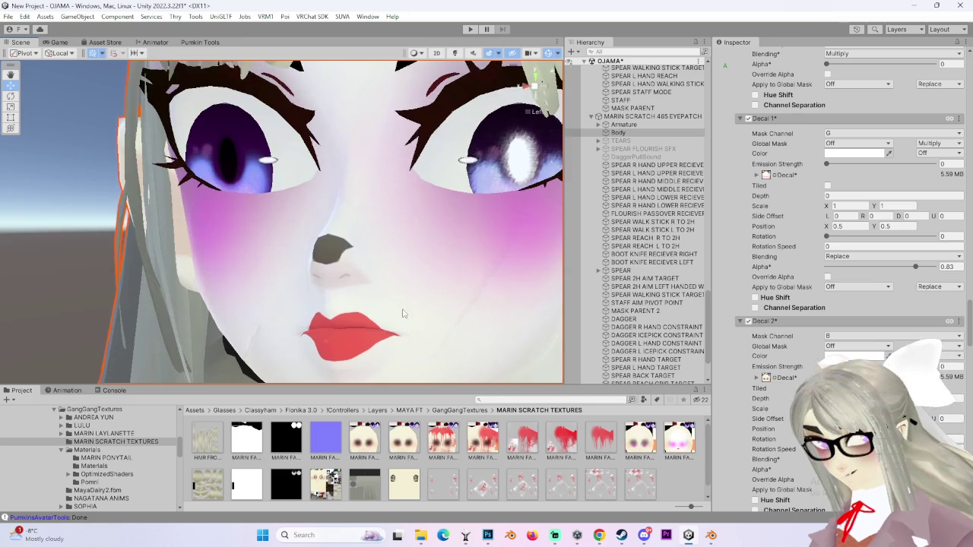
scroll(454, 349, up, 3)
click(487, 535)
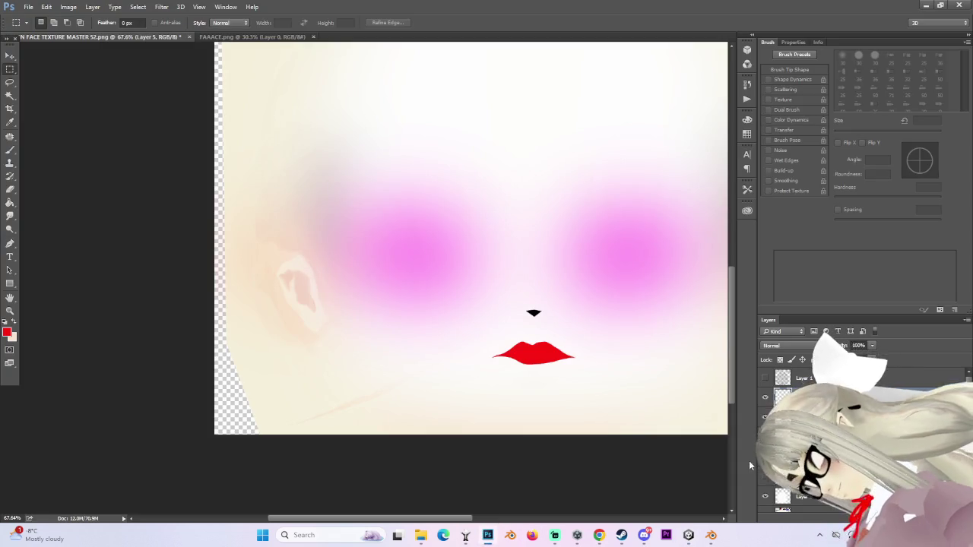
Step: Show the UV wireframe layer over the face and hide the lips-and-nose layer
click(765, 400)
click(764, 400)
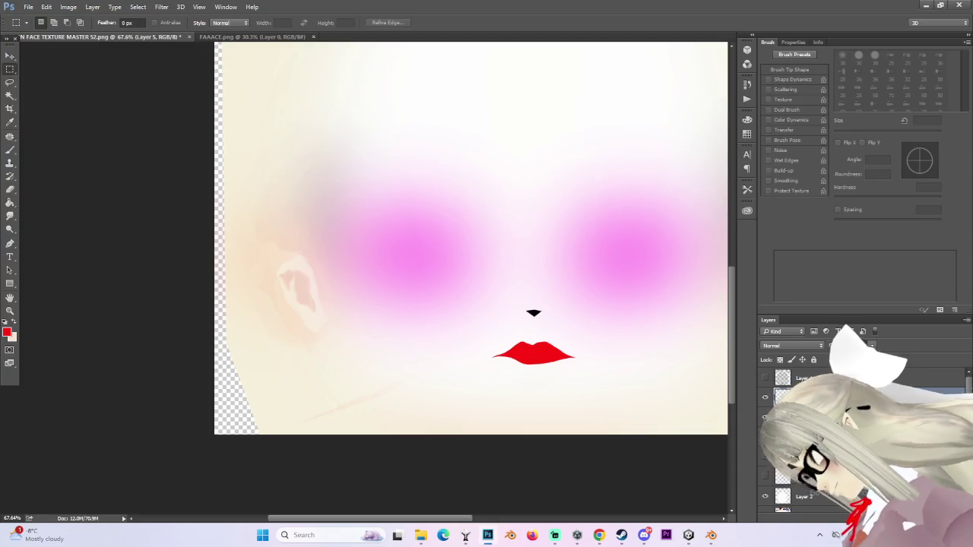
click(765, 378)
alt+scroll(544, 388, up, 2)
alt+scroll(544, 387, up, 2)
alt+scroll(544, 387, up, 1)
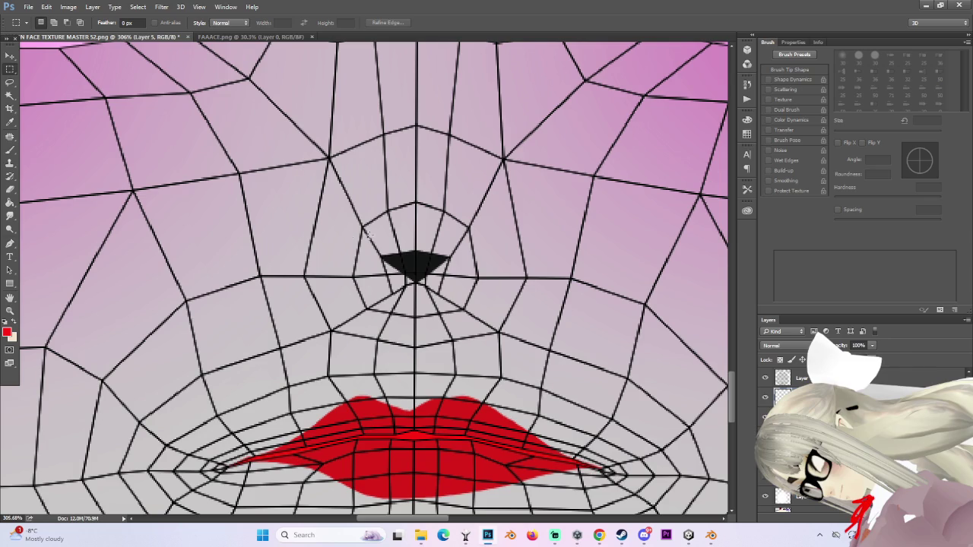
click(764, 400)
alt+scroll(423, 368, down, 2)
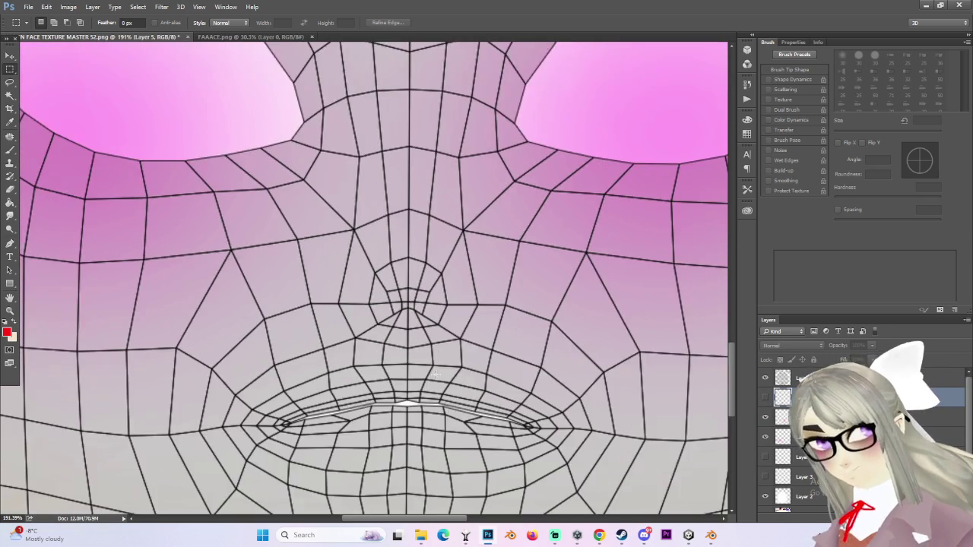
Step: In Blender, view the face from the front with numpad 1 and orbit below it
click(711, 534)
key(KP_1)
scroll(681, 332, up, 2)
mouse_move(681, 332)
middle_down()
mouse_move(666, 264)
mouse_move(615, 306)
middle_up()
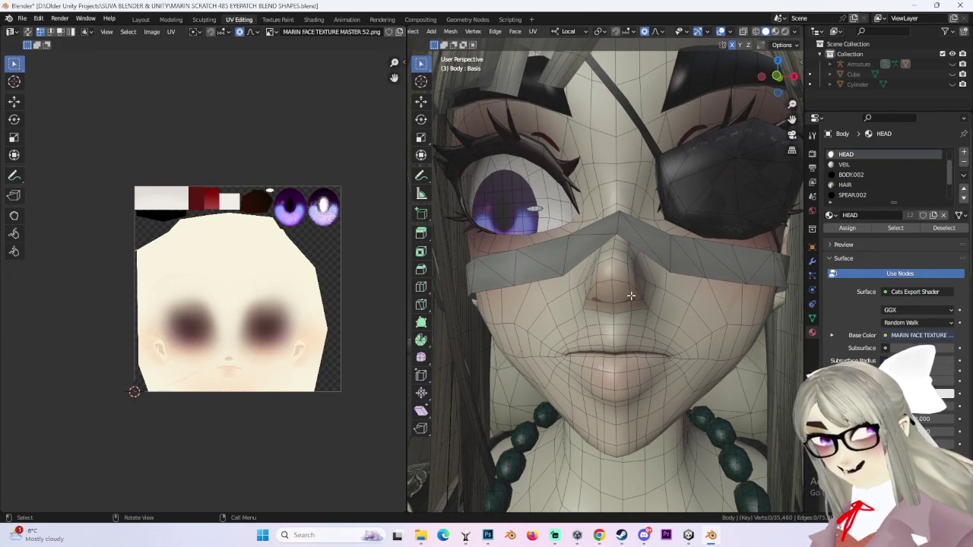
Step: Orbit the Blender face mesh to check the nose and mouth from front and below, then return to Photoshop
middle_drag(658, 372, 631, 306)
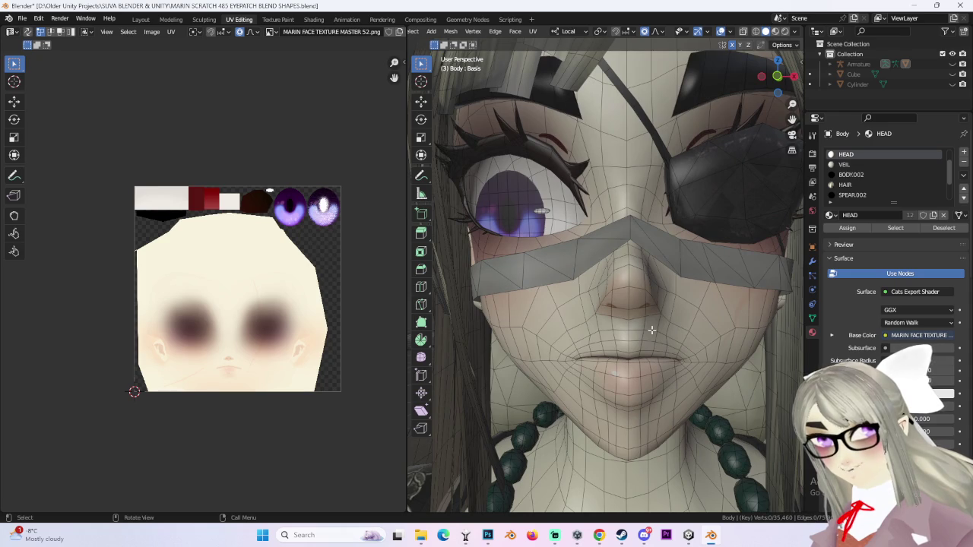
middle_drag(647, 296, 658, 327)
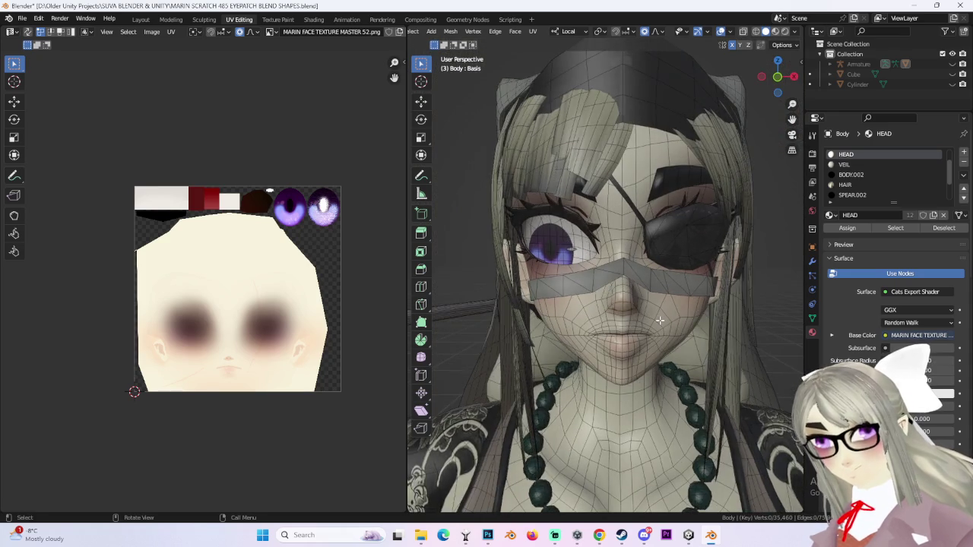
click(489, 535)
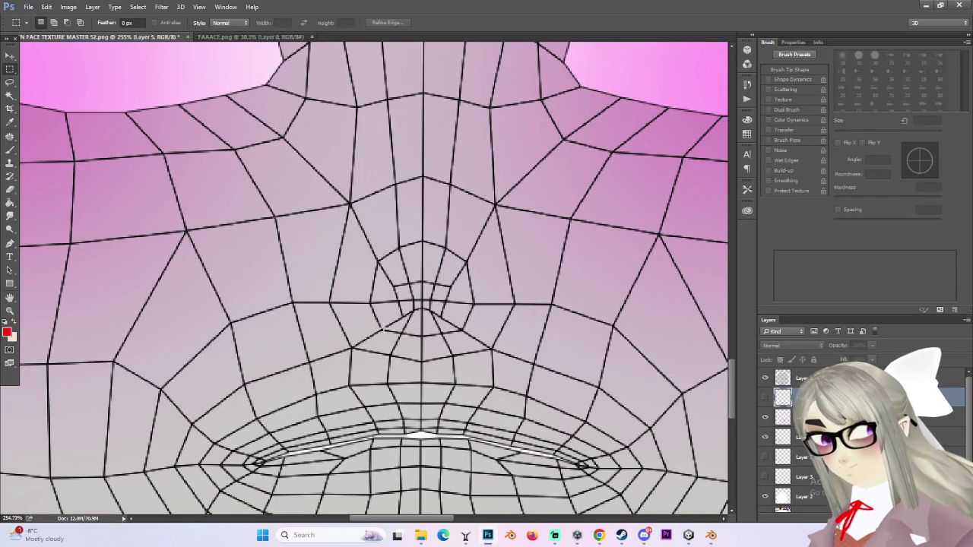
Step: Switch to the Polygonal Lasso to outline the reshaped nose
right_click(10, 81)
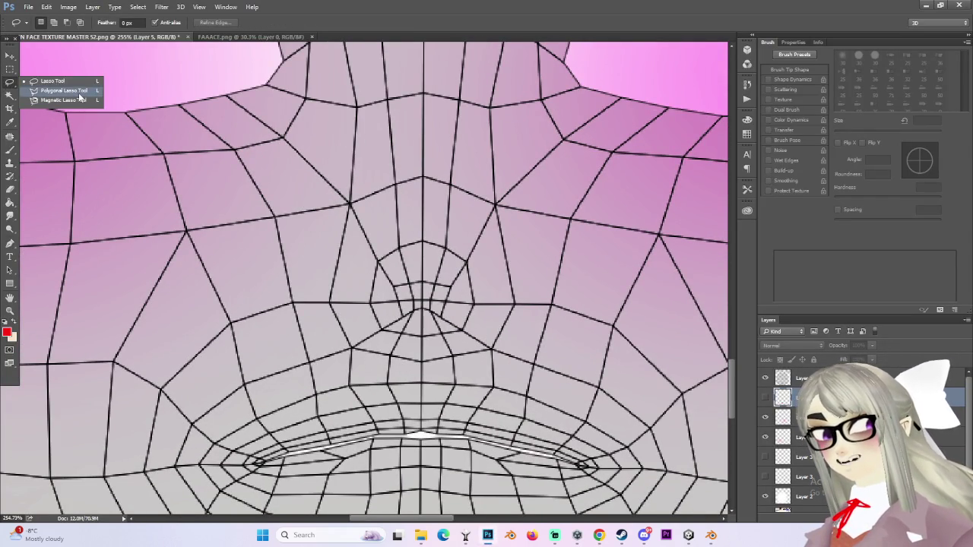
click(79, 92)
alt+scroll(377, 331, up, 2)
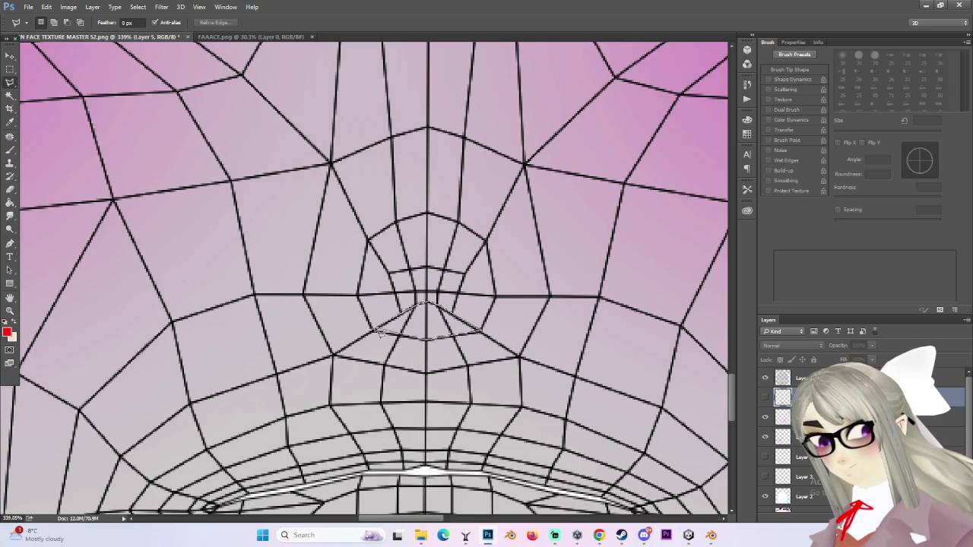
alt+scroll(378, 332, down, 4)
alt+scroll(444, 335, up, 3)
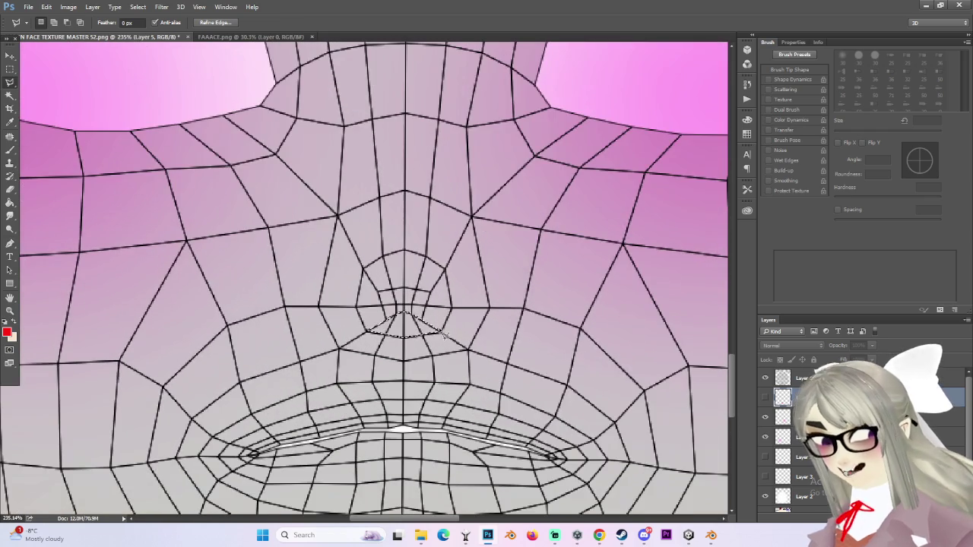
Step: Set the foreground colour to black and fill the nose selection with the Paint Bucket
click(7, 333)
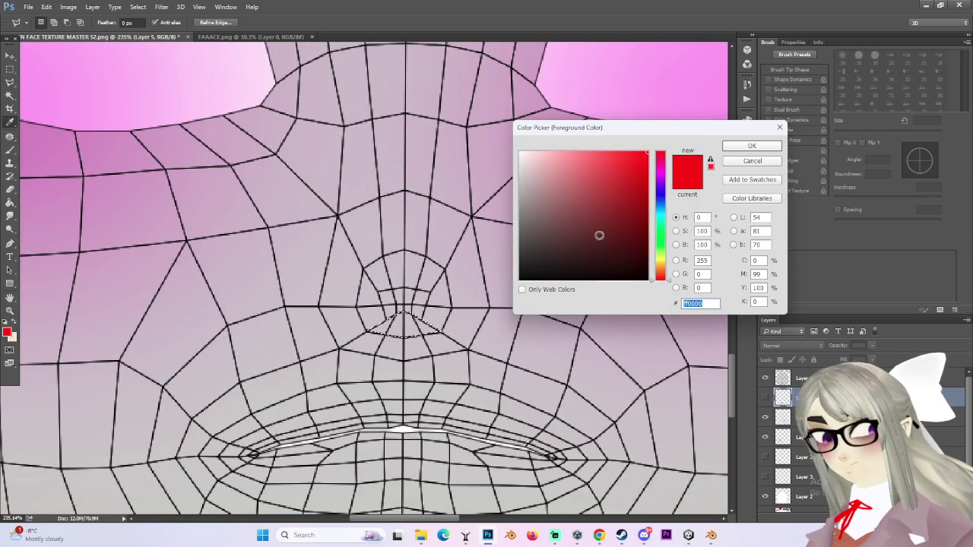
click(466, 357)
click(750, 146)
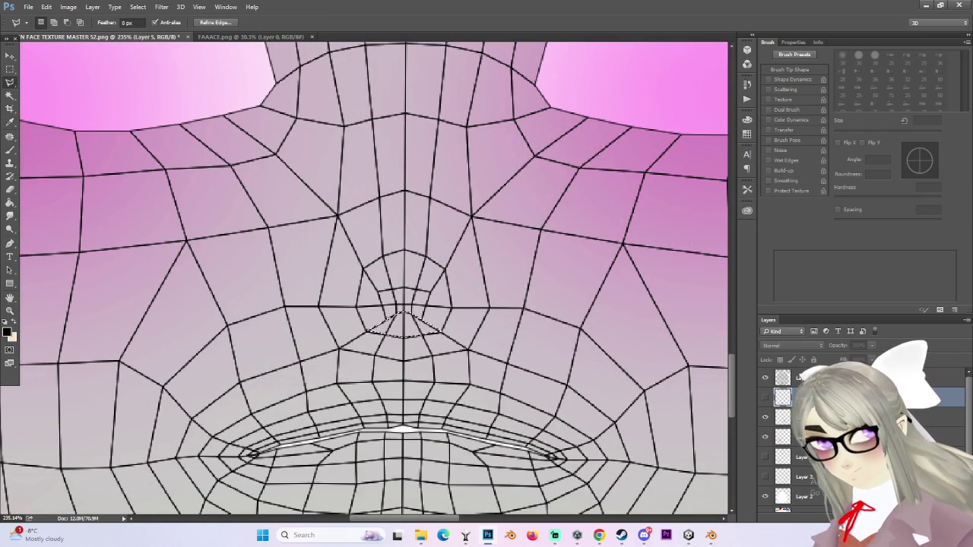
alt+scroll(478, 318, down, 2)
key(g)
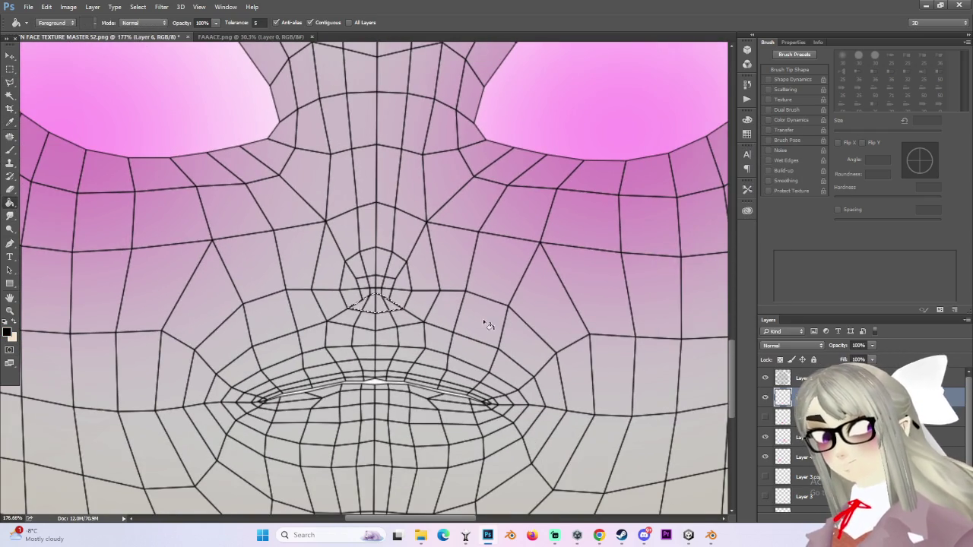
alt+scroll(397, 305, down, 2)
click(10, 69)
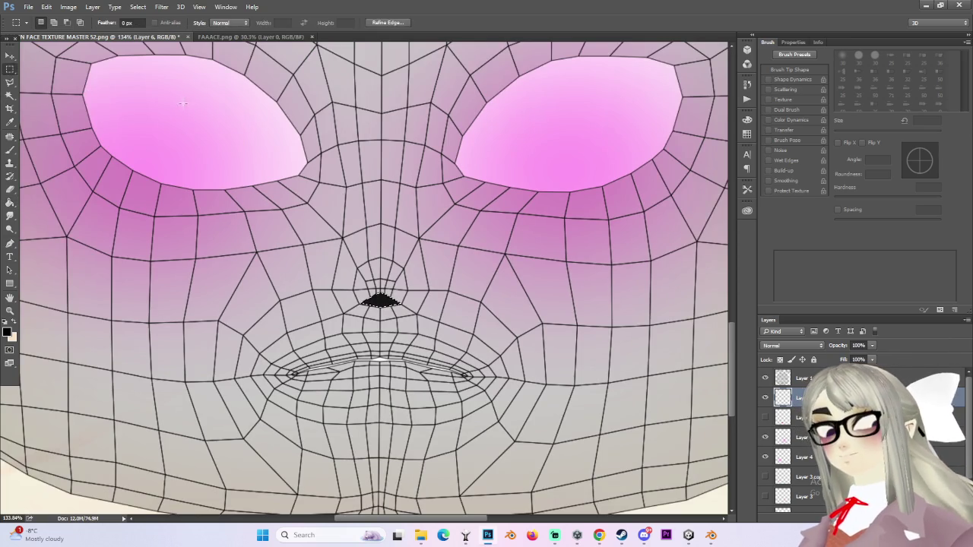
right_click(10, 72)
click(54, 76)
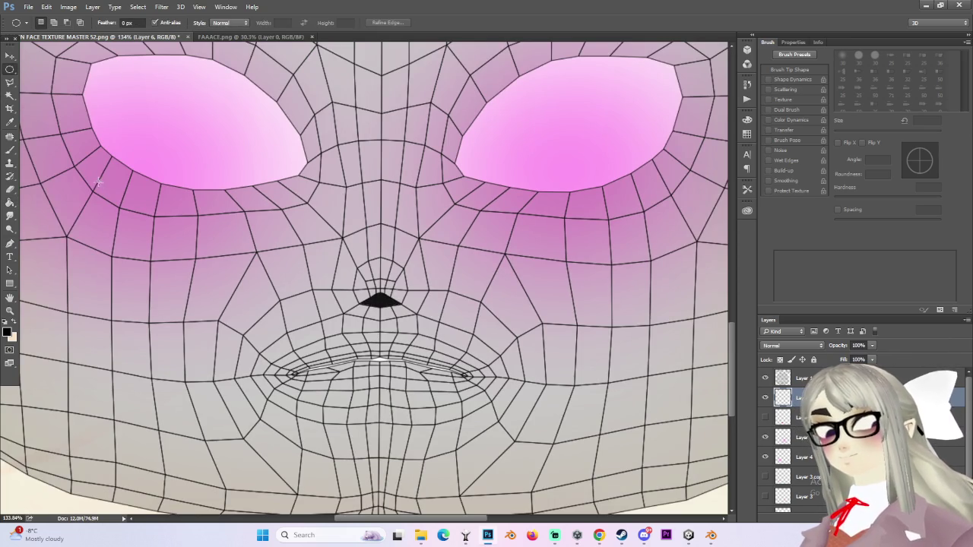
Step: Select an oval under the left eye and fill it with red ff0000
drag(158, 212, 173, 218)
click(7, 332)
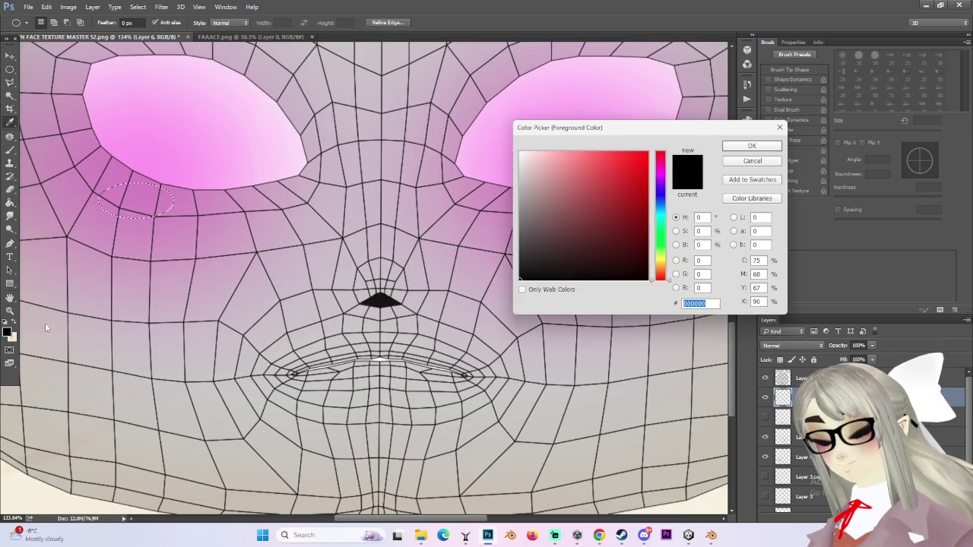
text(ff0000)
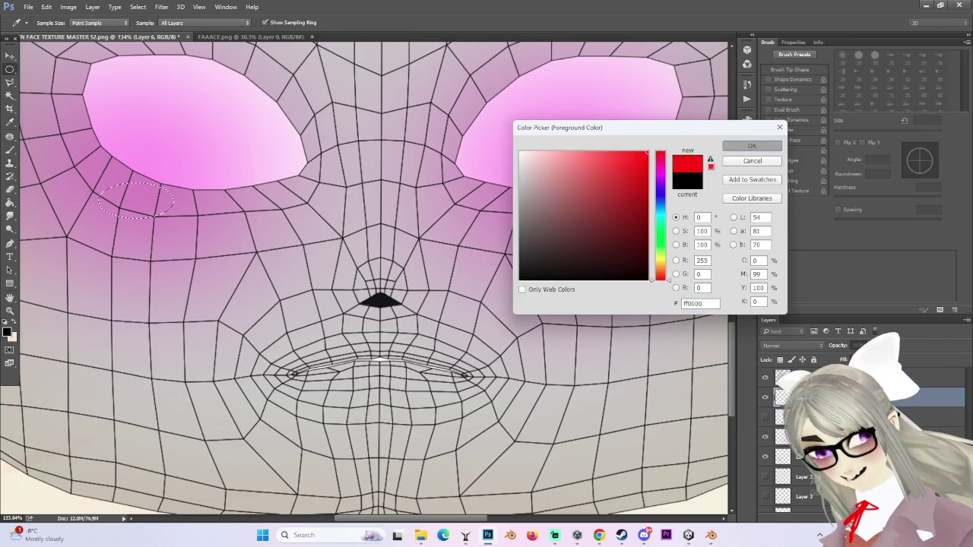
click(751, 146)
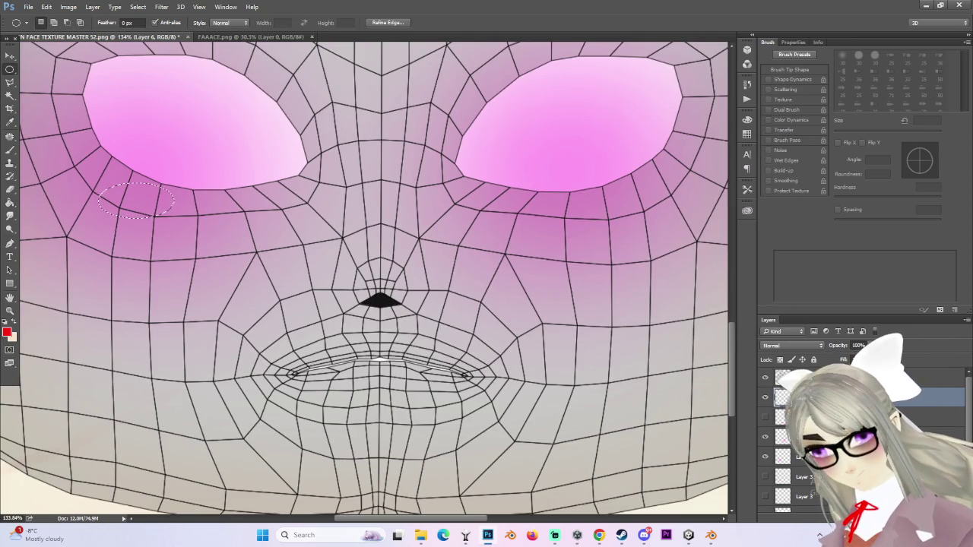
click(10, 203)
click(156, 206)
Step: Nudge the red oval into place and rotate it to follow the eyelid
alt+scroll(155, 206, down, 3)
alt+scroll(210, 157, up, 1)
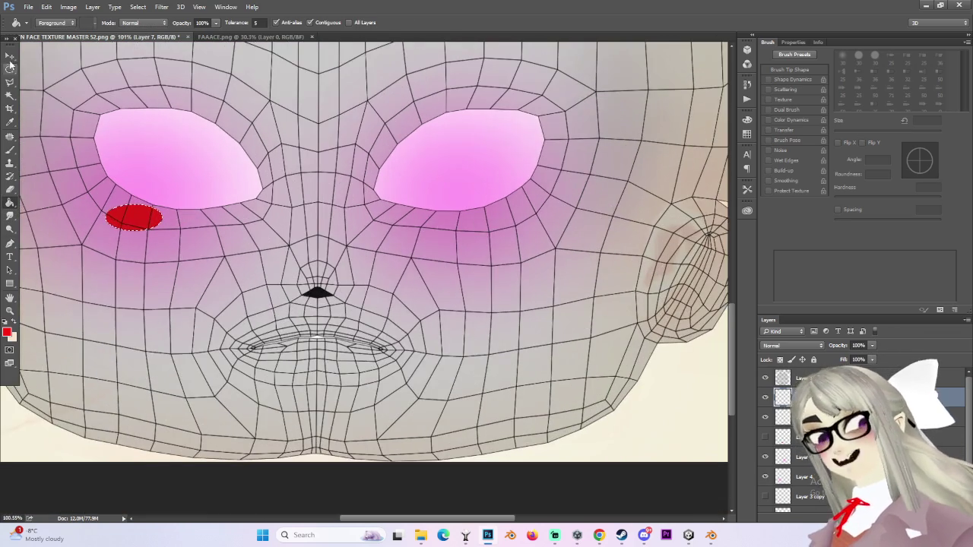
click(10, 56)
drag(158, 217, 171, 219)
key(ctrl+t)
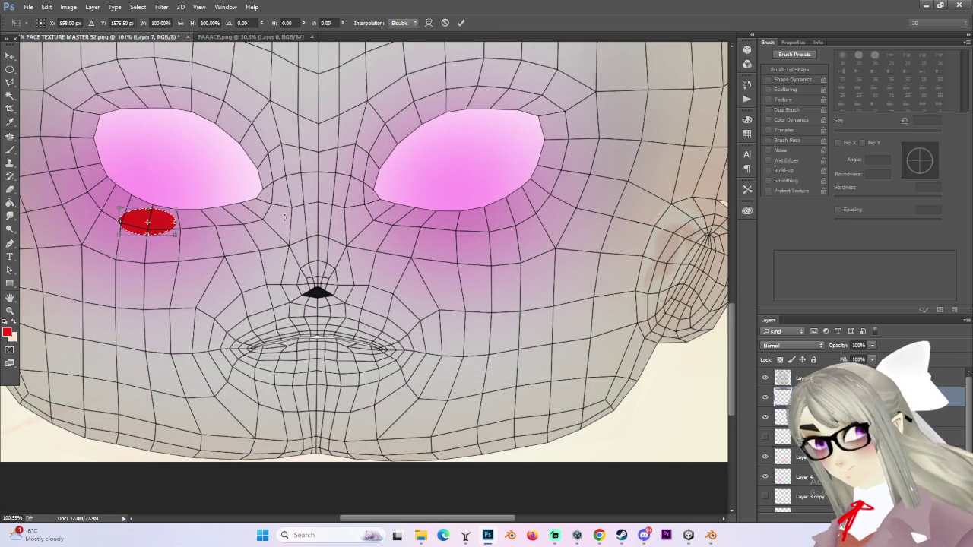
drag(283, 233, 296, 237)
key(Return)
alt+scroll(235, 238, up, 1)
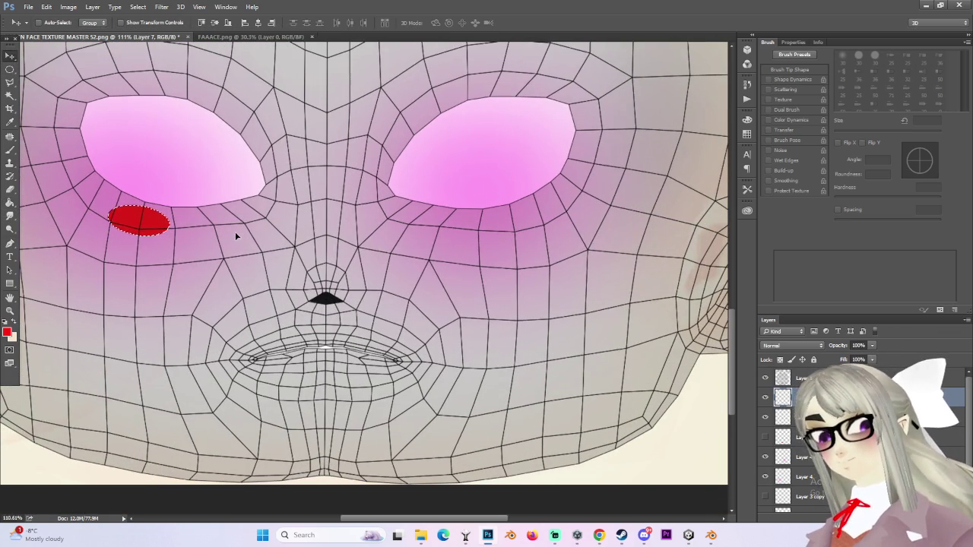
Step: Flip a copy of the red oval horizontally and place it under the right eye
click(9, 70)
alt+scroll(521, 190, down, 1)
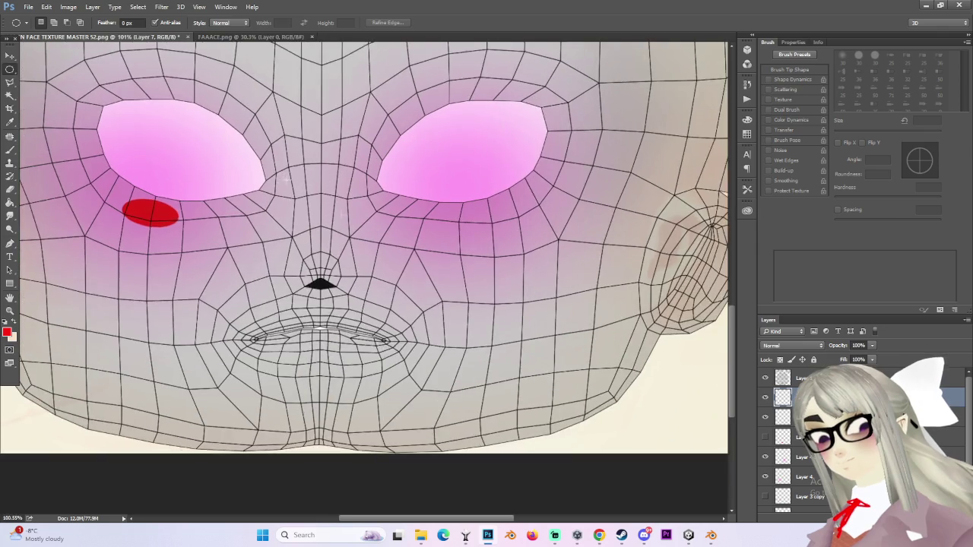
alt+scroll(522, 190, up, 2)
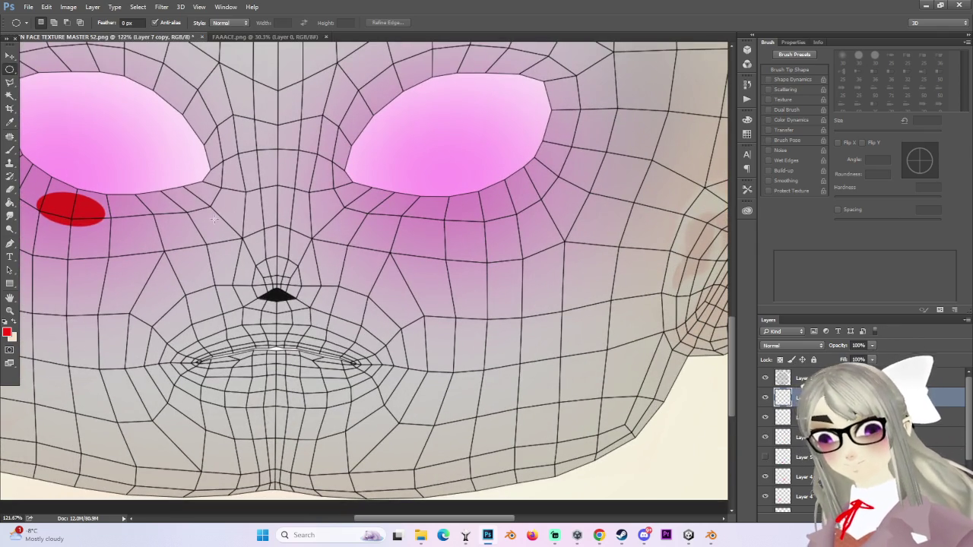
key(ctrl+t)
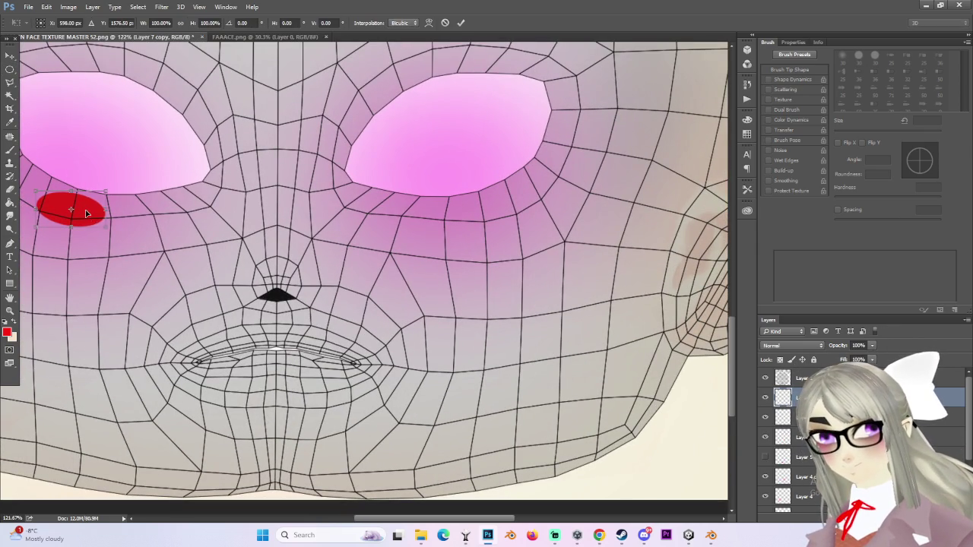
right_click(85, 211)
click(137, 364)
drag(85, 216, 500, 231)
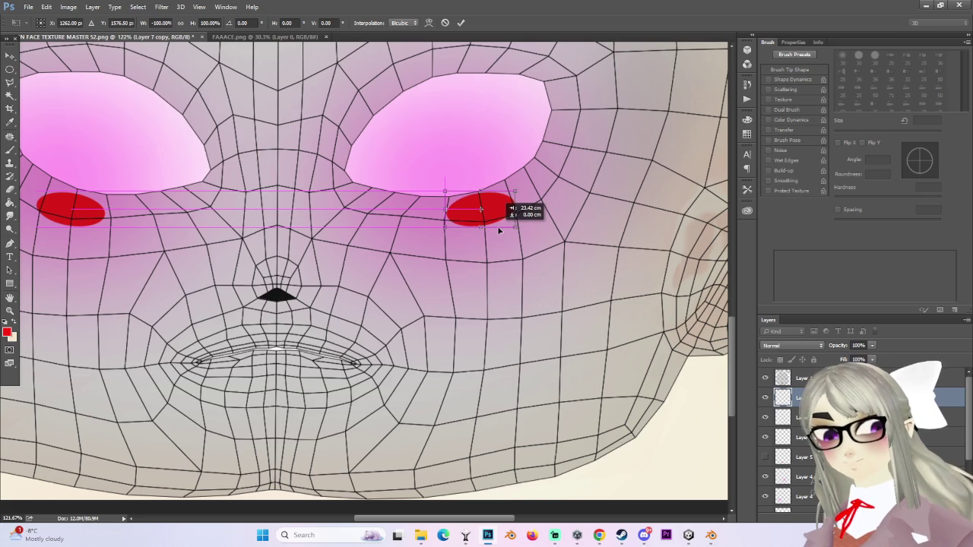
key(Return)
alt+scroll(444, 259, down, 4)
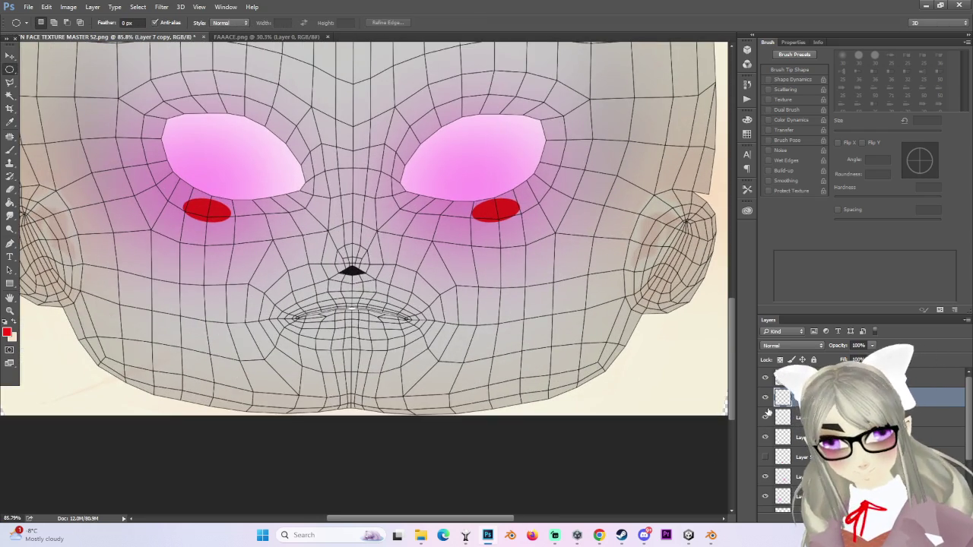
click(764, 397)
Step: Hide the UV wireframe overlay while checking the red ovals and nose layers
click(765, 397)
click(764, 416)
click(765, 416)
click(764, 378)
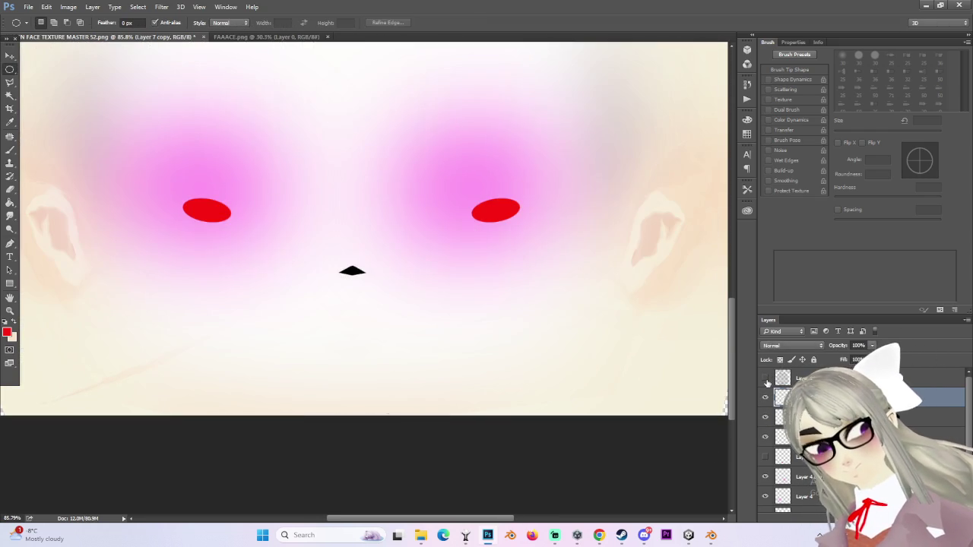
click(764, 437)
click(765, 437)
click(764, 396)
click(765, 397)
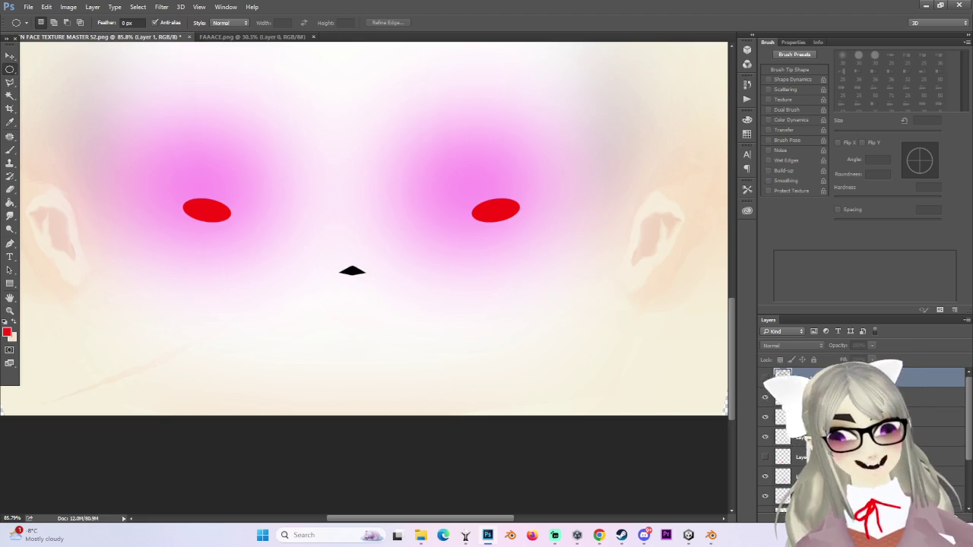
Step: Compare the pink glow layers and fade Layer 4 copy to 67% opacity
click(769, 416)
click(769, 416)
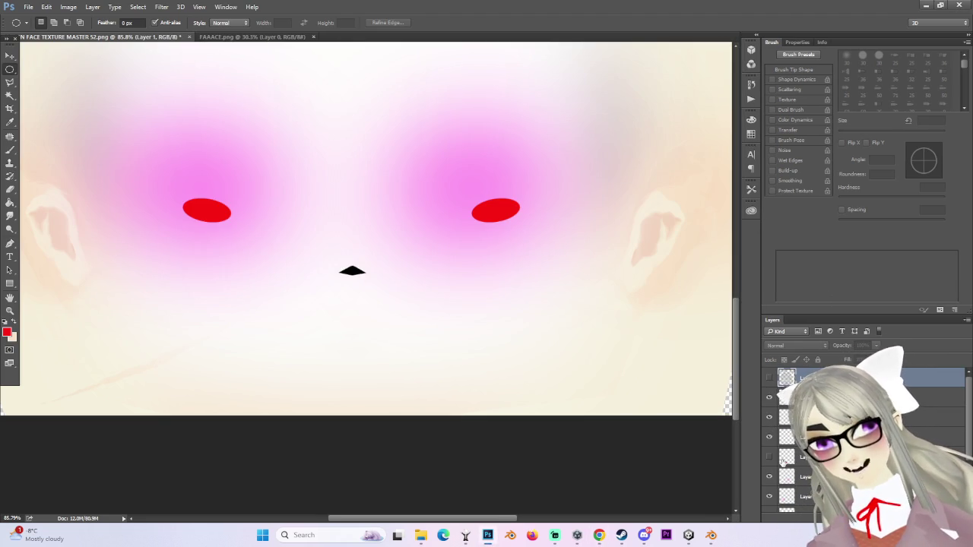
click(768, 495)
click(768, 495)
click(769, 495)
click(768, 496)
click(768, 477)
click(768, 476)
click(806, 477)
drag(874, 356, 854, 359)
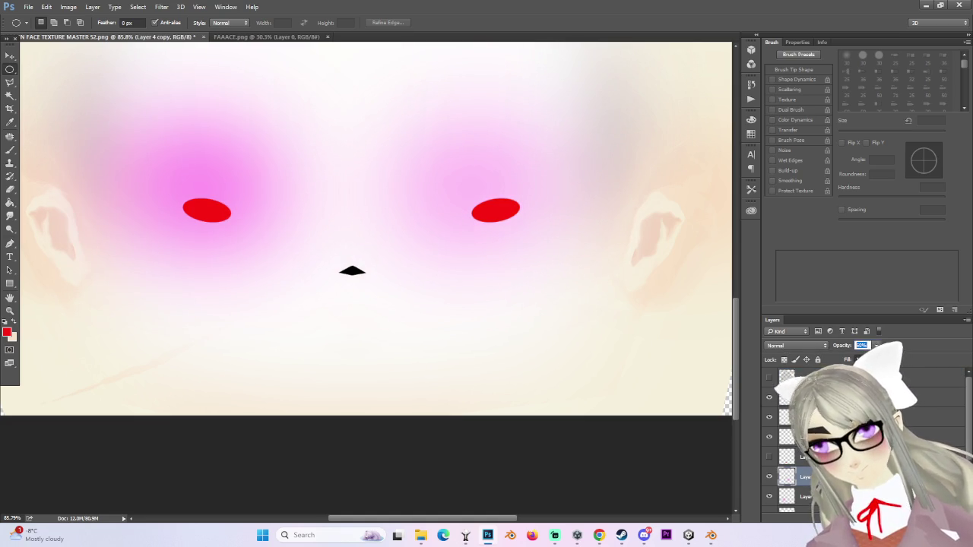
Step: Set Layer 4, the left pink glow, to 60% opacity, then select both red oval layers
click(806, 457)
click(805, 496)
click(862, 345)
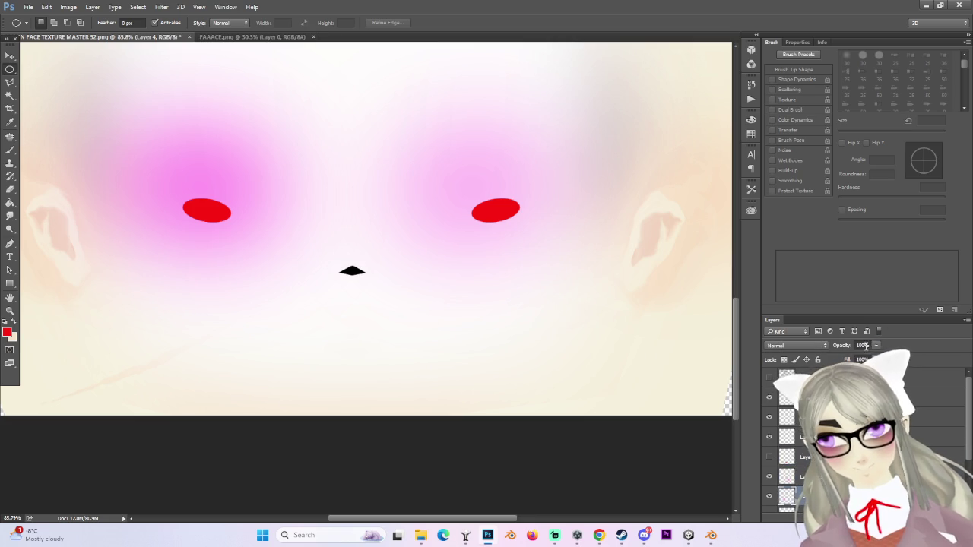
text(66)
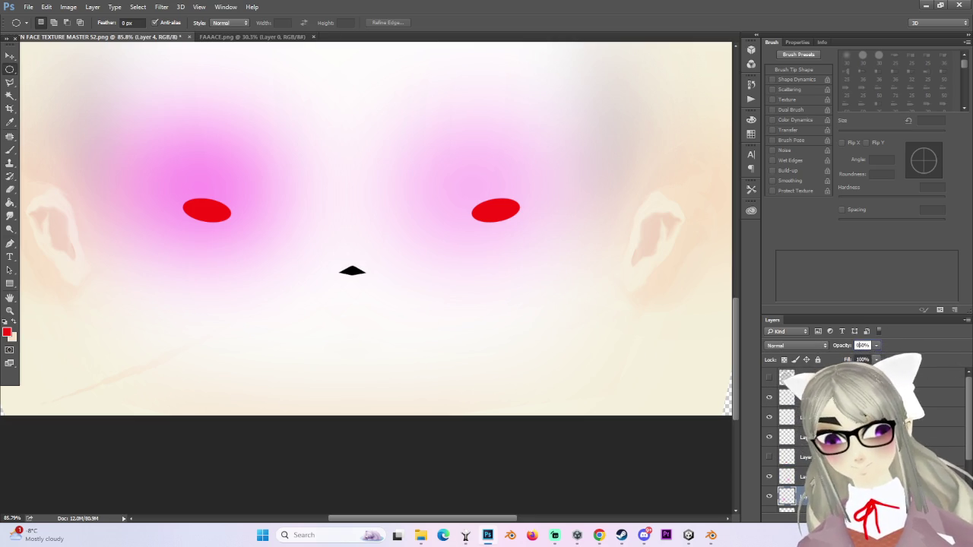
key(Return)
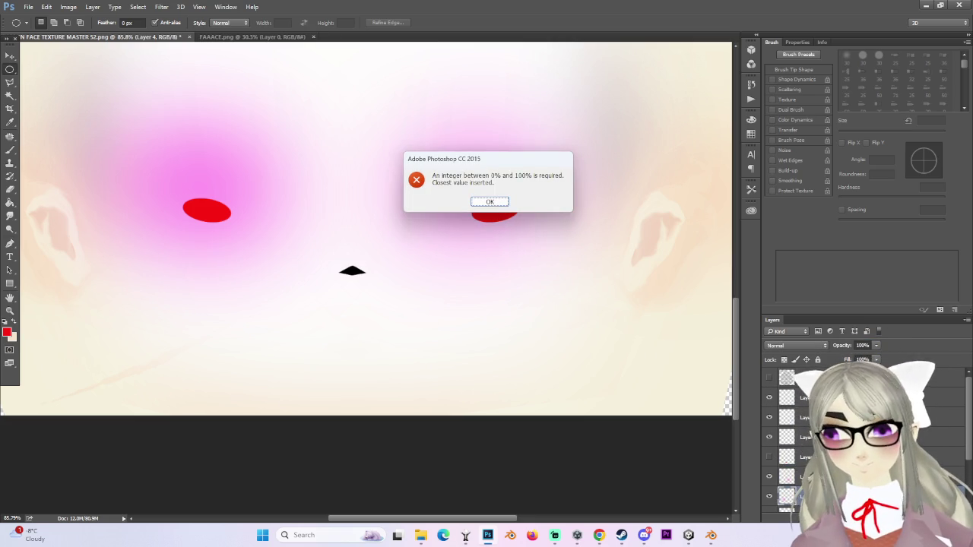
click(500, 202)
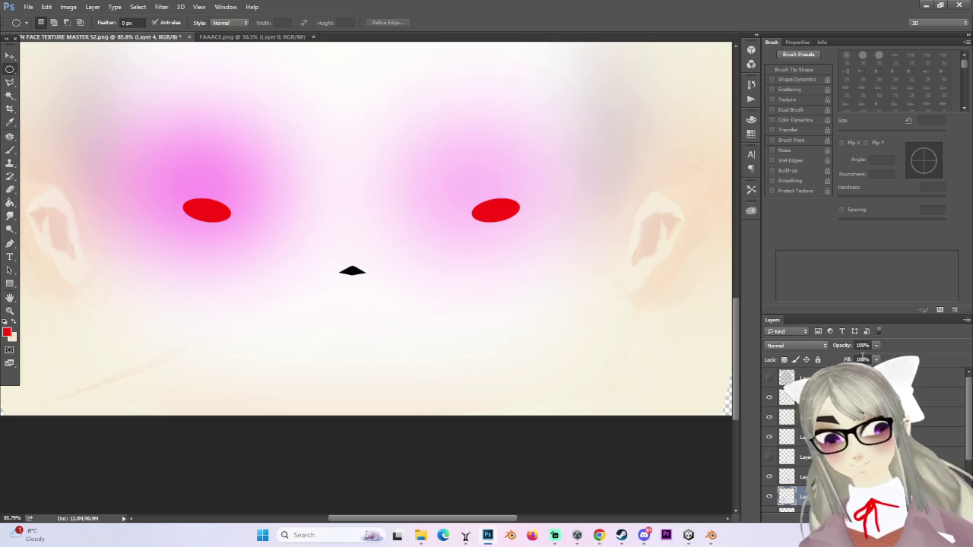
text(6)
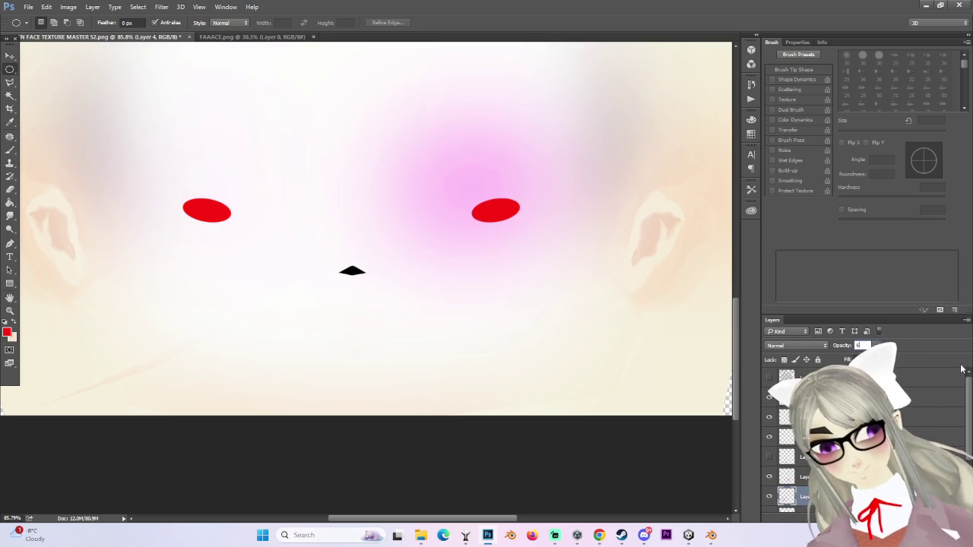
text(0)
key(Return)
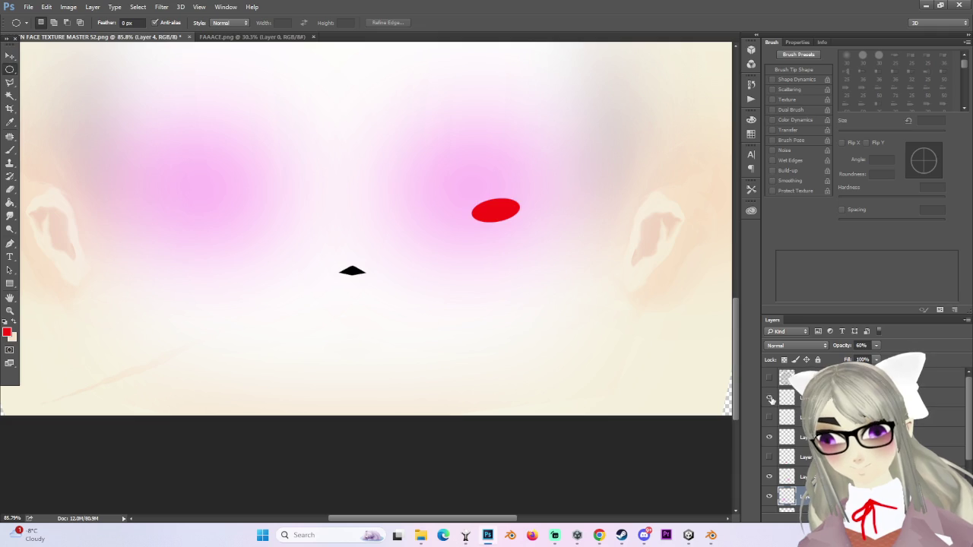
shift+click(805, 397)
right_click(826, 417)
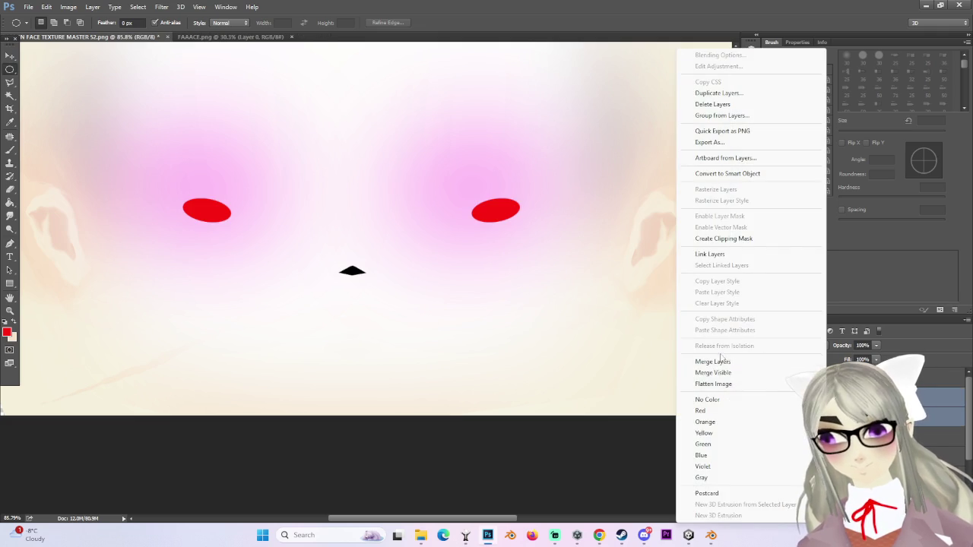
Step: Merge the two red oval layers and soften their edges with a very slight Gaussian Blur
click(722, 363)
click(162, 7)
click(321, 157)
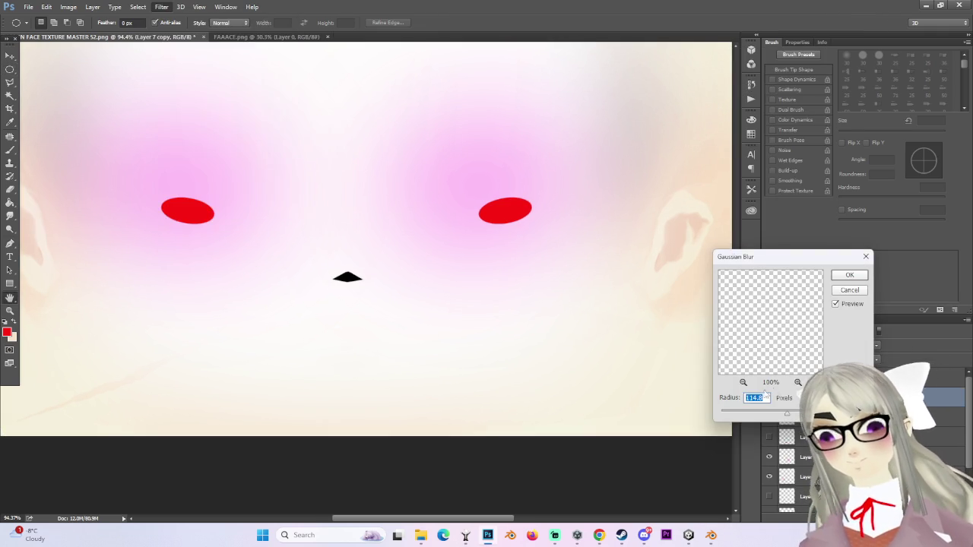
mouse_move(786, 414)
mouse_down()
mouse_move(723, 415)
mouse_move(752, 411)
mouse_up()
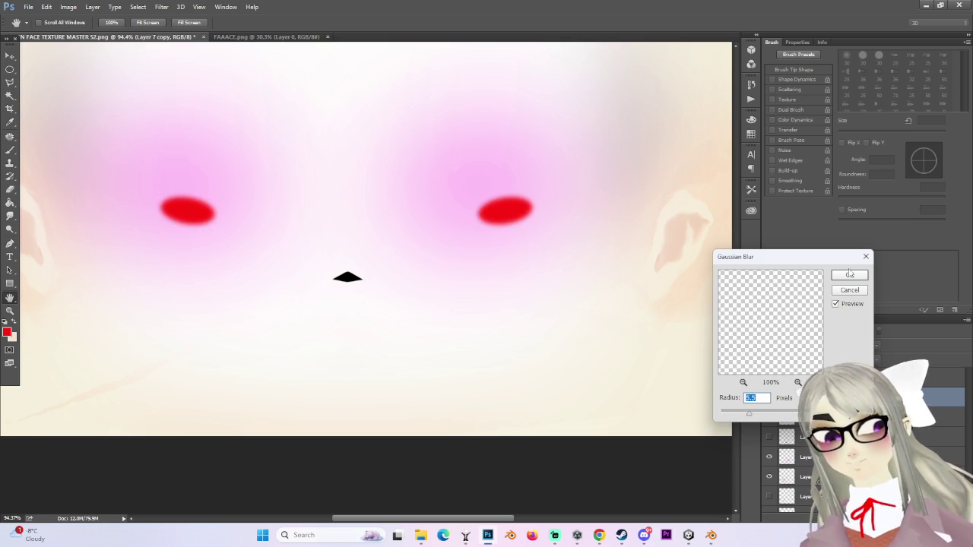
click(849, 275)
scroll(783, 471, down, 2)
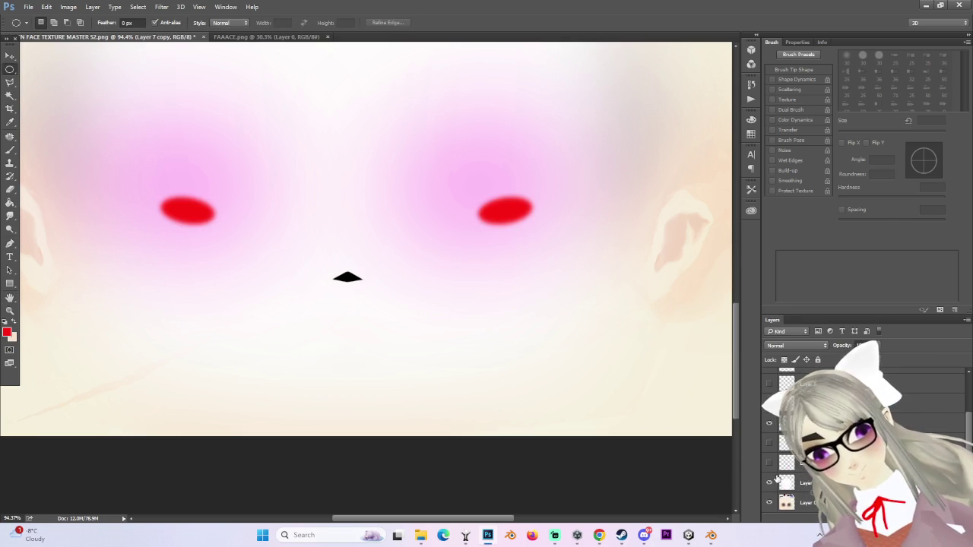
click(768, 486)
Step: Set Layer 2, the darker eyeshadow, to Normal blending at about 45% opacity
click(768, 486)
click(790, 483)
scroll(797, 346, down, 3)
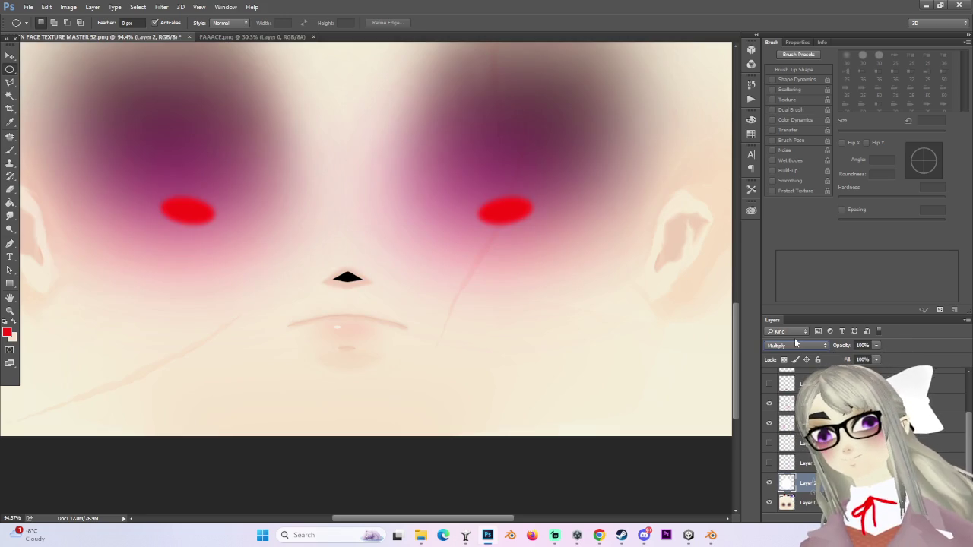
click(796, 347)
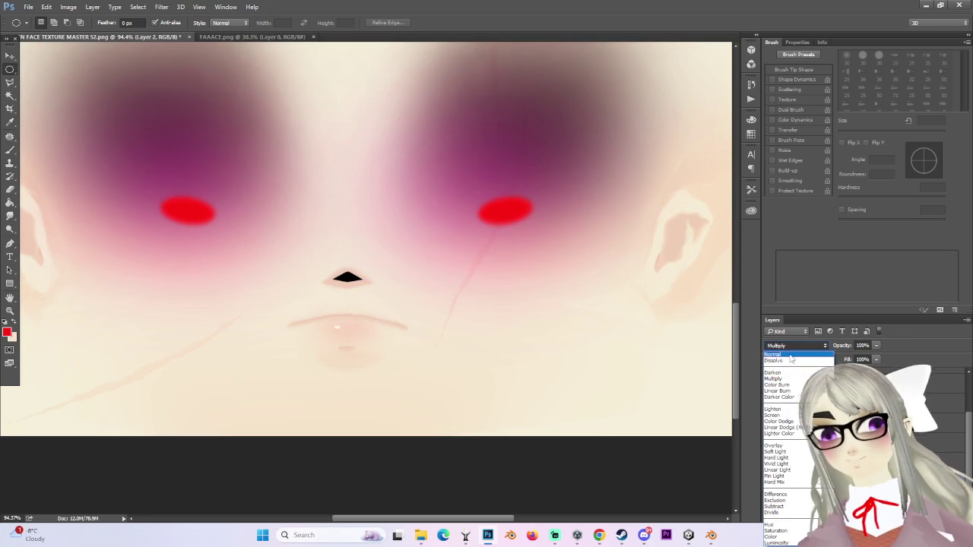
click(782, 353)
mouse_move(875, 346)
mouse_down()
mouse_move(873, 359)
mouse_move(858, 359)
mouse_up()
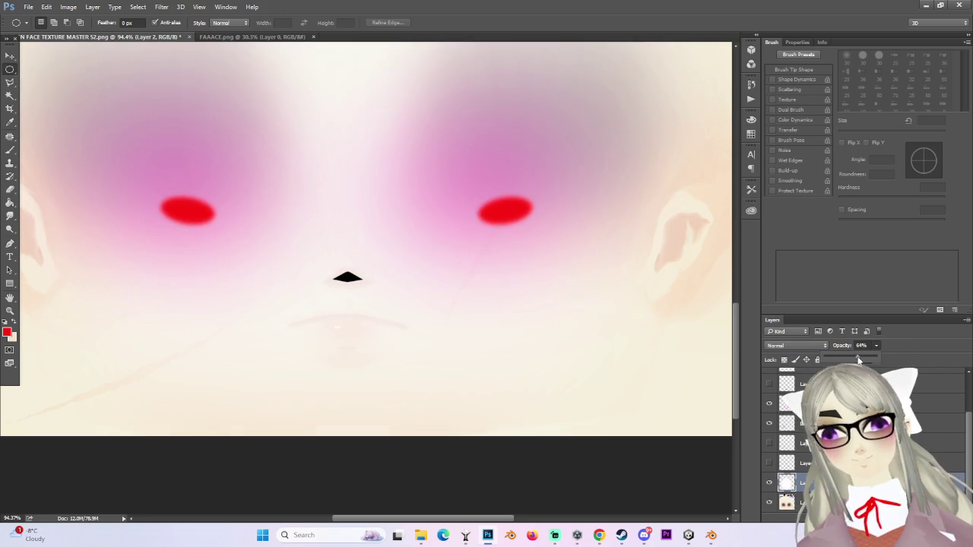
drag(768, 362, 847, 357)
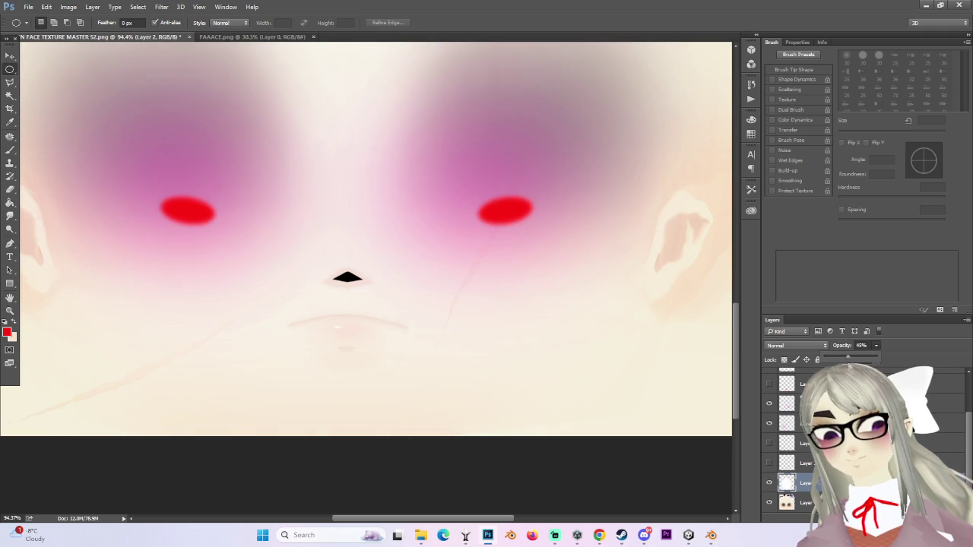
Step: Zoom out and start a File > Save As of the texture
alt+scroll(479, 309, down, 3)
alt+scroll(479, 308, down, 3)
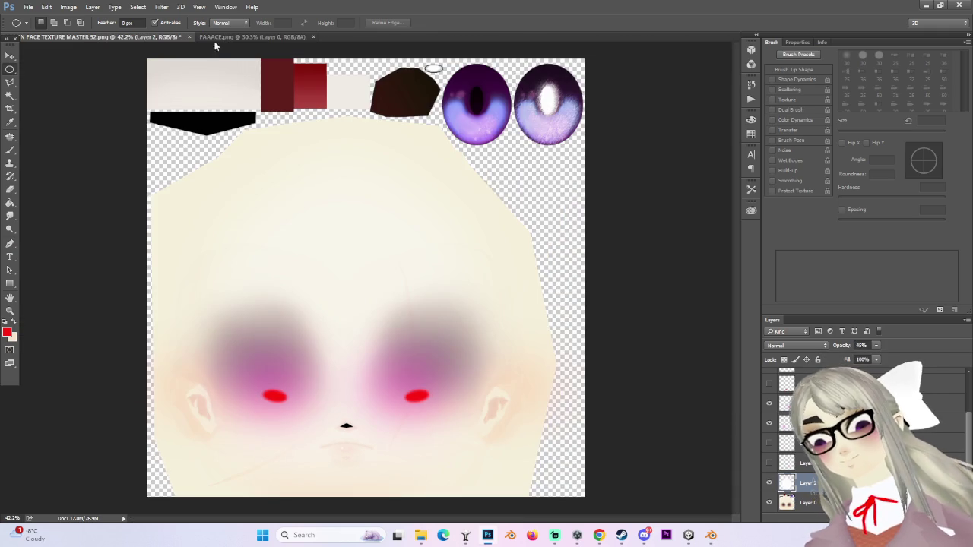
click(28, 7)
click(61, 119)
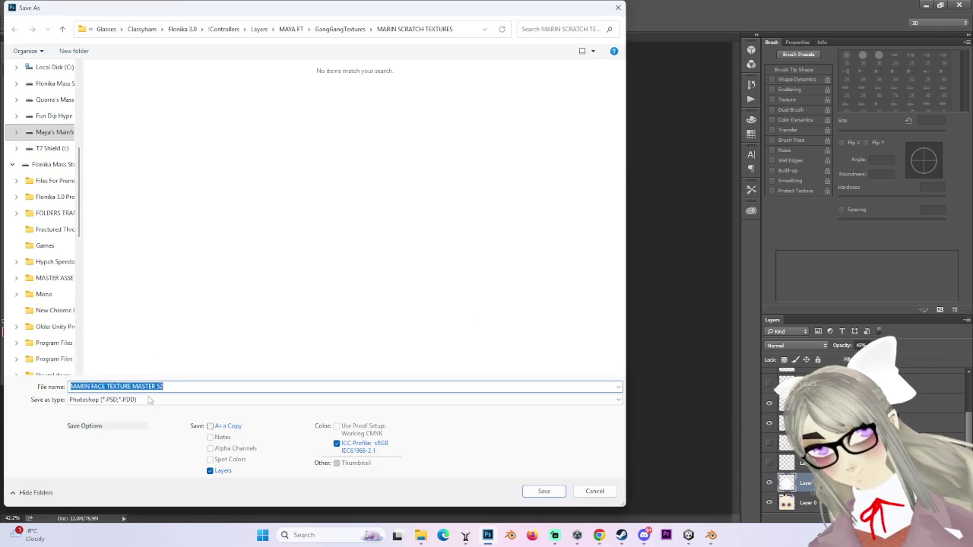
Step: Save as PNG named MARIN FACE TEXTURE MASTER 54 and accept the PNG Options
click(190, 399)
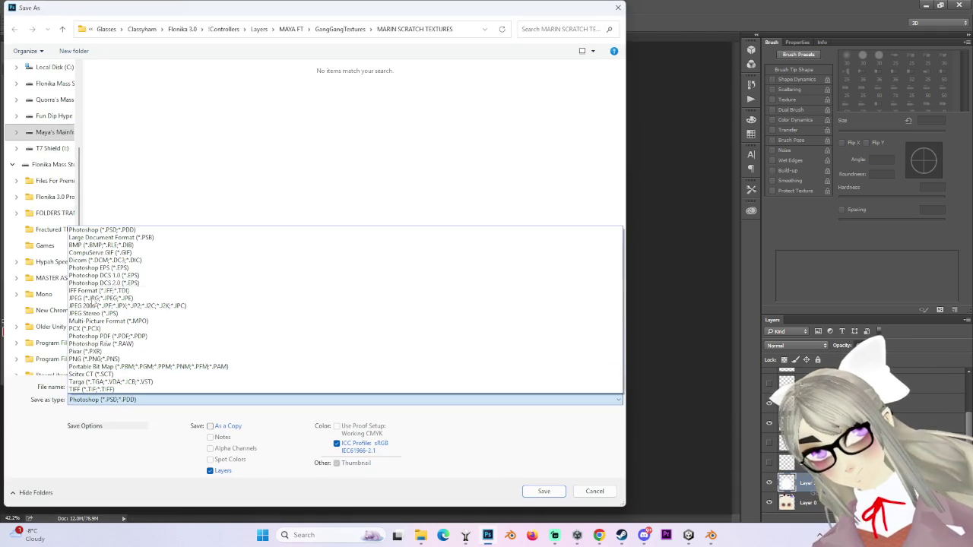
click(190, 351)
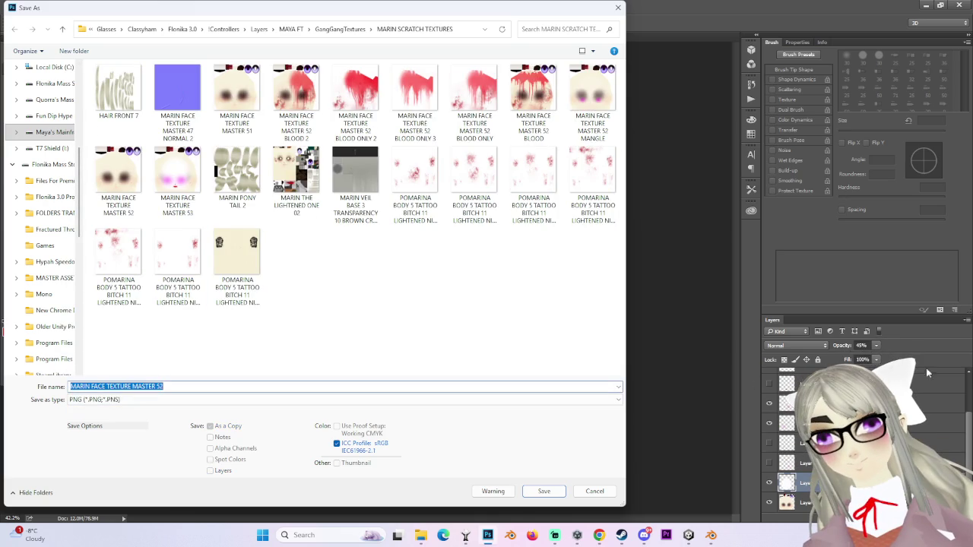
click(769, 364)
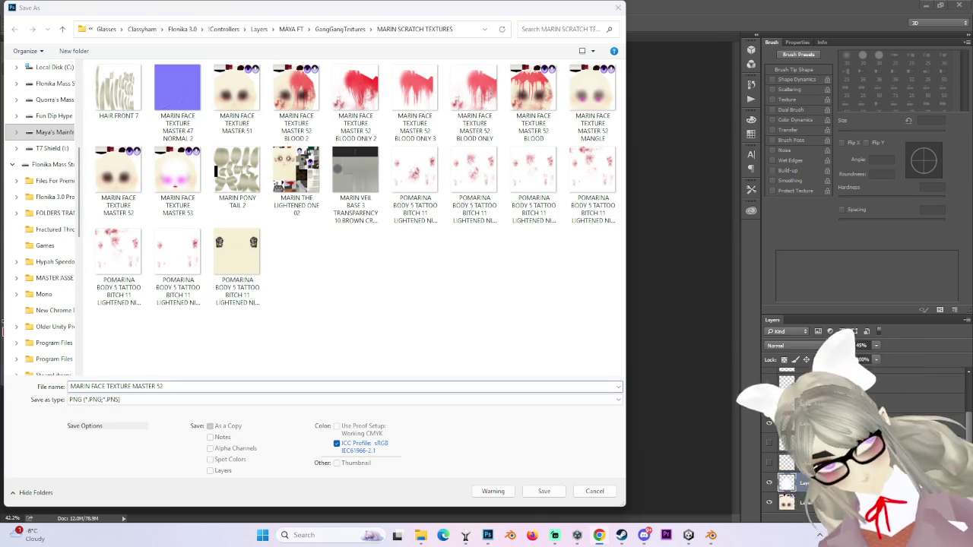
click(592, 102)
click(184, 192)
click(204, 400)
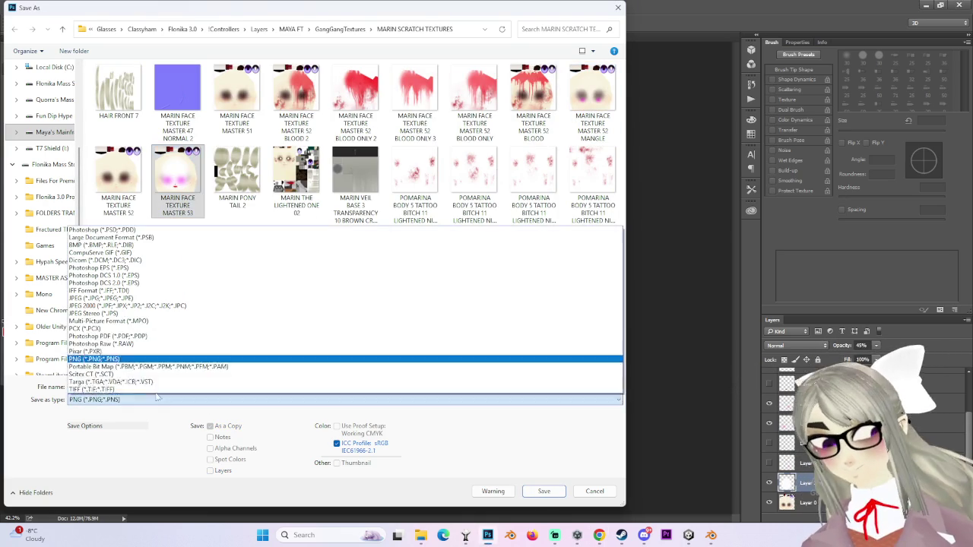
key(Escape)
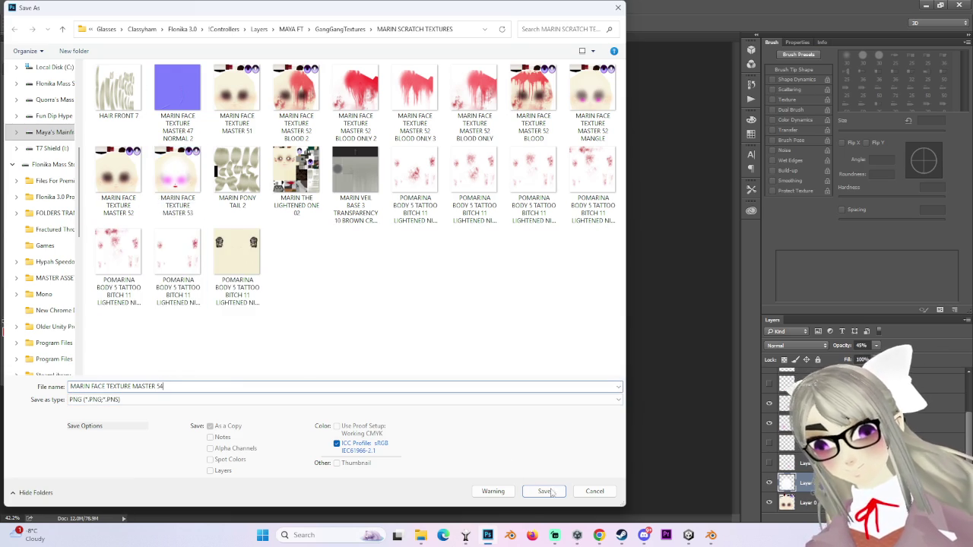
key(Return)
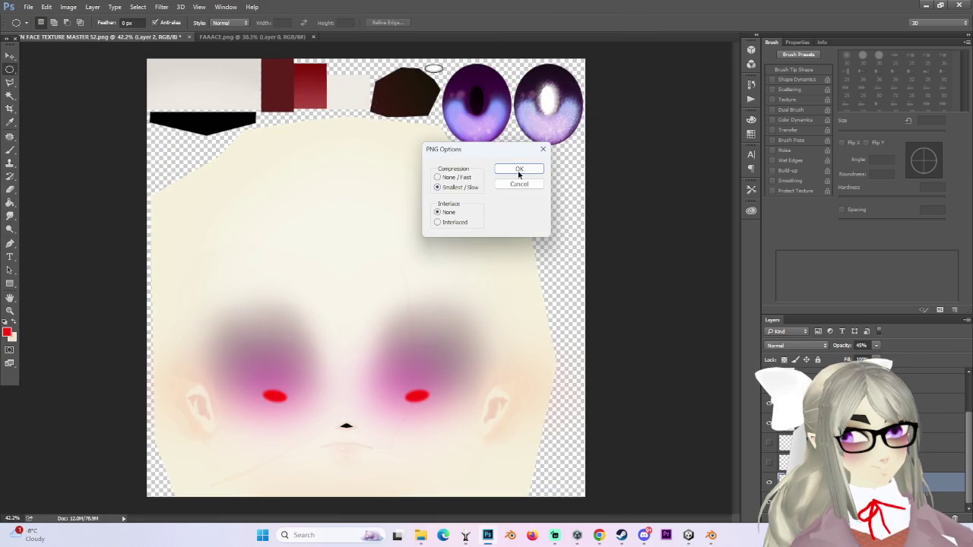
click(518, 169)
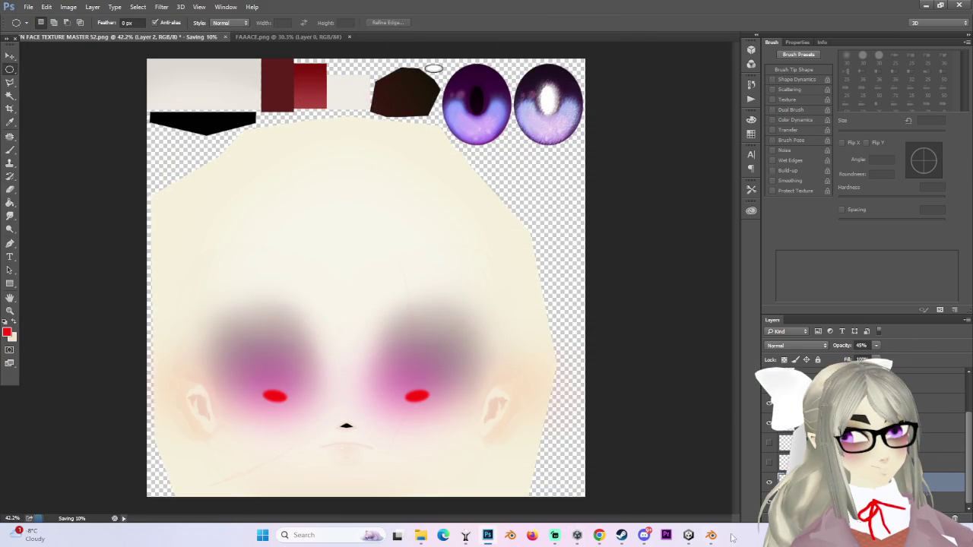
Step: In Unity, select the avatar's Body object and scroll the Inspector to its Poiyomi Decals
click(688, 535)
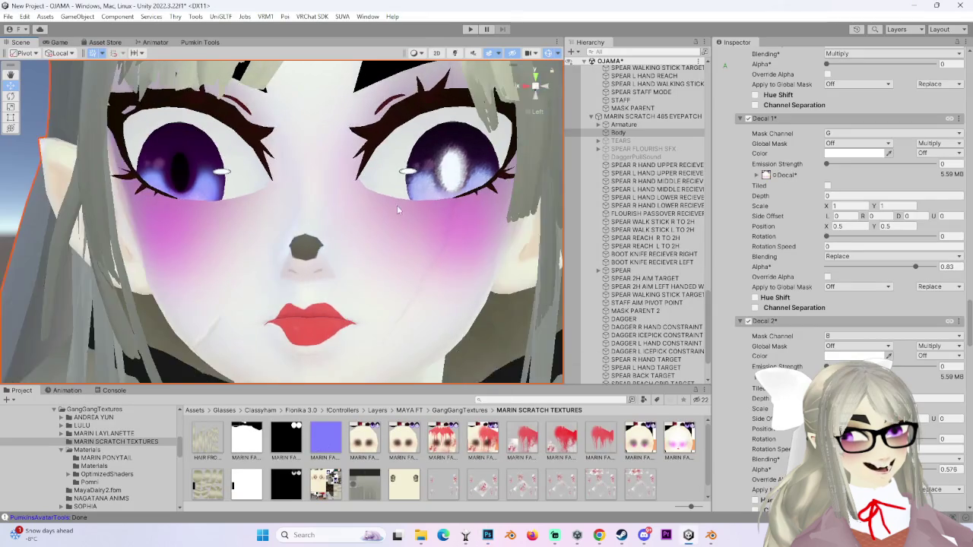
scroll(426, 212, down, 2)
scroll(426, 212, down, 2)
scroll(446, 240, down, 1)
scroll(437, 272, down, 1)
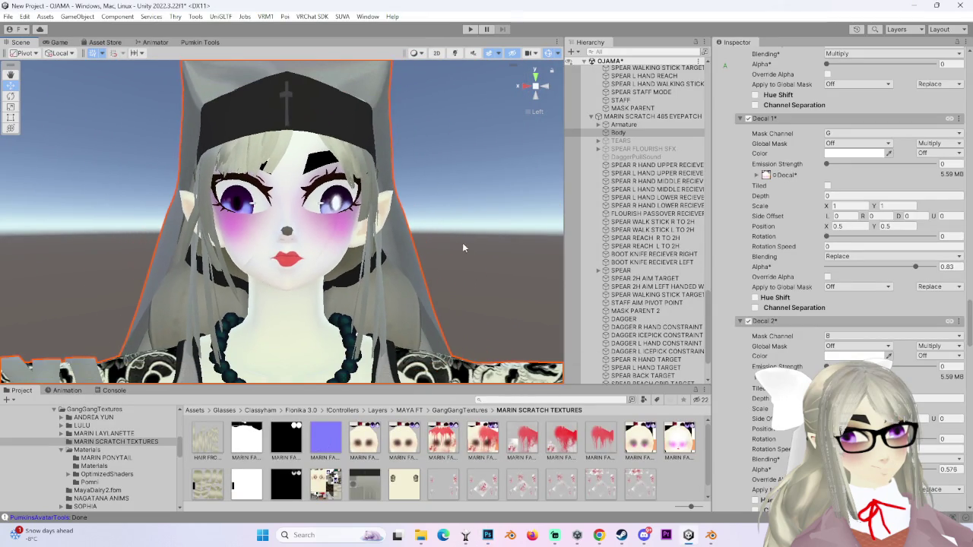
click(481, 179)
click(190, 205)
scroll(836, 273, down, 5)
scroll(836, 274, down, 5)
scroll(836, 274, down, 5)
scroll(836, 274, down, 5)
scroll(761, 447, down, 5)
scroll(760, 446, down, 5)
scroll(760, 447, down, 5)
scroll(760, 446, down, 3)
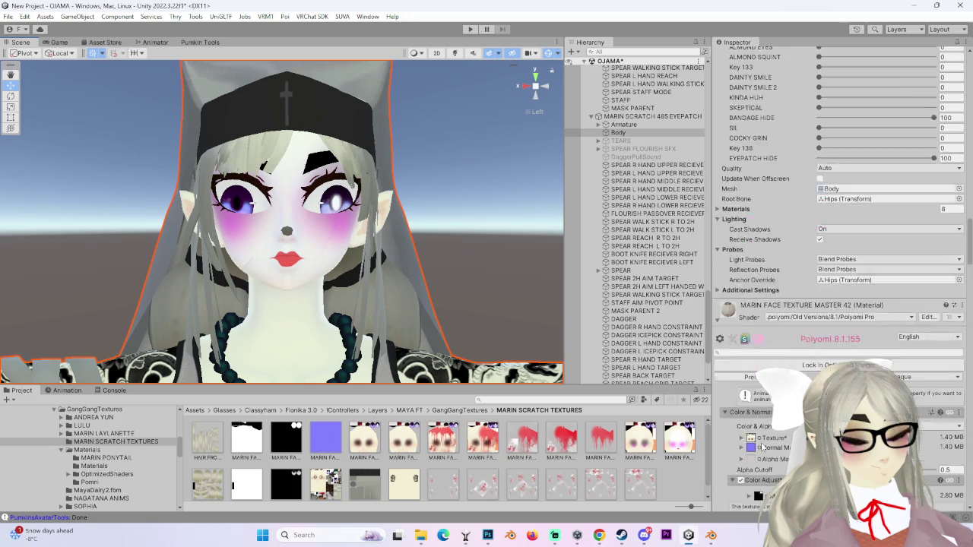
scroll(763, 448, down, 3)
scroll(836, 304, down, 1)
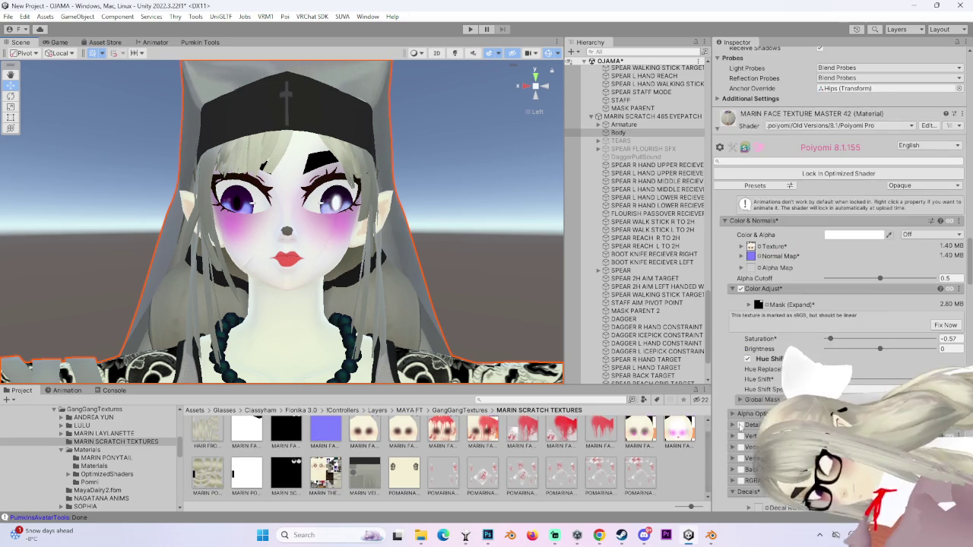
scroll(646, 456, down, 1)
scroll(836, 304, down, 3)
scroll(836, 304, down, 5)
scroll(836, 304, down, 5)
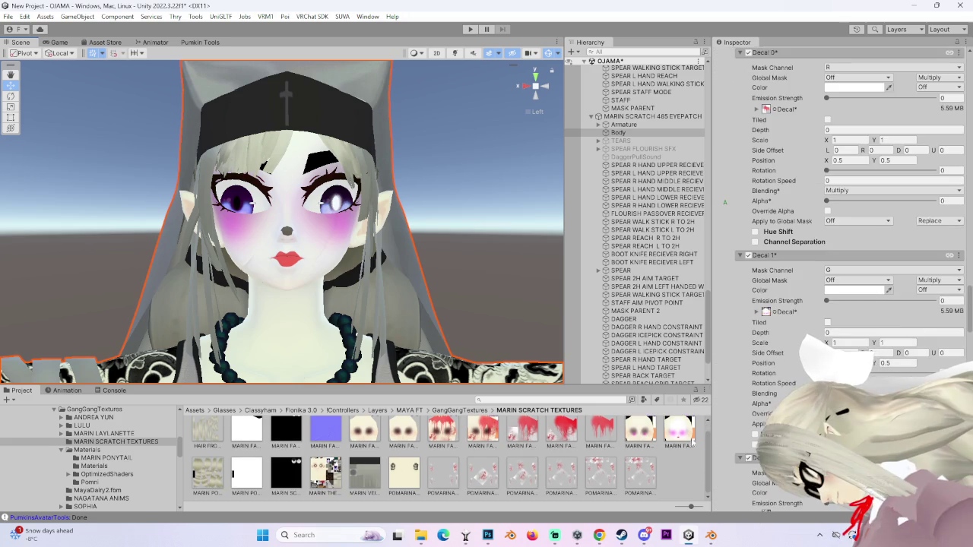
scroll(440, 456, up, 1)
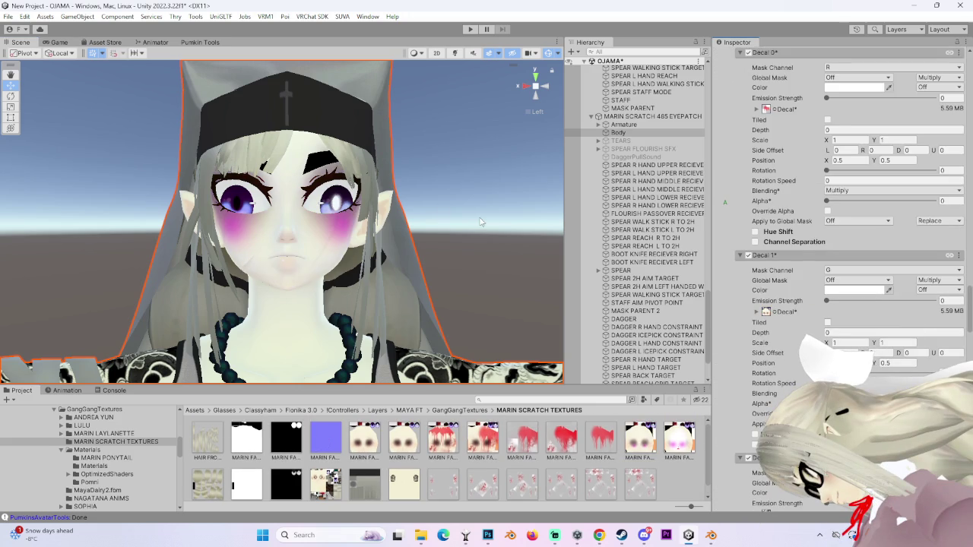
Step: Reselect the Body object and scroll through its material settings in the Inspector
click(683, 479)
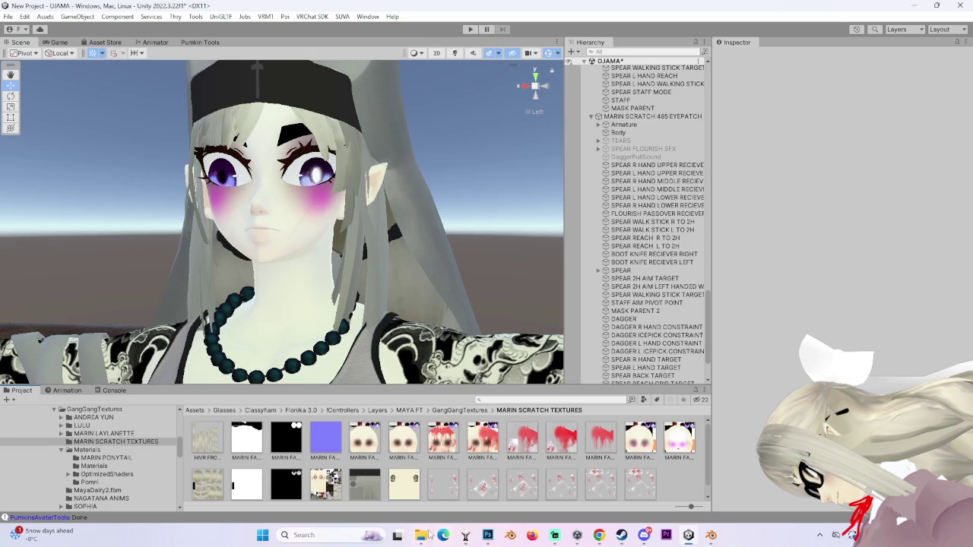
click(487, 535)
click(495, 541)
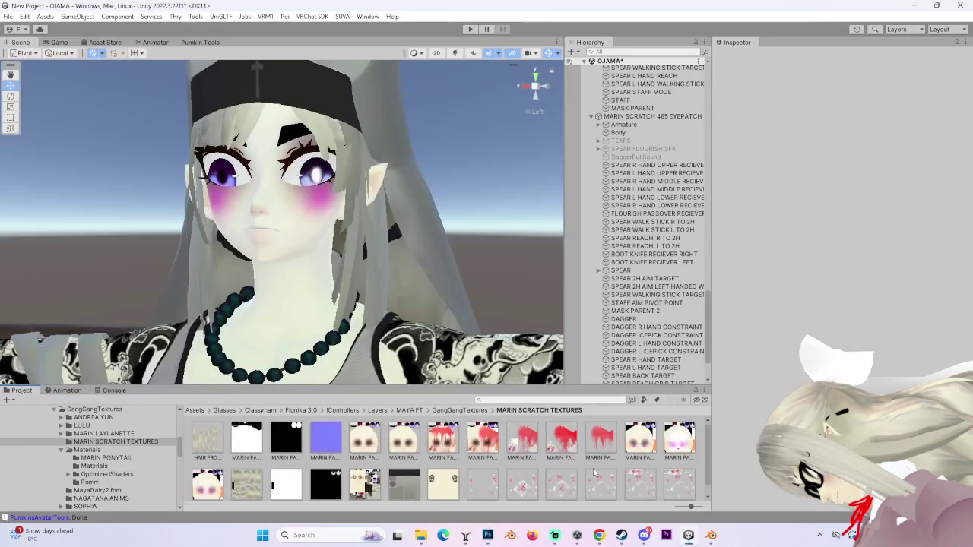
click(617, 132)
scroll(759, 289, down, 5)
scroll(760, 288, down, 5)
scroll(709, 291, down, 3)
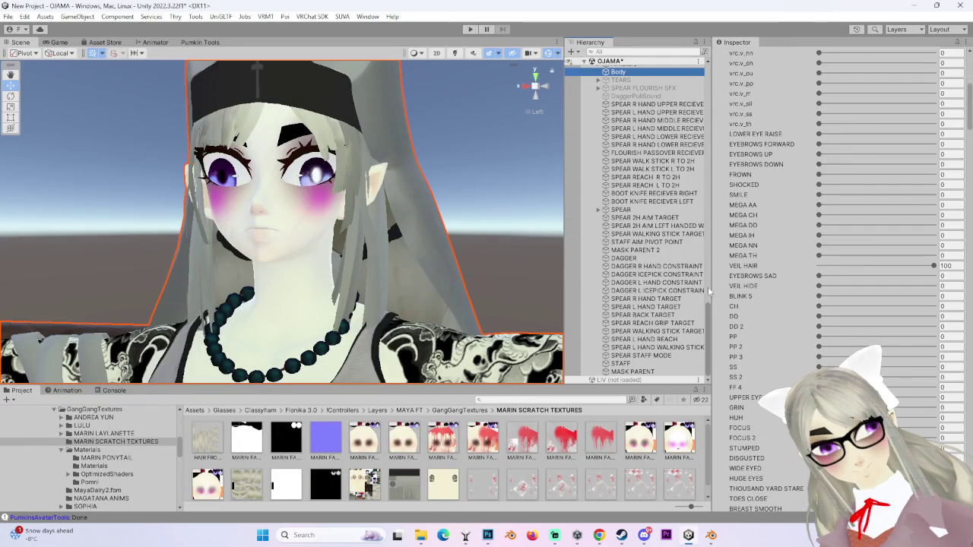
scroll(750, 388, down, 5)
scroll(747, 426, down, 5)
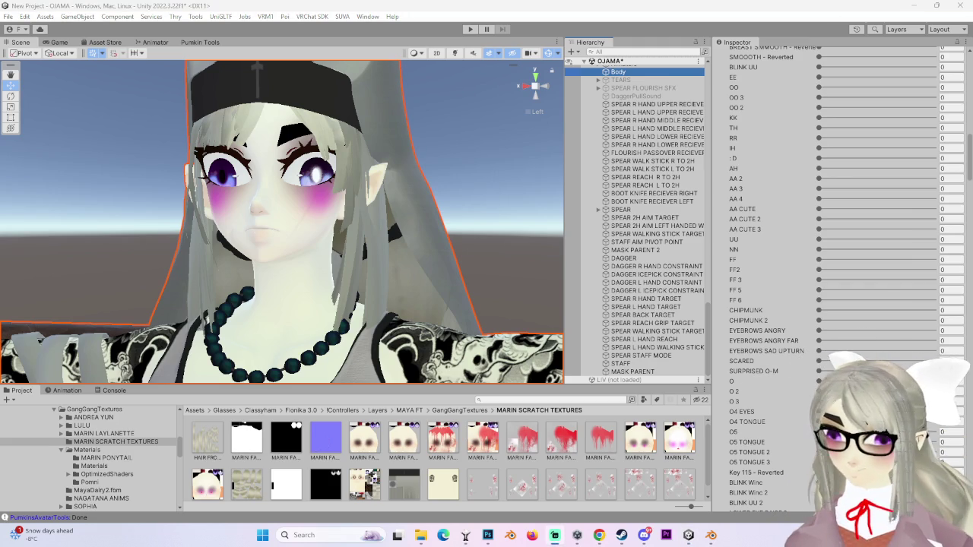
scroll(535, 107, up, 2)
scroll(526, 105, up, 3)
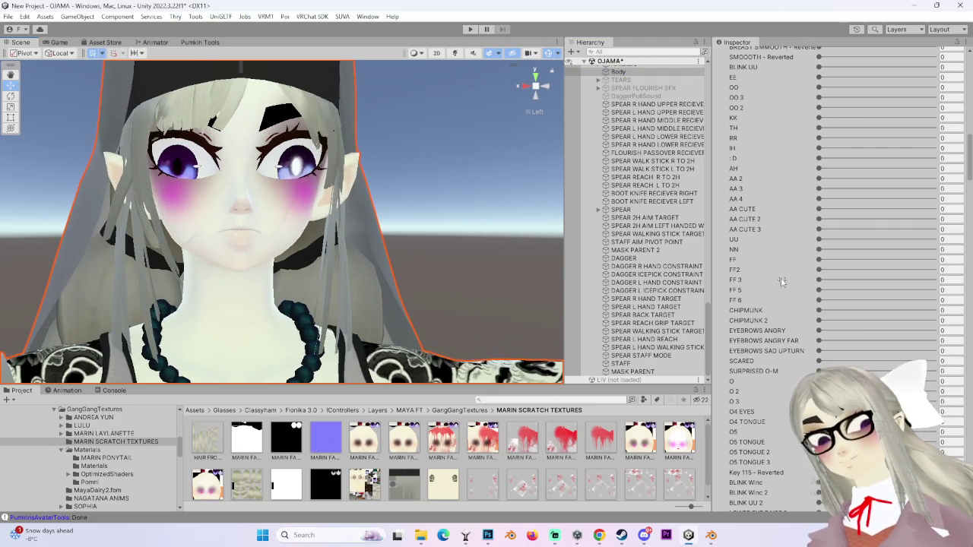
scroll(755, 320, down, 3)
scroll(754, 320, down, 5)
scroll(756, 327, down, 5)
scroll(759, 342, down, 5)
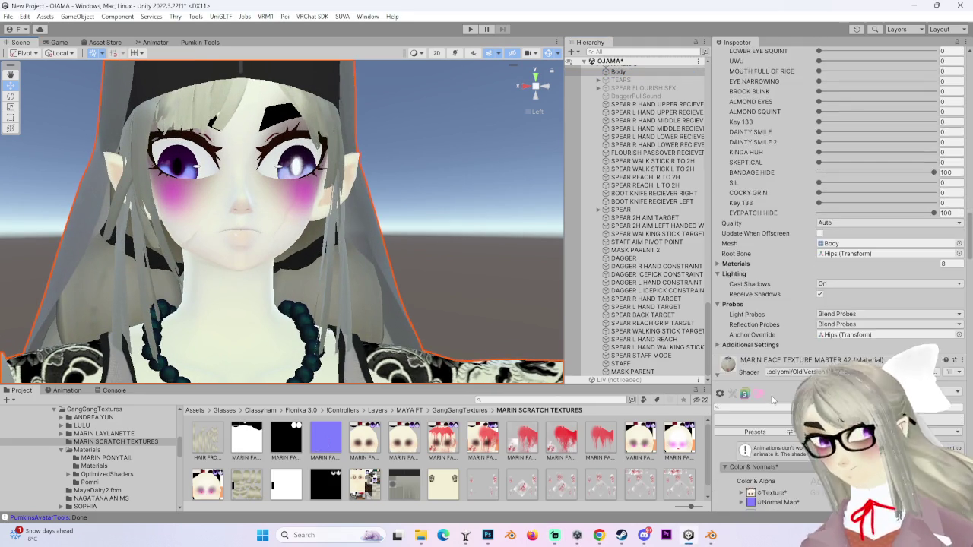
scroll(772, 386, down, 3)
scroll(771, 386, down, 3)
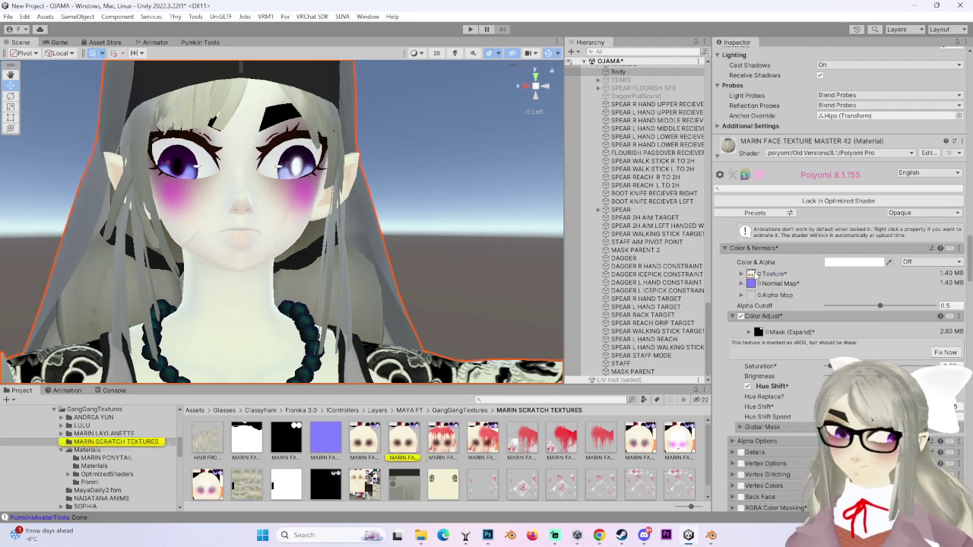
Step: Locate the face texture in the project files, zoom onto the avatar's face, then return to Photoshop
click(751, 273)
scroll(745, 342, down, 3)
scroll(749, 414, down, 3)
scroll(748, 412, down, 1)
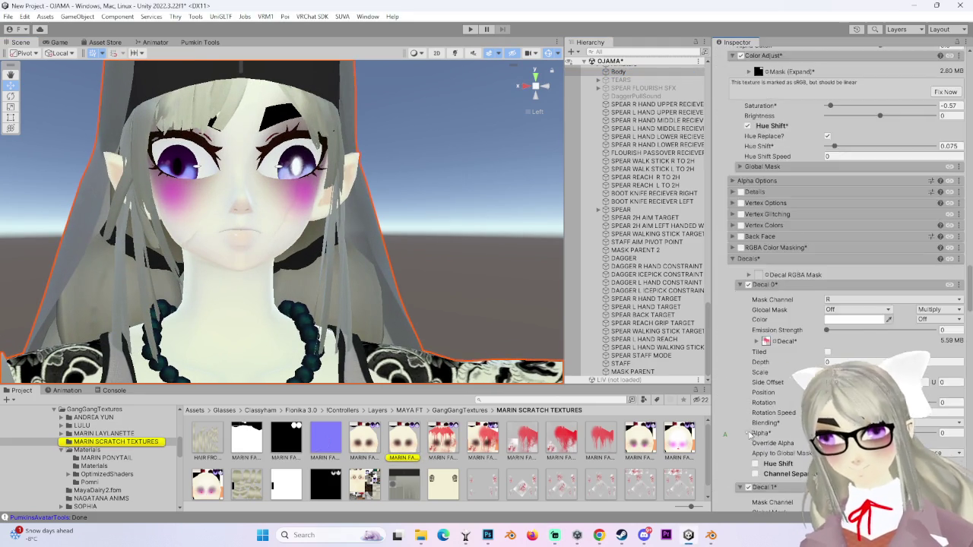
scroll(752, 426, down, 4)
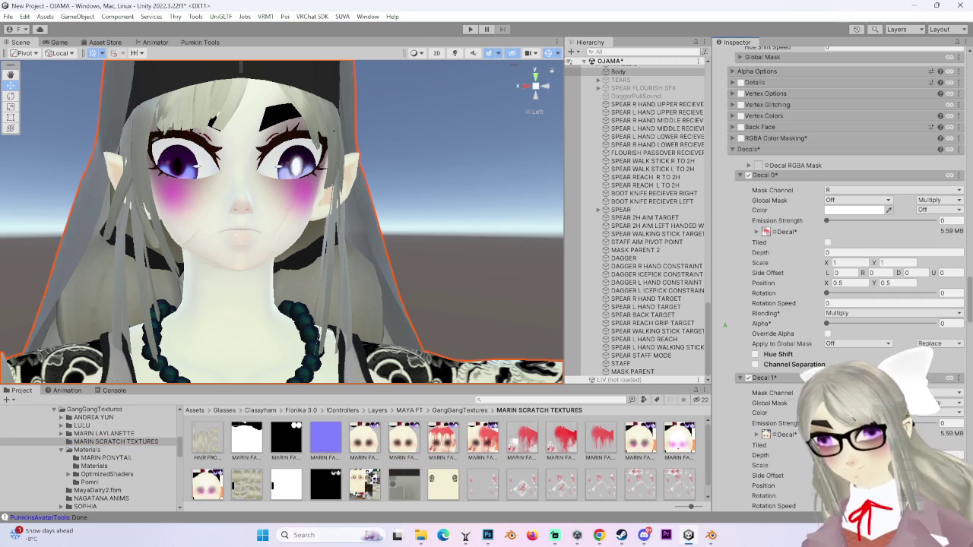
scroll(524, 301, up, 2)
scroll(373, 259, up, 2)
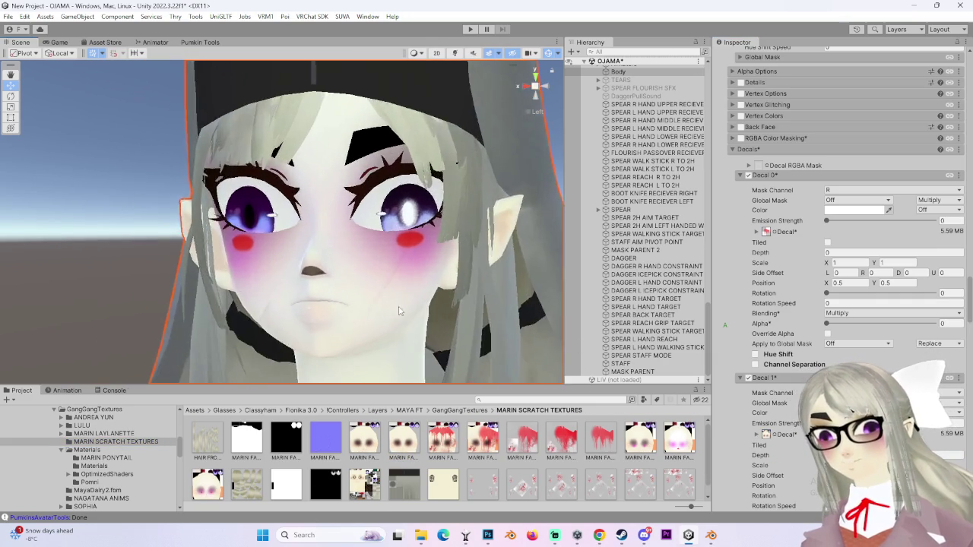
scroll(427, 314, up, 2)
scroll(428, 319, down, 2)
mouse_move(427, 319)
alt+mouse_down()
mouse_move(380, 325)
mouse_move(357, 281)
mouse_move(368, 259)
alt+mouse_up()
scroll(380, 325, up, 1)
scroll(380, 319, up, 2)
scroll(368, 259, down, 1)
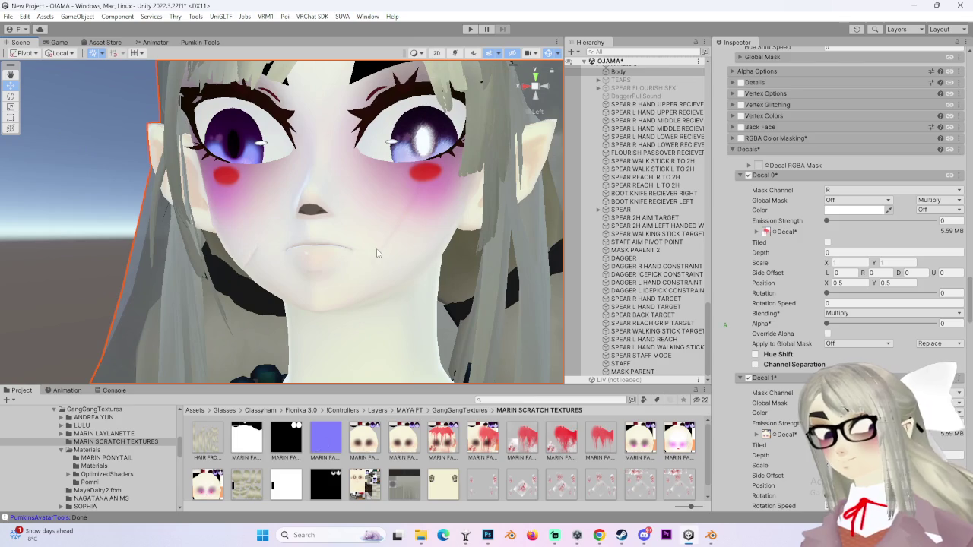
click(487, 535)
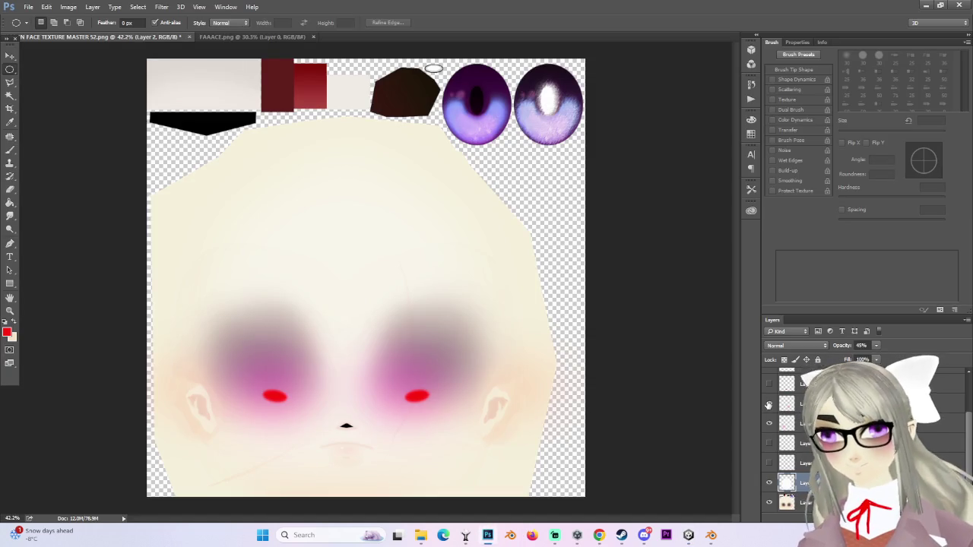
Step: On Layer 6, trace a triangular nose selection with the Lasso tool
alt+scroll(441, 436, up, 2)
alt+scroll(441, 436, up, 2)
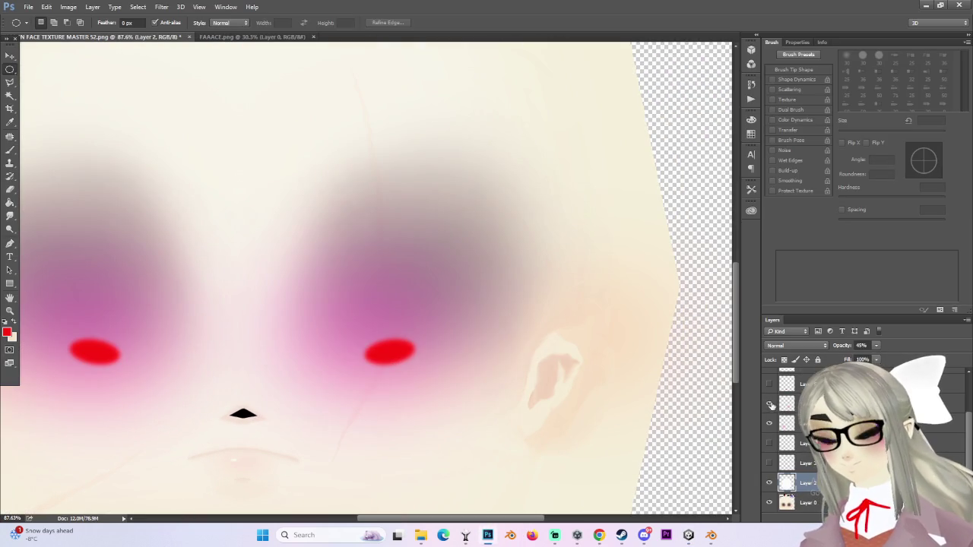
click(770, 426)
click(770, 426)
scroll(770, 425, down, 1)
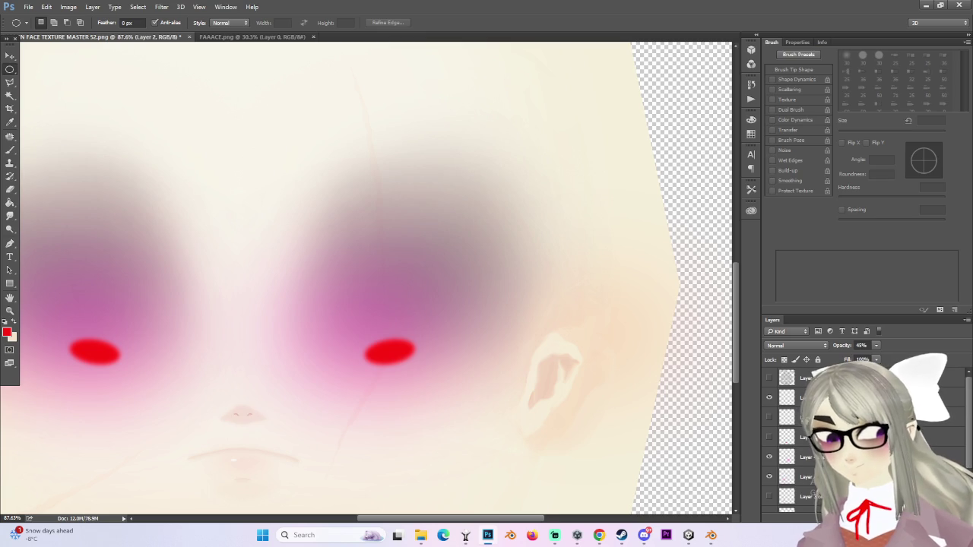
click(798, 416)
alt+scroll(301, 396, up, 2)
alt+scroll(301, 396, up, 3)
click(12, 84)
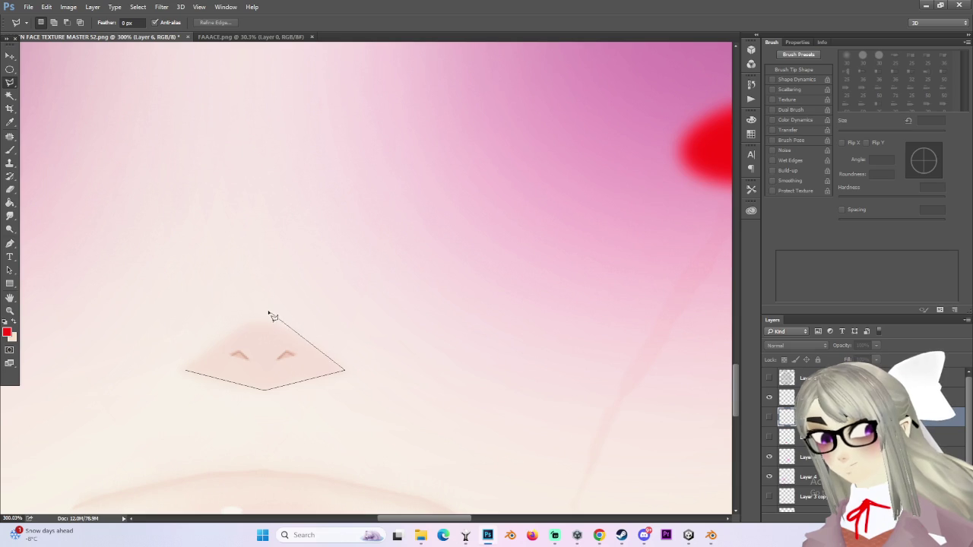
click(188, 374)
Step: Set the foreground colour to black and fill the nose selection with the Paint Bucket
alt+scroll(418, 321, down, 2)
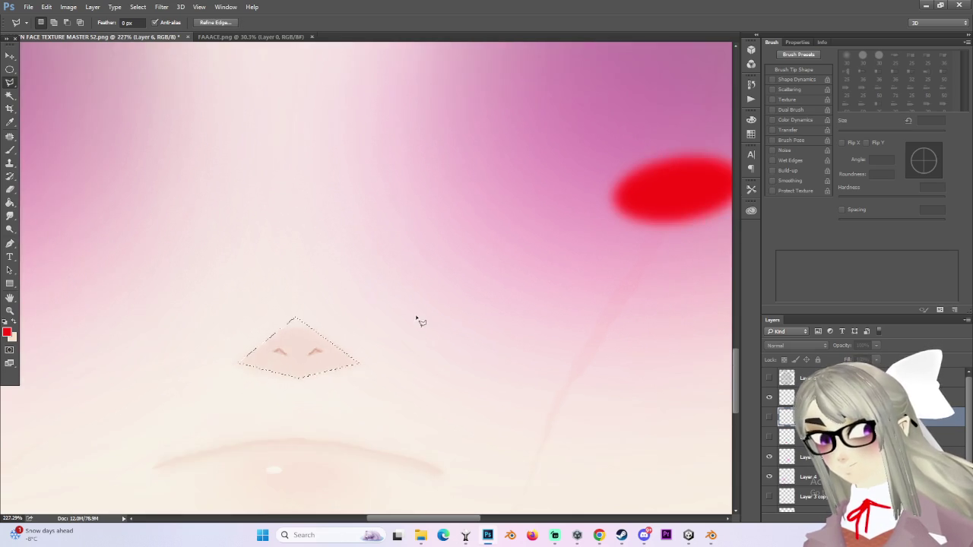
alt+scroll(418, 321, down, 2)
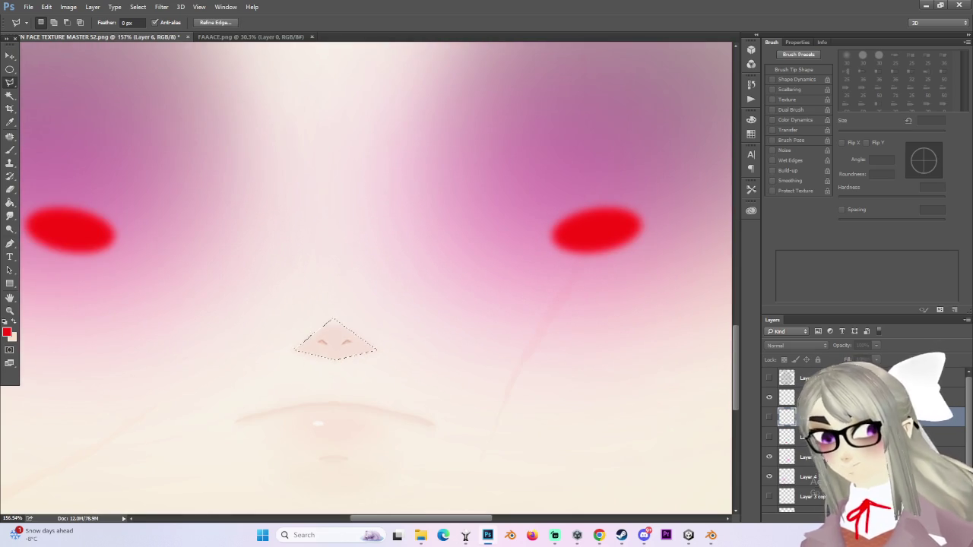
click(7, 333)
drag(547, 226, 520, 280)
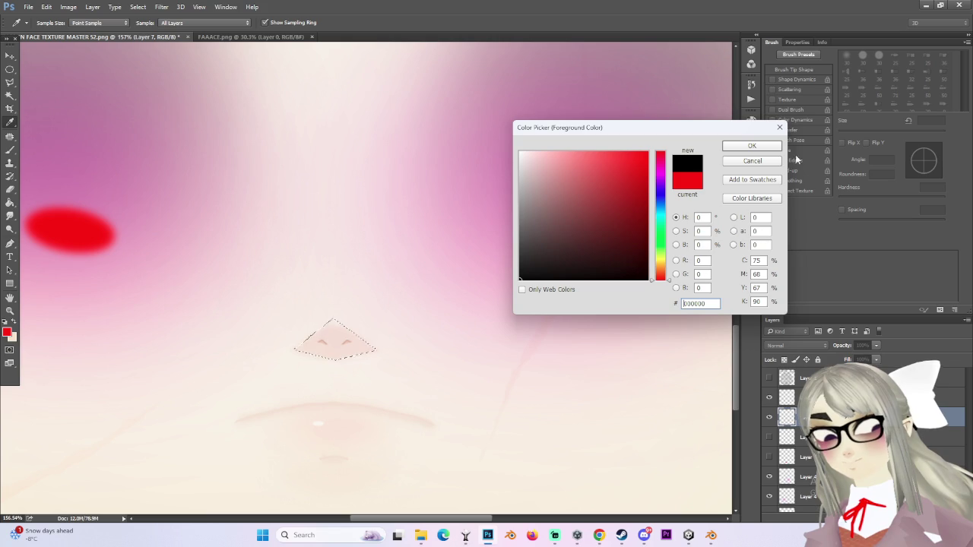
click(765, 150)
key(g)
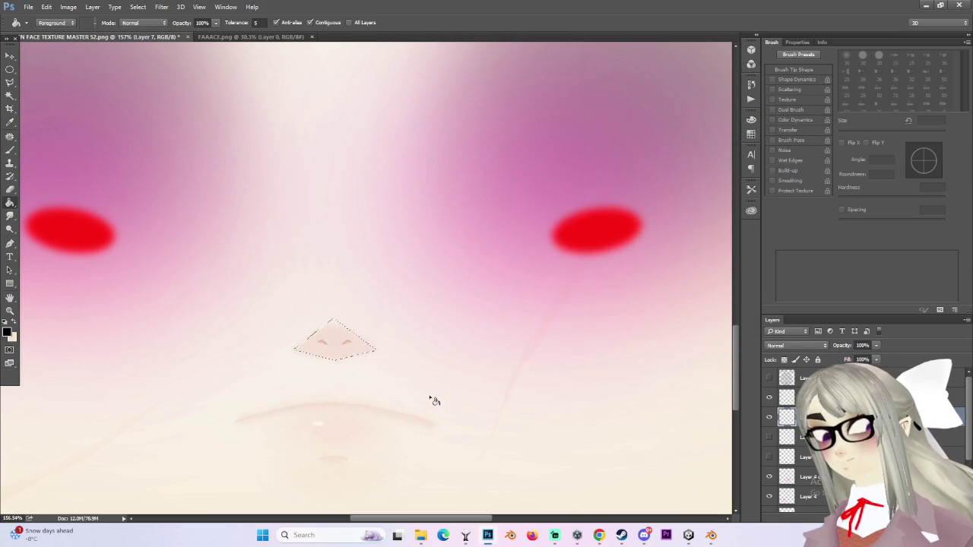
click(334, 342)
alt+scroll(459, 398, down, 5)
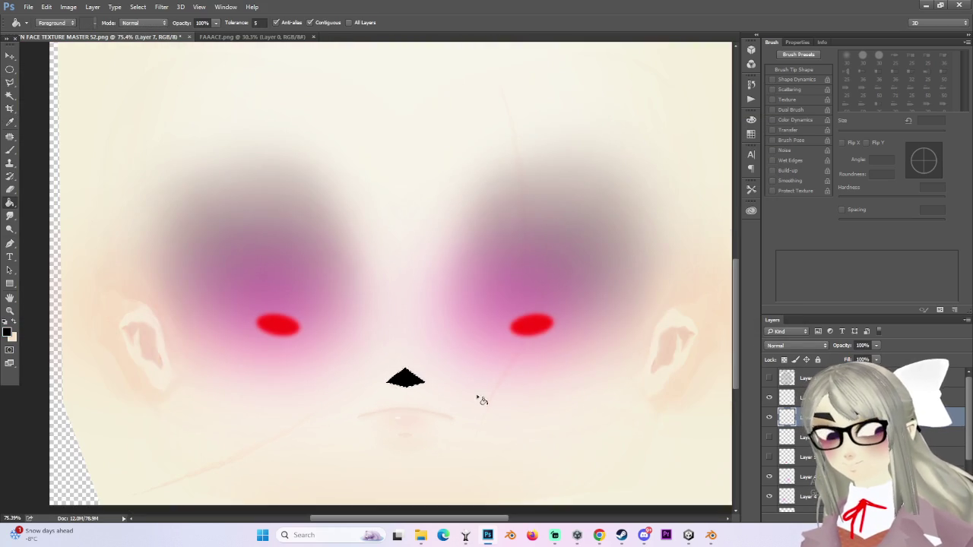
click(10, 69)
click(28, 6)
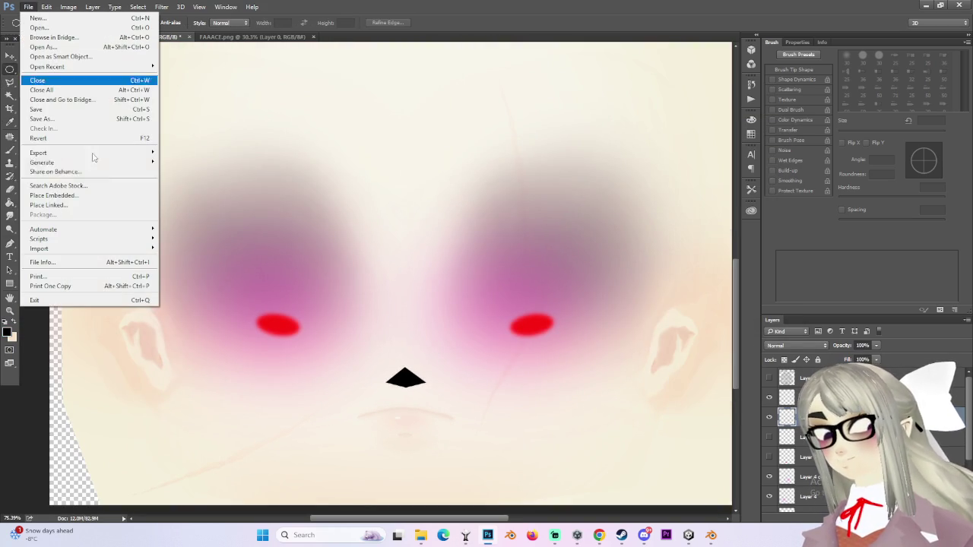
Step: Save as PNG, appending ' 2' to the MARIN FACE TEXTURE MASTER 52 MANGLE name
click(83, 119)
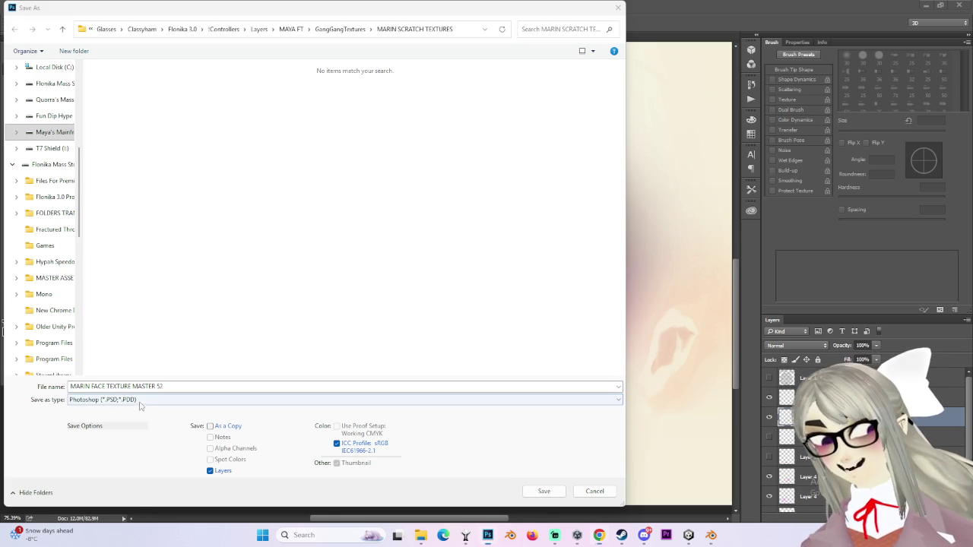
click(102, 399)
click(93, 358)
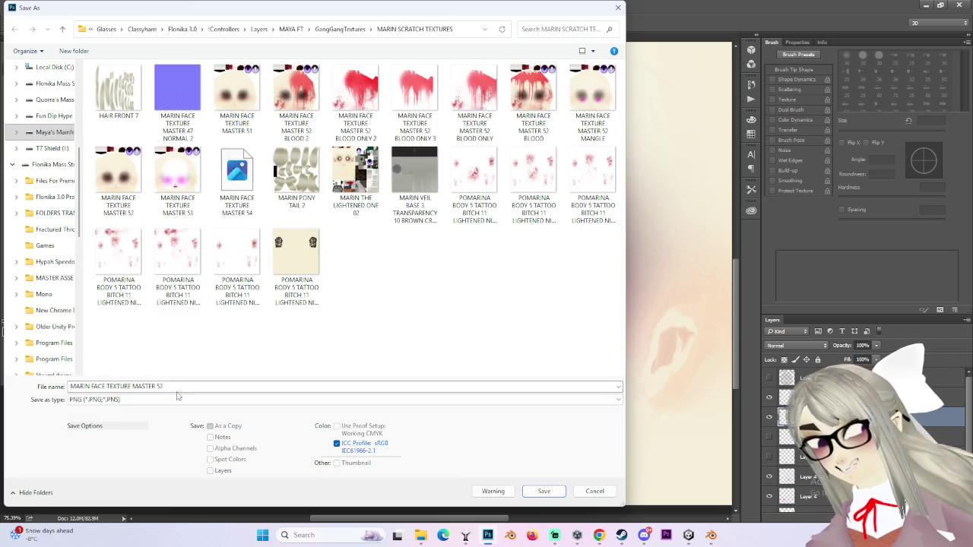
click(166, 167)
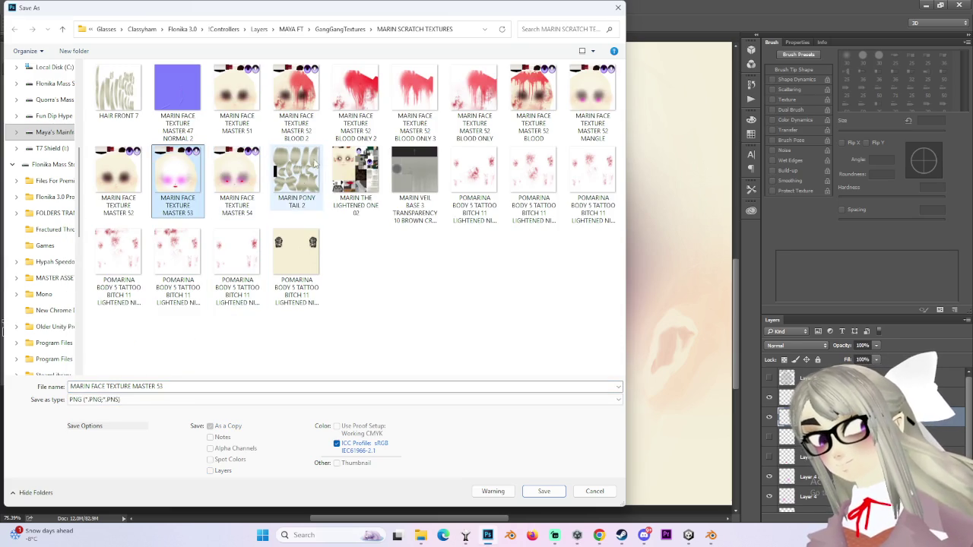
click(599, 120)
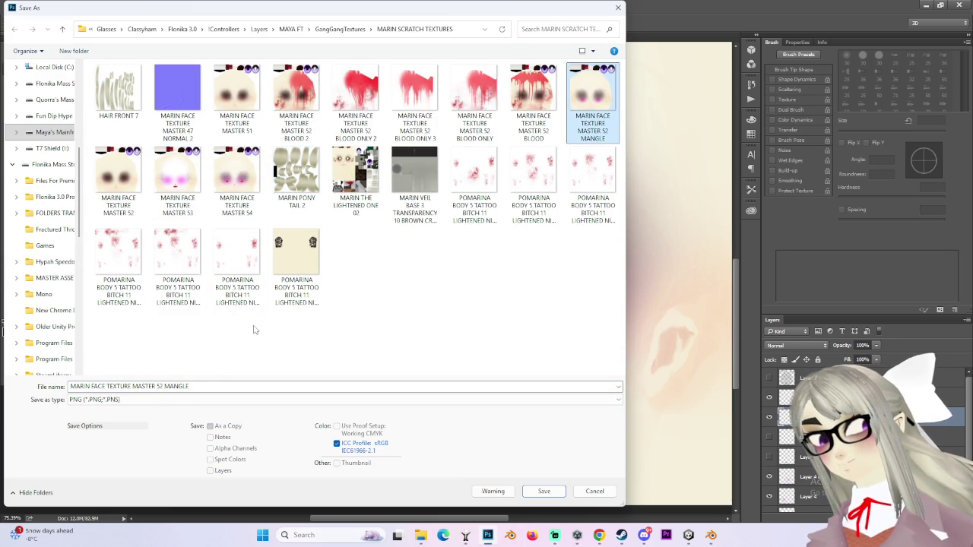
click(201, 386)
text(2)
key(Return)
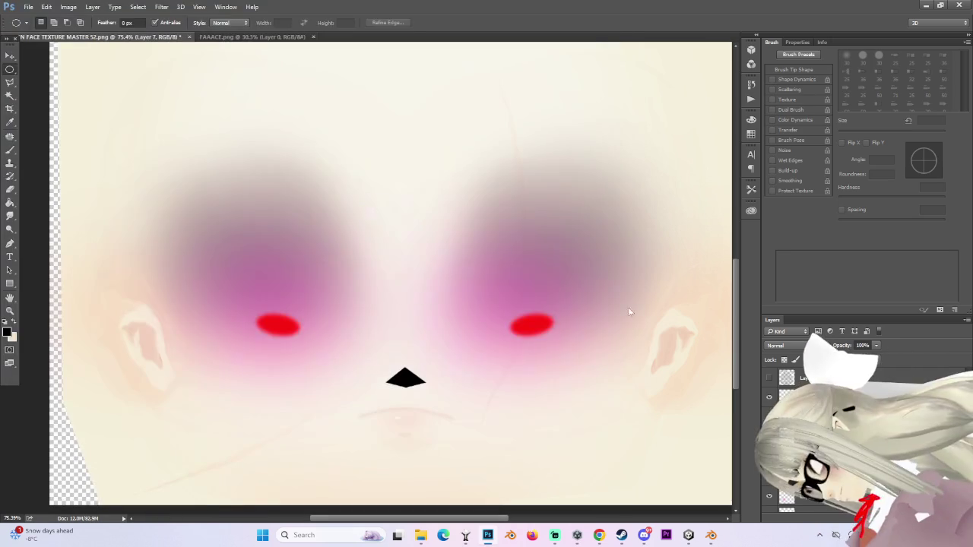
Step: Accept the PNG Options, then view the avatar's retextured face in Unity
key(Return)
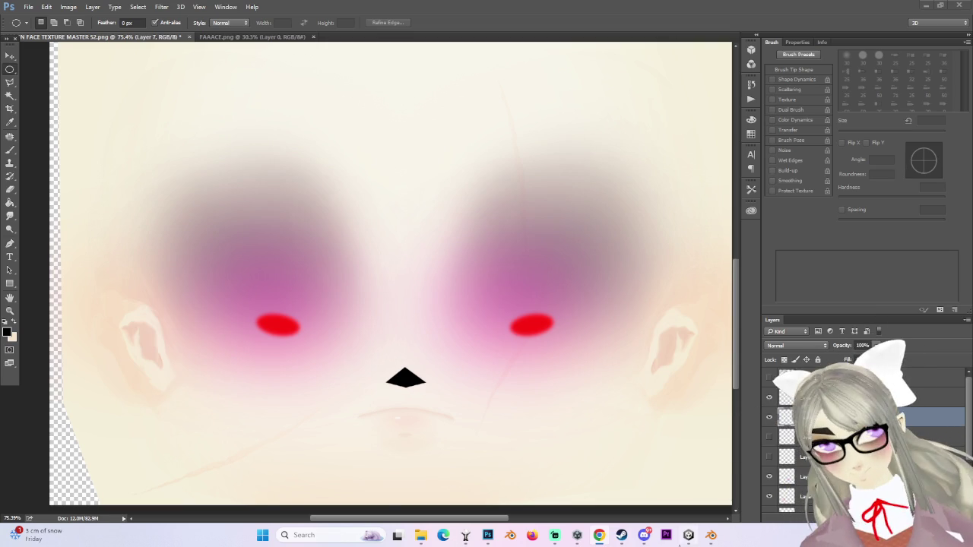
click(687, 535)
scroll(489, 267, down, 2)
mouse_move(489, 267)
alt+mouse_down()
mouse_move(492, 292)
mouse_move(496, 281)
alt+mouse_up()
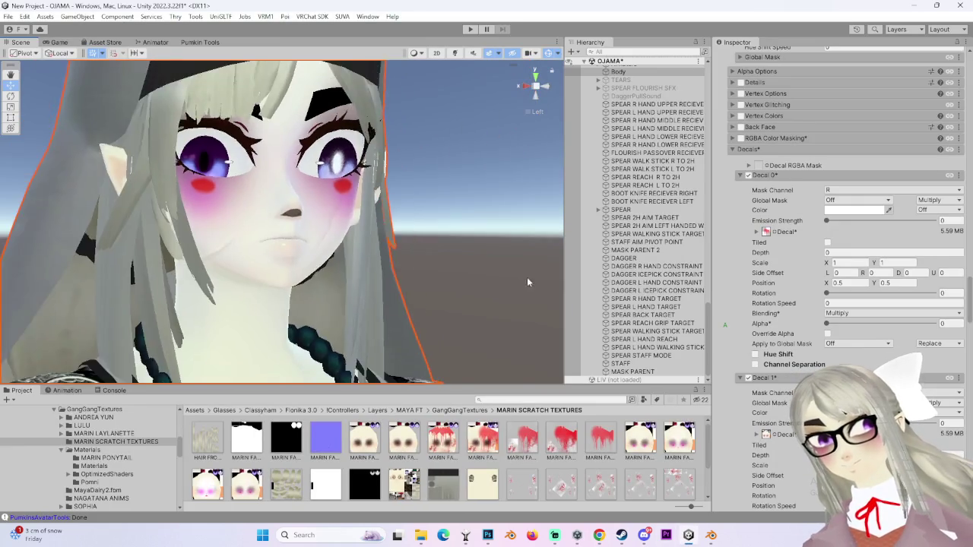
scroll(399, 257, up, 1)
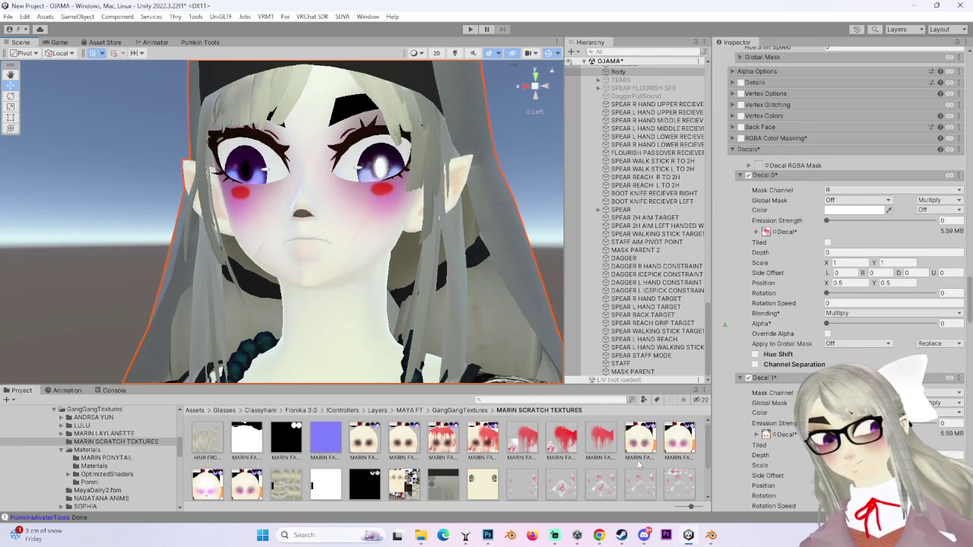
Step: Back in the Unity scene, ping the decal's texture among the project assets
scroll(501, 471, down, 1)
click(488, 535)
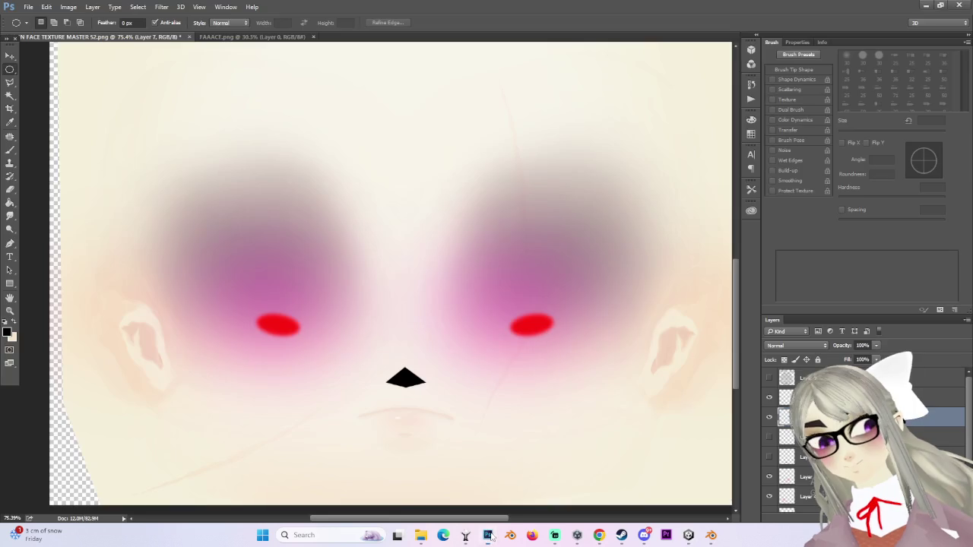
click(487, 535)
scroll(622, 468, up, 1)
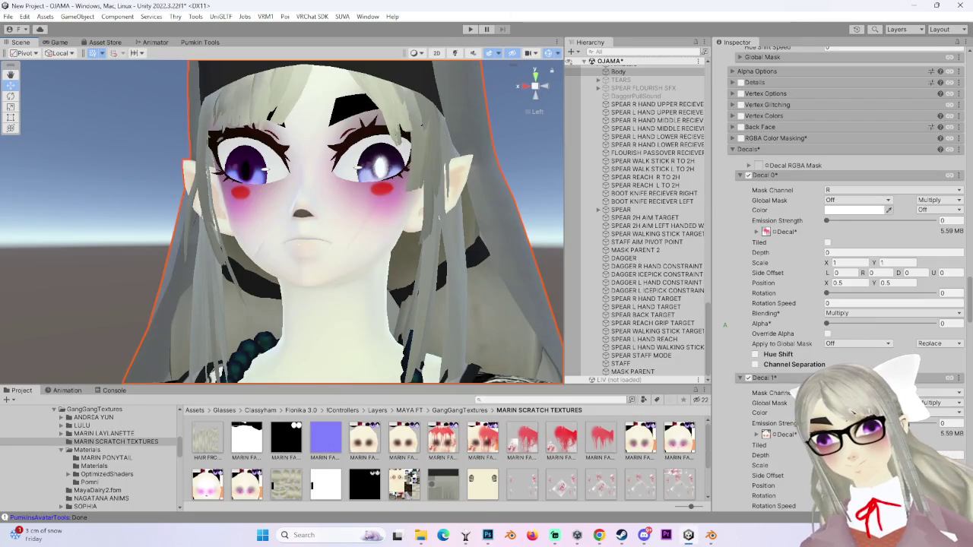
click(772, 436)
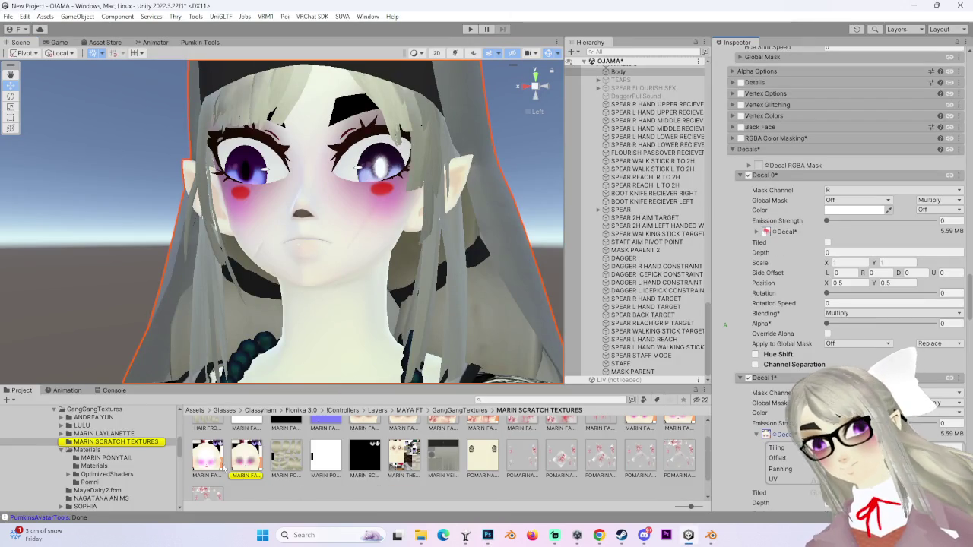
scroll(225, 478, up, 1)
Step: Orbit and zoom onto the avatar's face, select the Body mesh, then return to Photoshop
drag(679, 448, 826, 359)
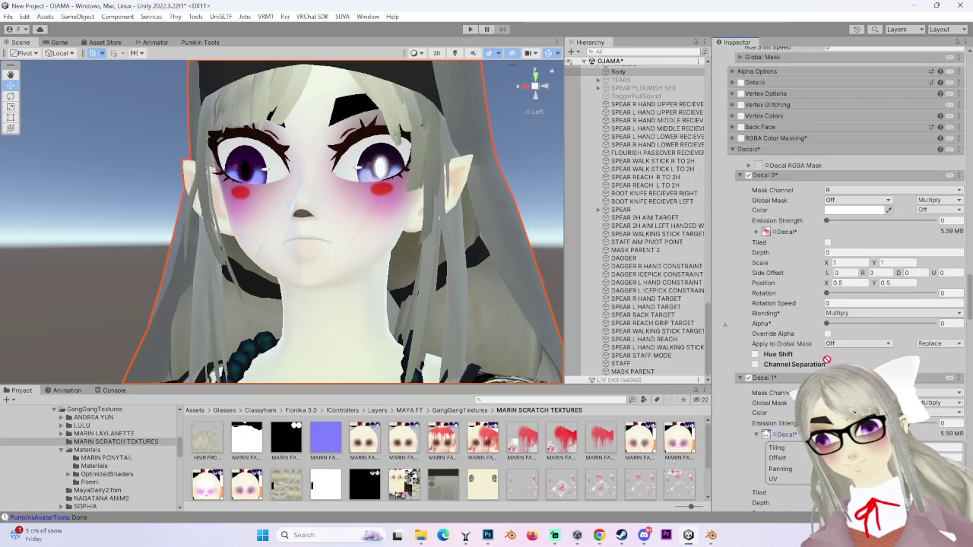
mouse_move(447, 253)
alt+mouse_down()
mouse_move(342, 260)
mouse_move(403, 271)
mouse_move(294, 268)
mouse_move(340, 292)
mouse_move(429, 267)
alt+mouse_up()
scroll(304, 282, up, 3)
scroll(340, 292, down, 2)
click(428, 268)
click(383, 302)
mouse_move(383, 303)
alt+mouse_down()
mouse_move(345, 275)
mouse_move(348, 285)
alt+mouse_up()
scroll(345, 275, up, 2)
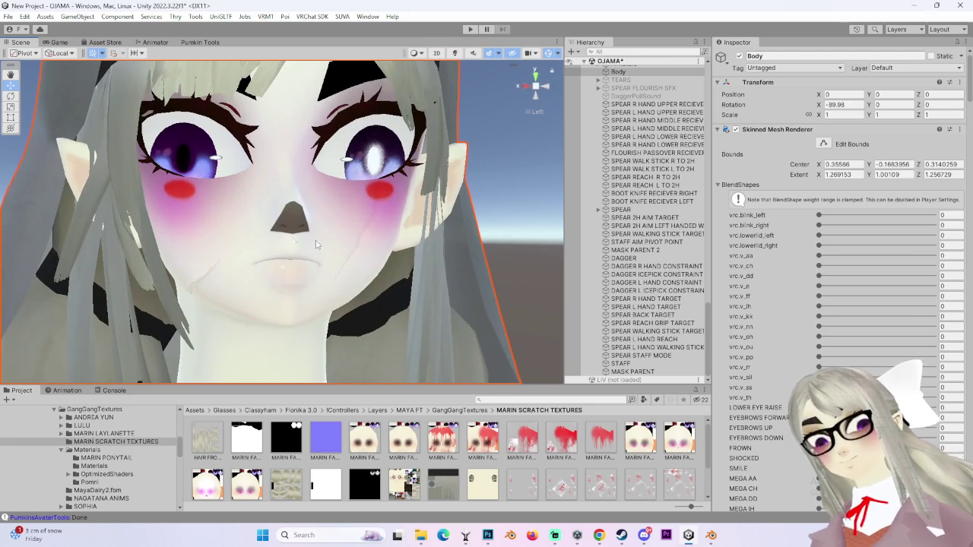
click(487, 535)
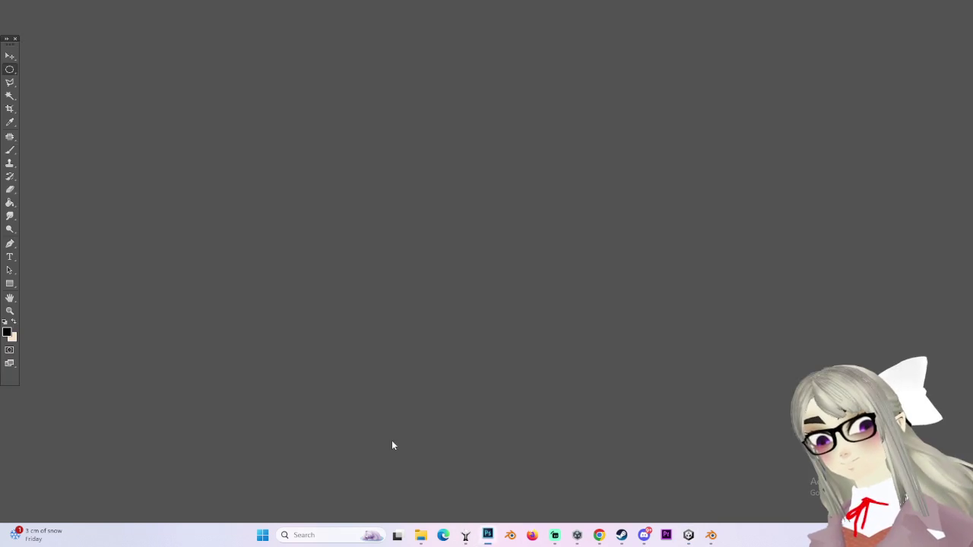
Step: Zoom in and outline a wider, downward-pointing nose triangle with the Polygonal Lasso
alt+scroll(364, 352, up, 2)
alt+scroll(363, 353, up, 2)
alt+scroll(364, 352, up, 1)
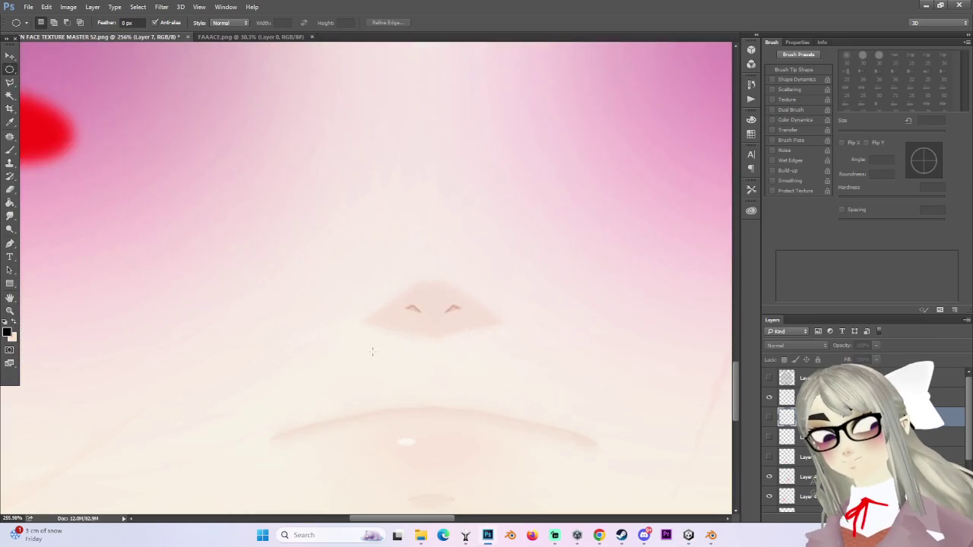
alt+scroll(364, 353, up, 1)
key(l)
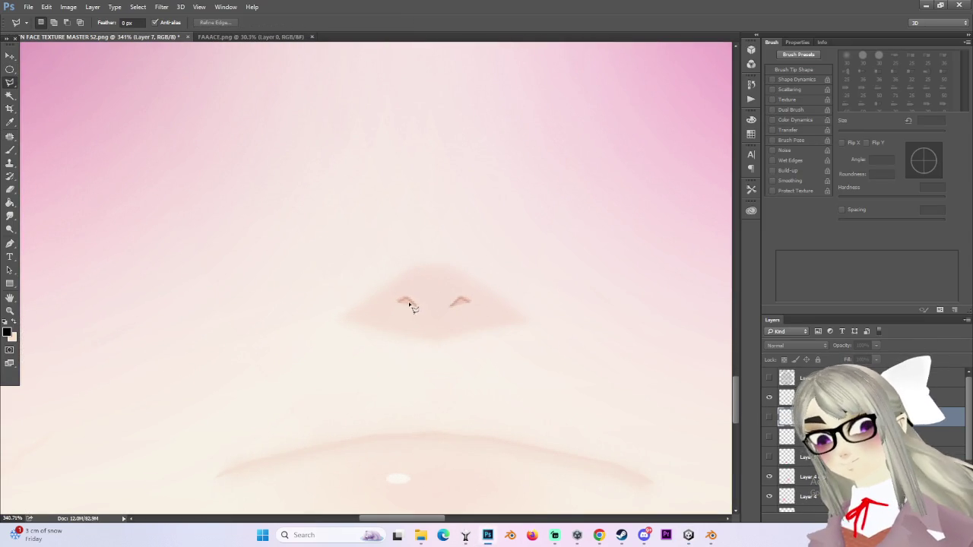
click(393, 281)
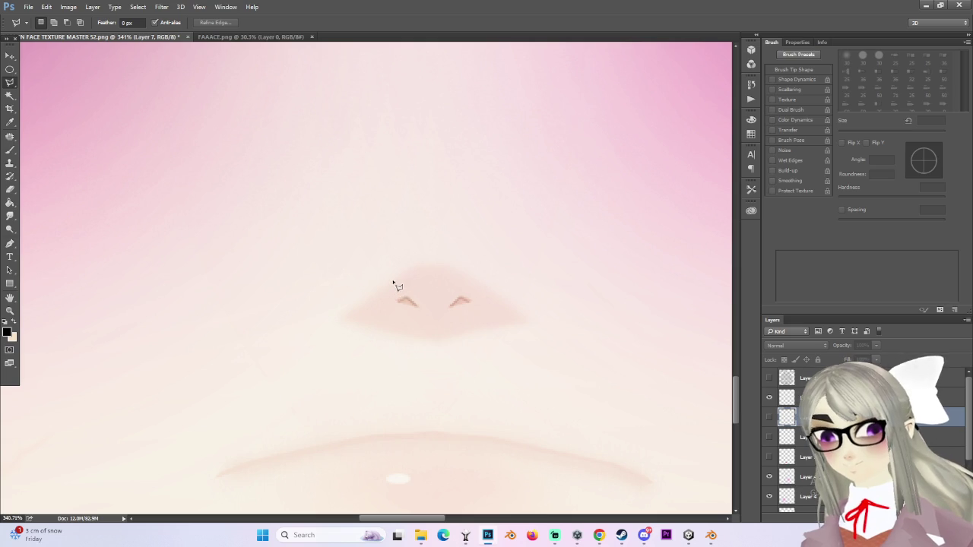
click(434, 321)
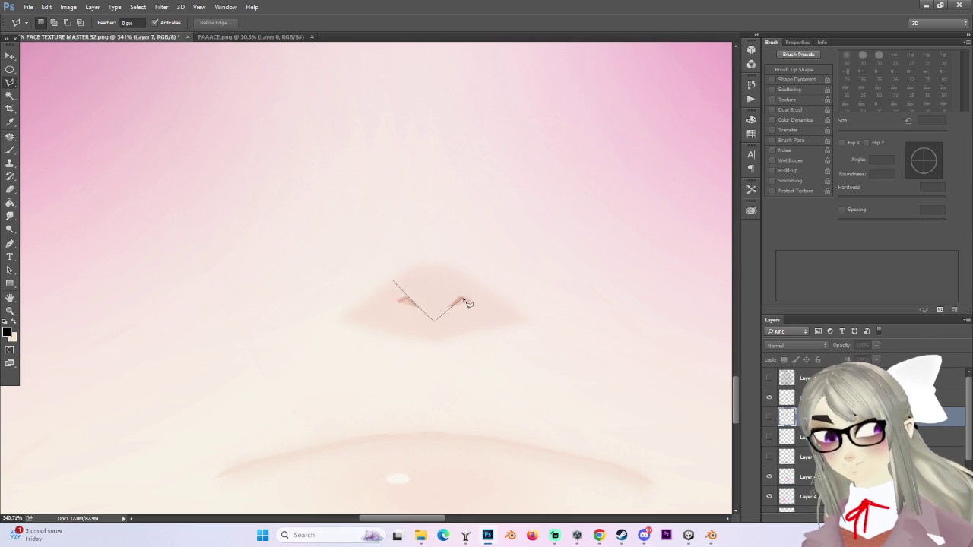
click(478, 279)
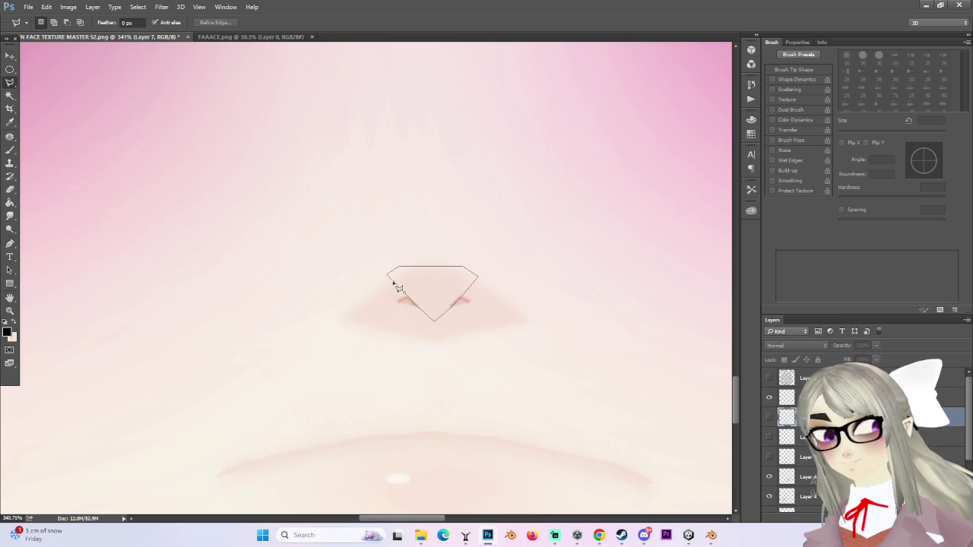
Step: Fill the new nose triangle with solid black using the Paint Bucket
click(9, 203)
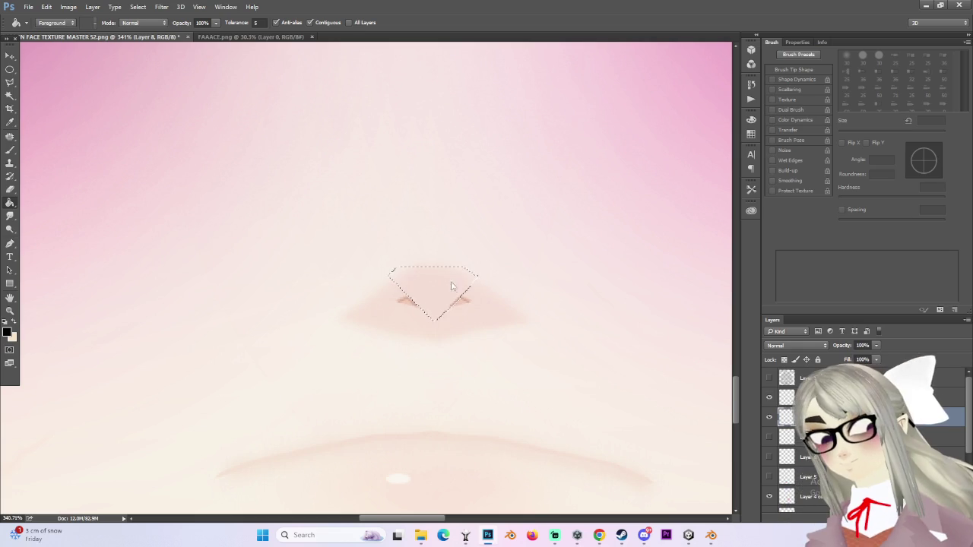
click(439, 286)
alt+scroll(439, 286, down, 5)
click(9, 68)
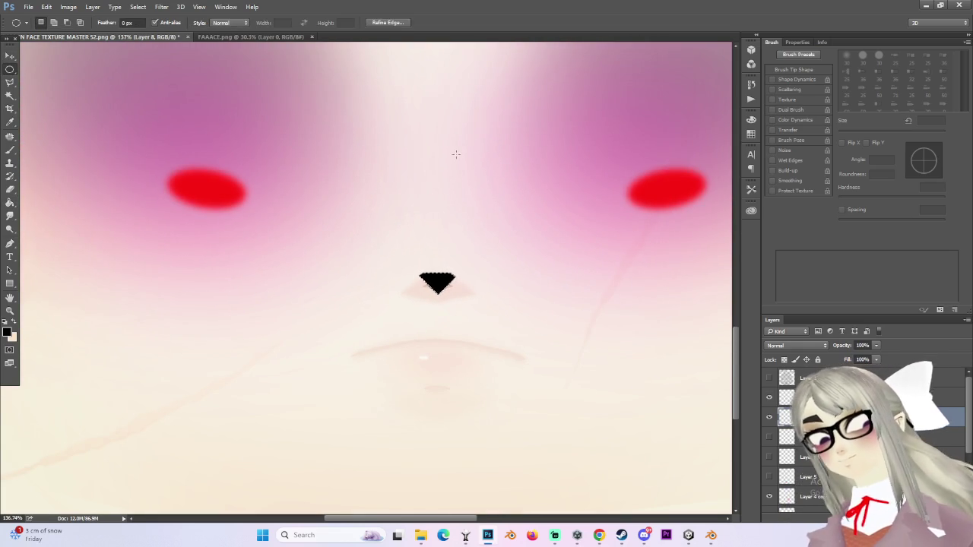
alt+scroll(326, 254, down, 1)
alt+scroll(326, 254, down, 1)
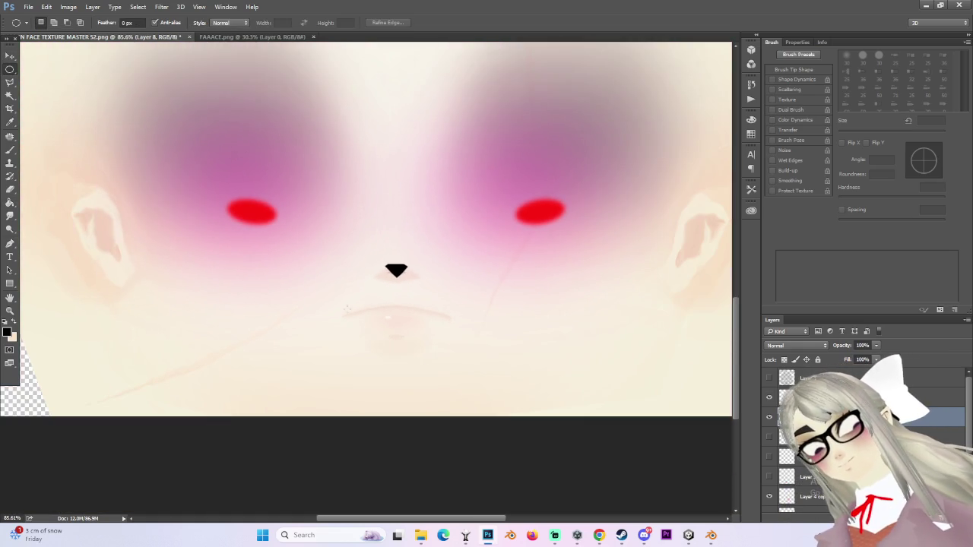
click(28, 7)
click(491, 283)
alt+scroll(329, 256, up, 3)
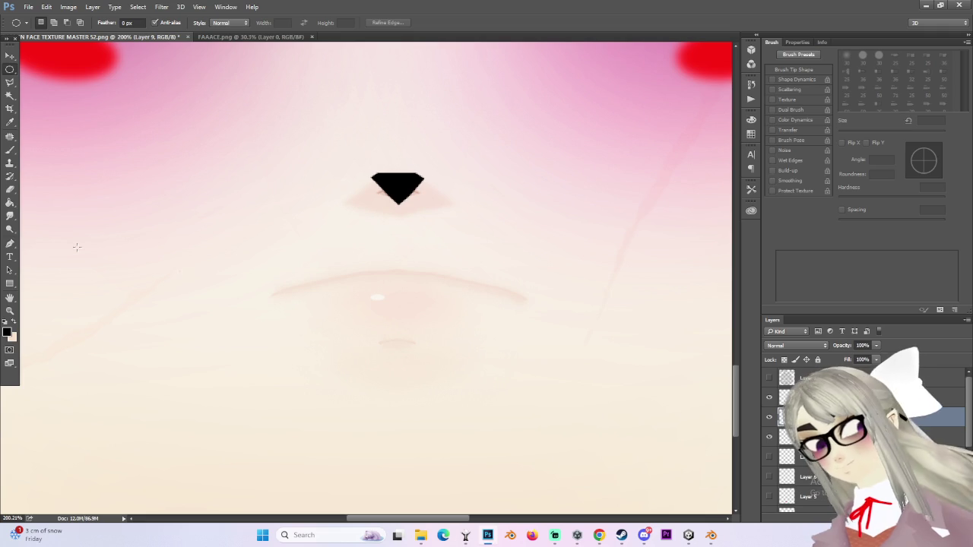
Step: Set the foreground colour to red and switch to the freehand Lasso
click(7, 331)
click(707, 59)
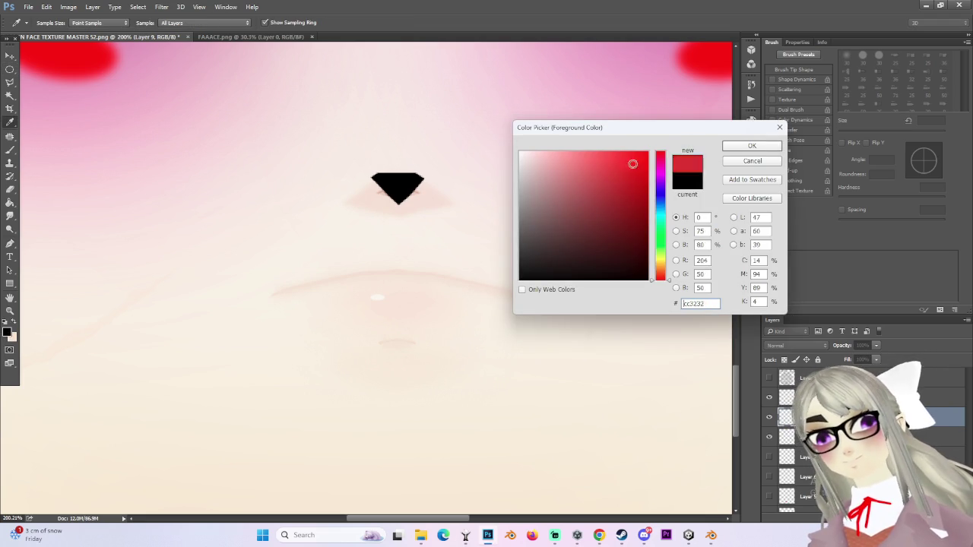
click(737, 146)
key(m)
right_click(9, 83)
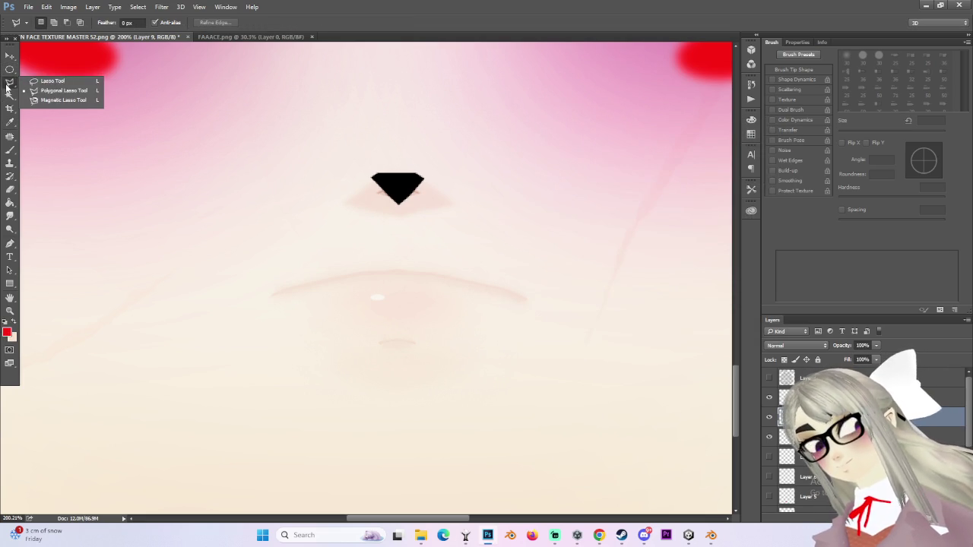
click(45, 81)
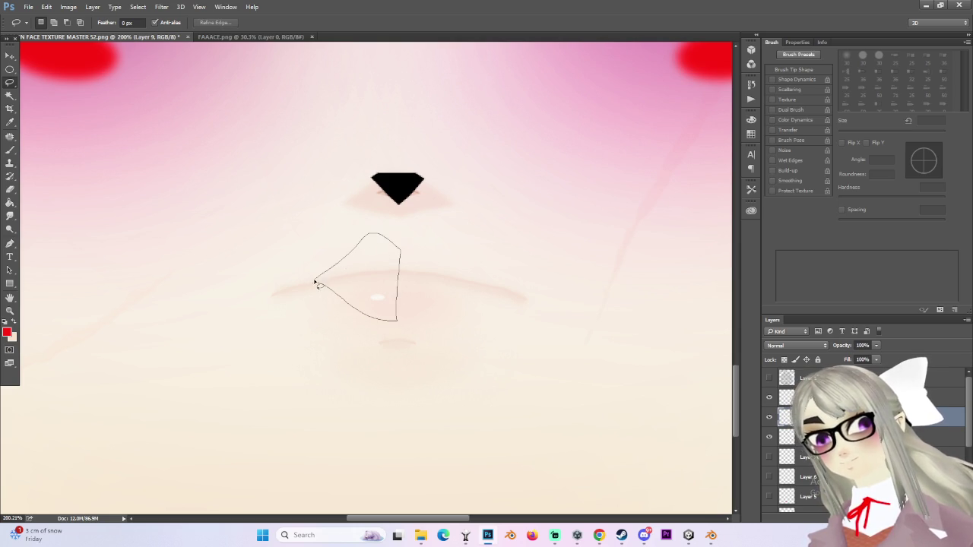
Step: Draw the half-lip outline and fill it with red on Layer 10
alt+scroll(313, 283, down, 2)
alt+scroll(339, 293, up, 3)
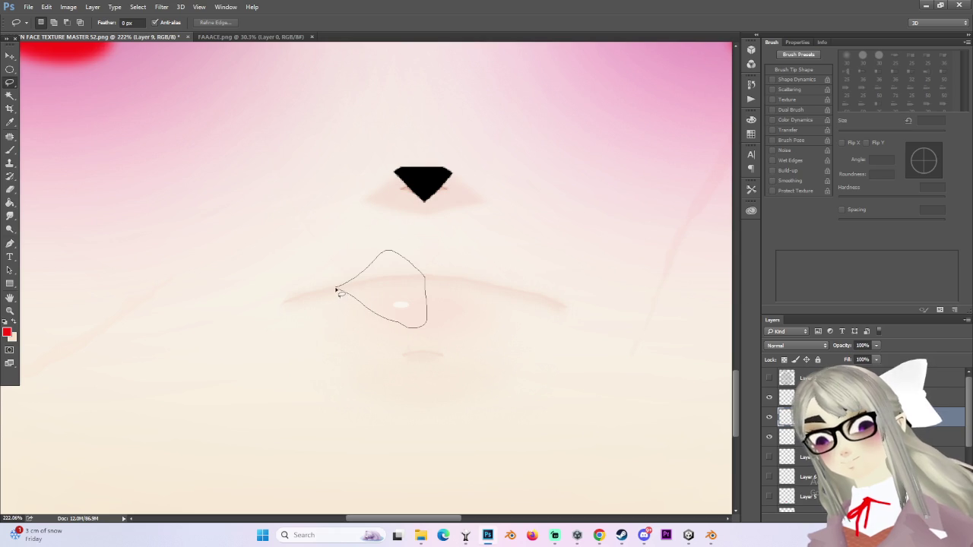
drag(335, 290, 336, 290)
alt+scroll(460, 236, down, 2)
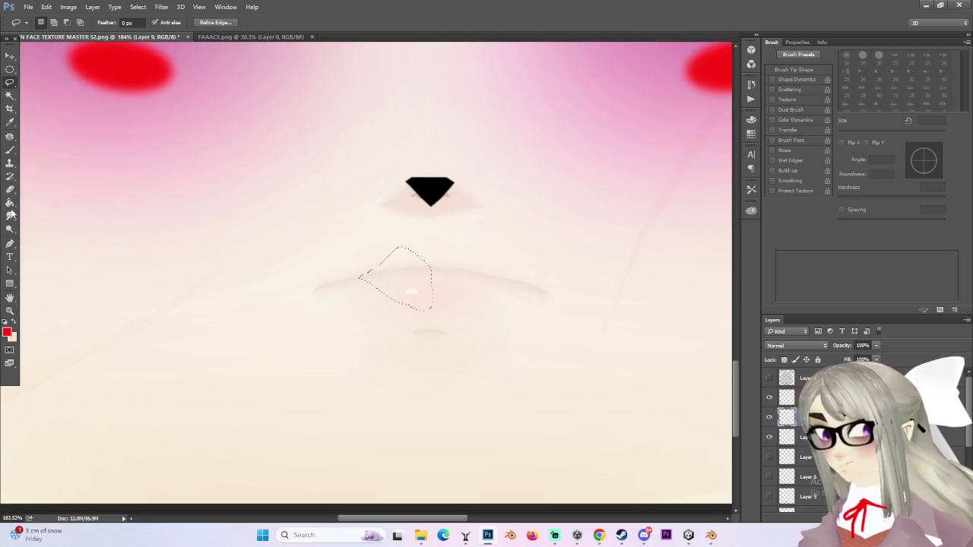
click(10, 205)
alt+scroll(668, 357, up, 1)
alt+scroll(667, 357, up, 1)
click(859, 396)
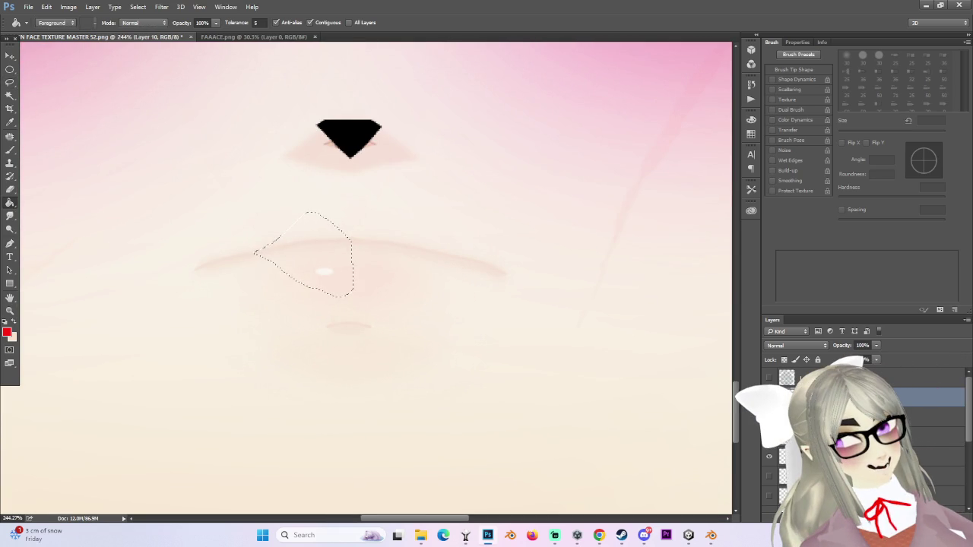
alt+scroll(336, 312, down, 2)
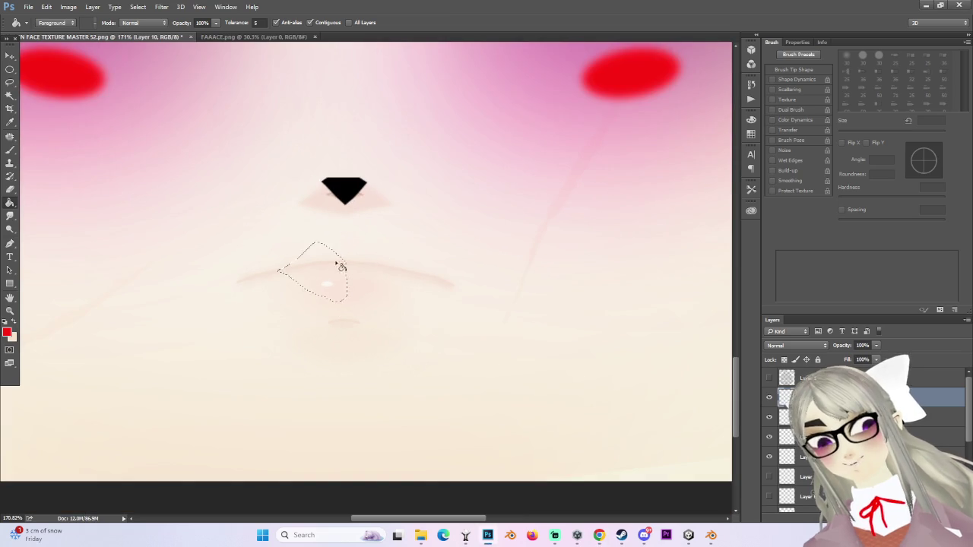
click(346, 265)
Step: Deselect the red half-lip and commit a trial free transform on it
alt+scroll(347, 264, up, 2)
alt+scroll(346, 264, down, 1)
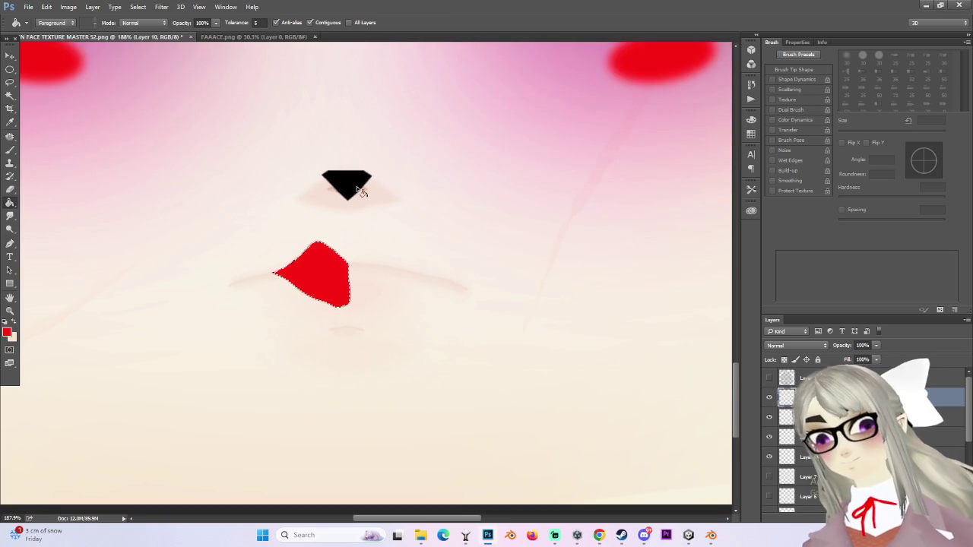
click(10, 69)
key(ctrl+d)
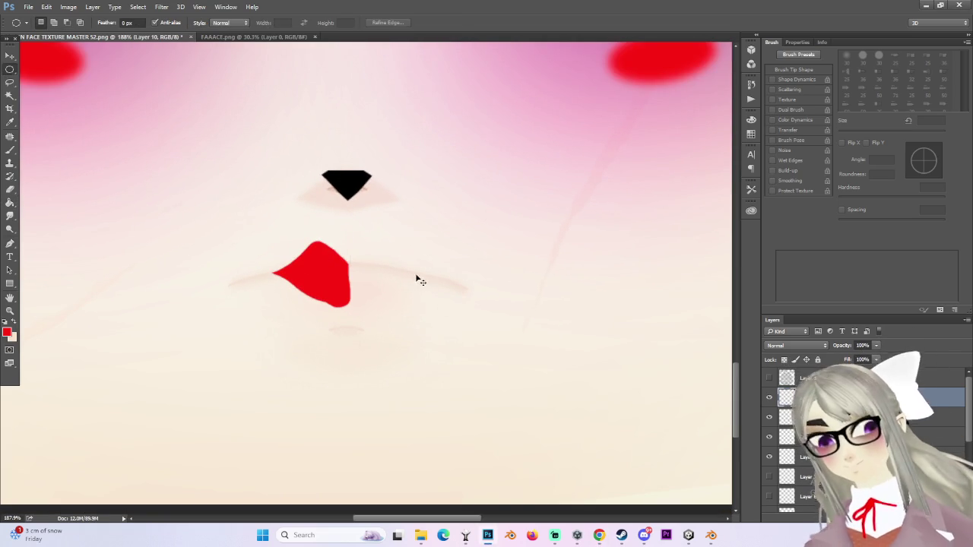
key(ctrl+t)
right_click(315, 275)
click(325, 256)
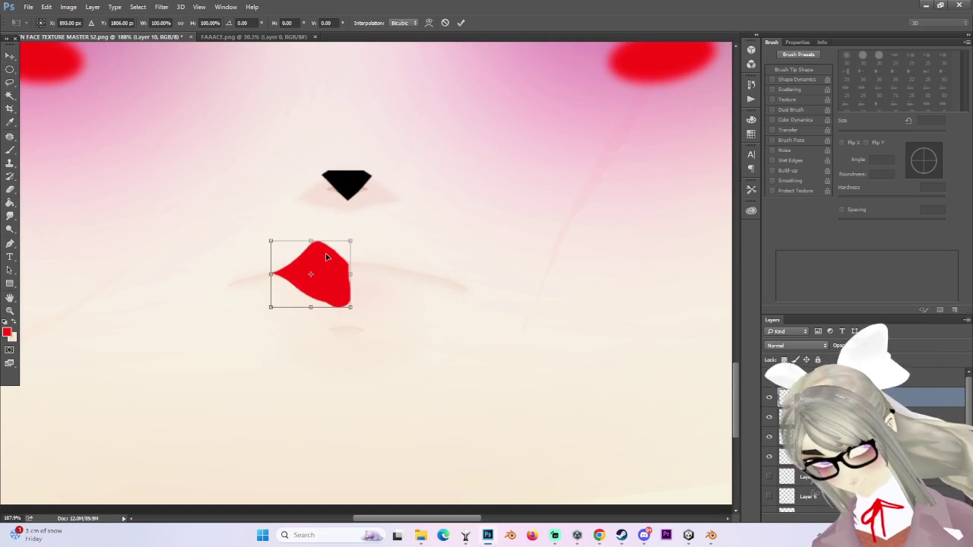
key(Return)
Step: Flip the copied half-lip horizontally and move it right to join the two halves
right_click(330, 275)
key(Escape)
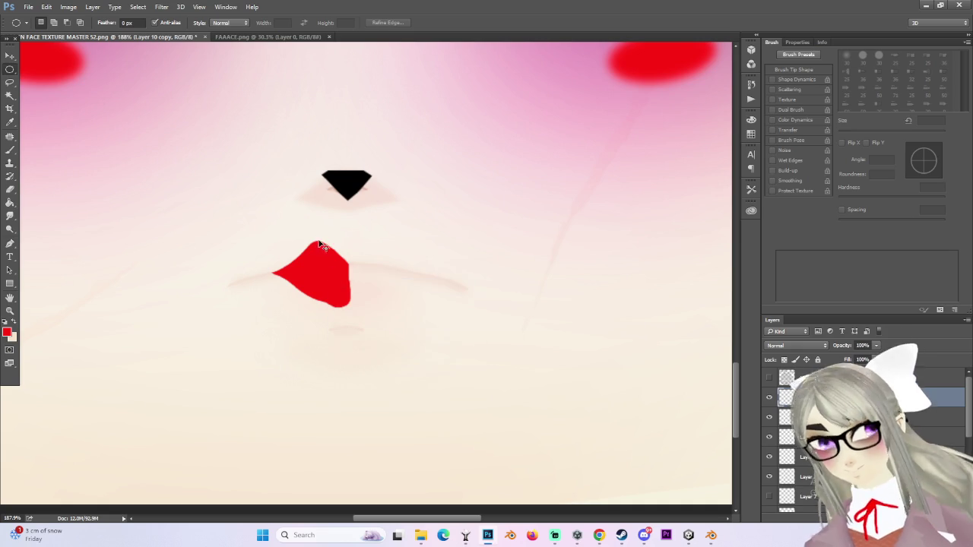
key(ctrl+t)
right_click(325, 261)
click(366, 417)
alt+scroll(342, 266, up, 1)
drag(337, 280, 408, 266)
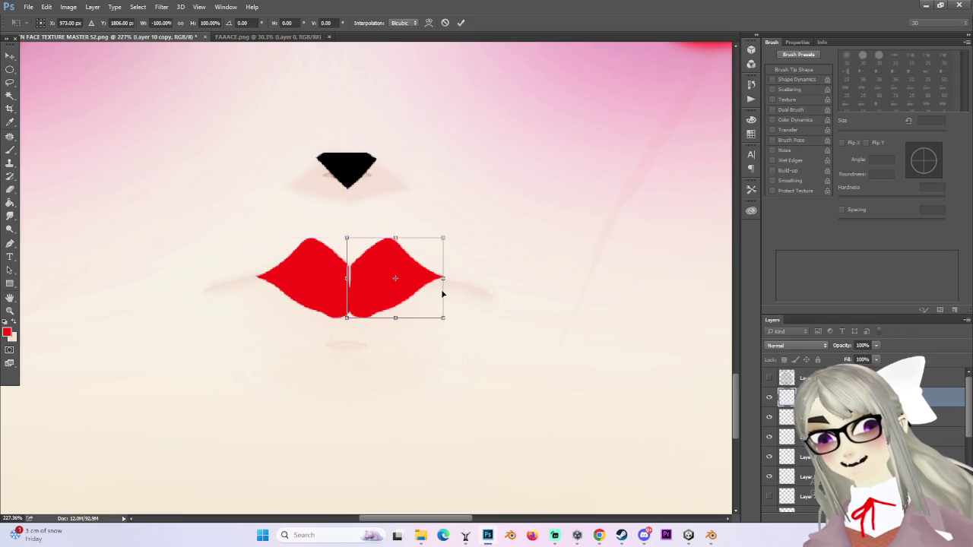
alt+scroll(434, 282, down, 2)
key(Return)
Step: Lower the lip copy's opacity to compare the two halves
key(m)
alt+scroll(375, 281, up, 2)
alt+scroll(375, 281, up, 2)
key(b)
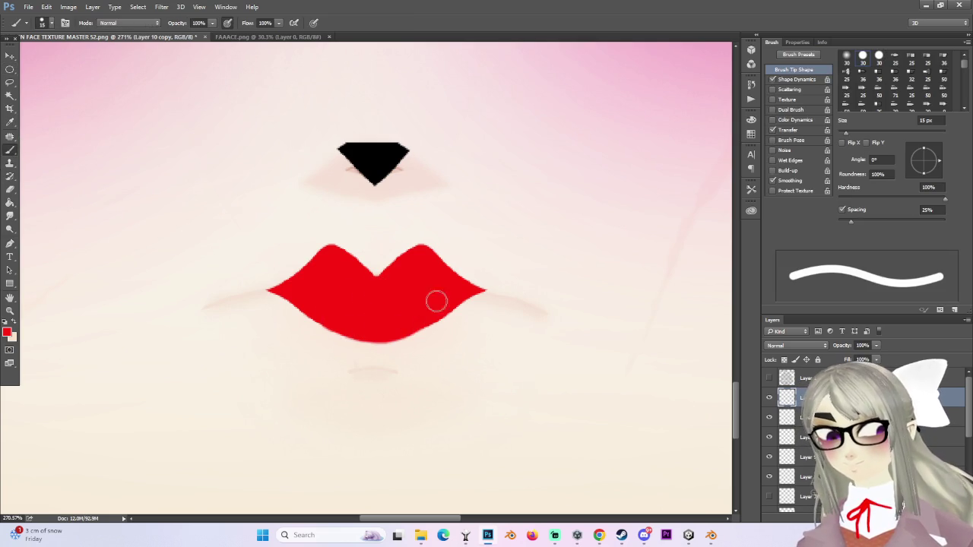
alt+scroll(445, 288, down, 2)
alt+scroll(448, 288, down, 2)
alt+scroll(521, 285, up, 3)
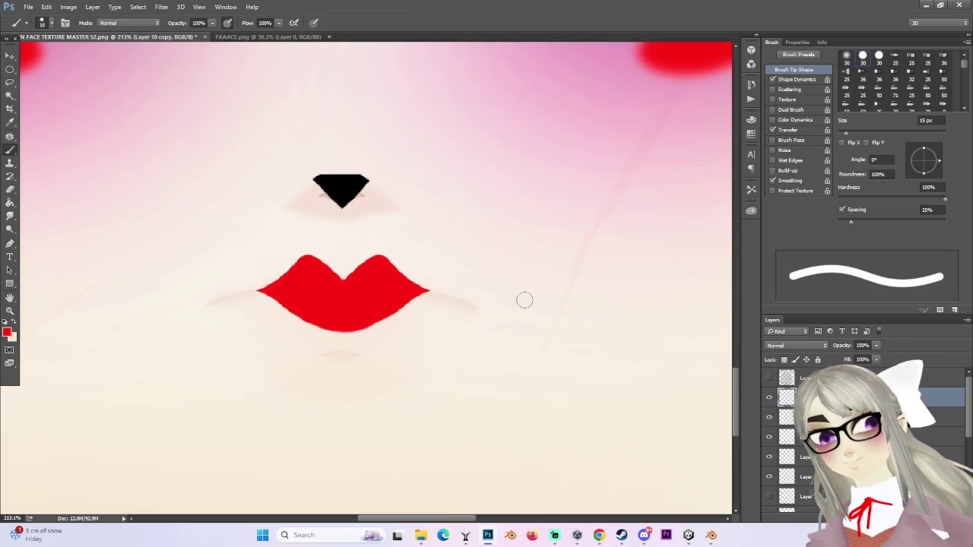
drag(875, 345, 876, 363)
Step: Merge Layer 10 copy down into the lip layer, undoing an accidental clipping mask first
right_click(881, 397)
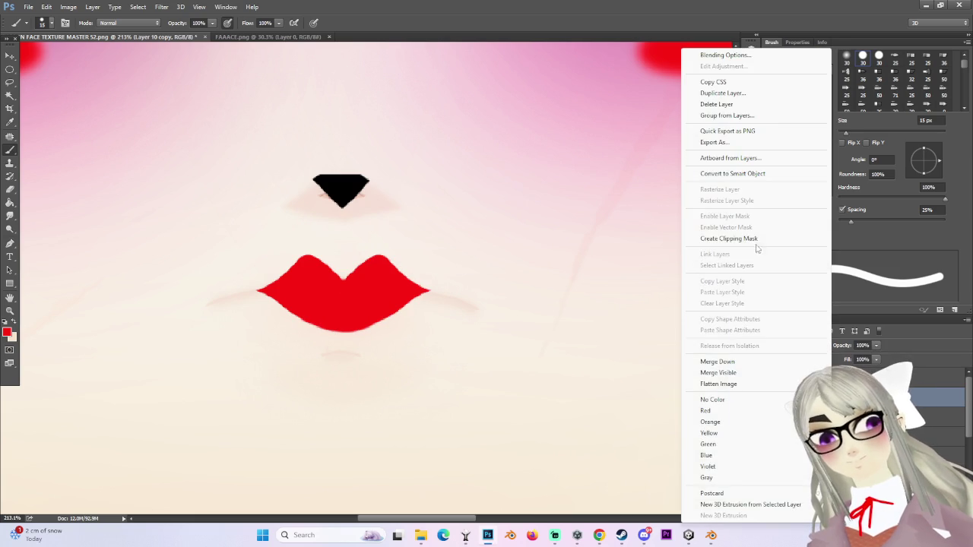
click(728, 237)
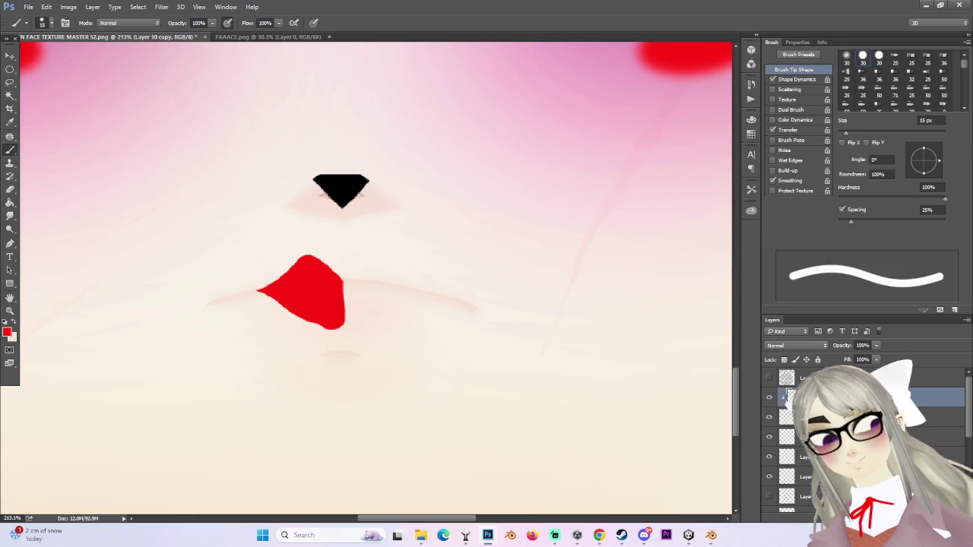
key(ctrl+z)
right_click(881, 396)
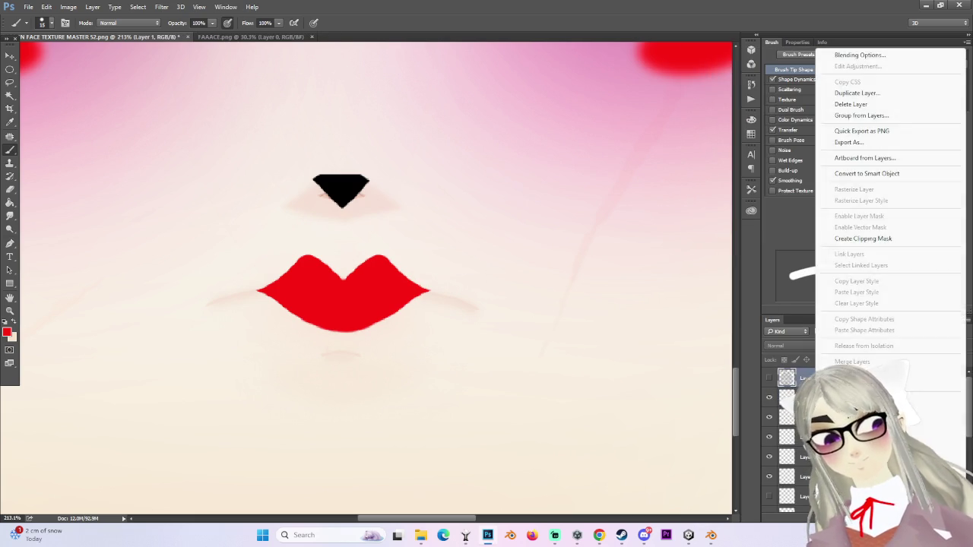
click(874, 356)
Step: Set the lip layer to Multiply at 28% opacity for soft pink lips
click(795, 345)
click(782, 378)
click(876, 346)
drag(863, 360, 839, 357)
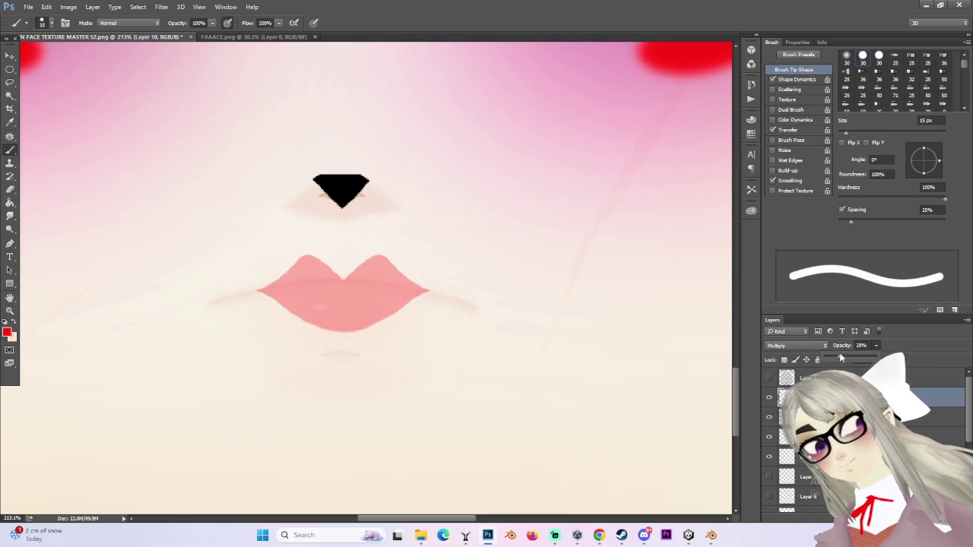
alt+scroll(375, 281, down, 3)
alt+scroll(372, 277, up, 2)
alt+scroll(357, 266, up, 2)
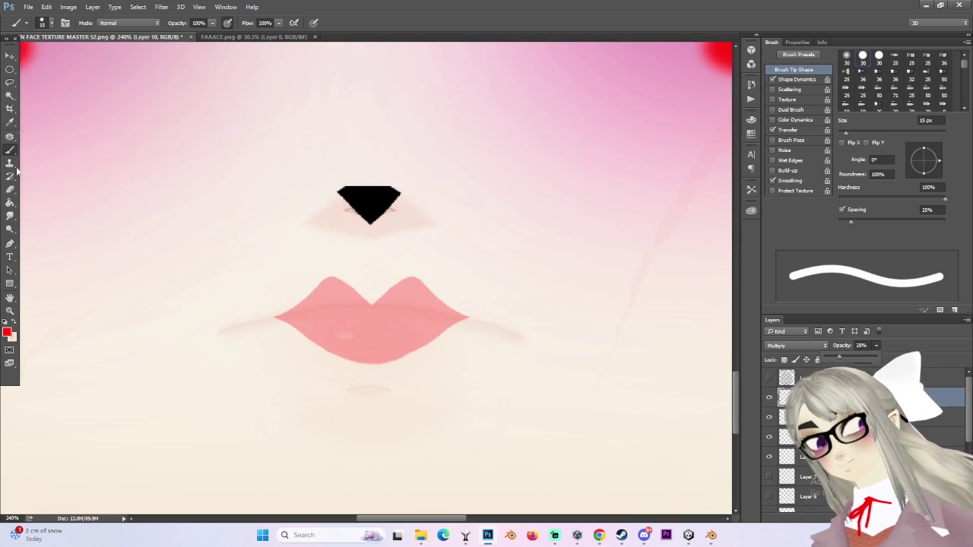
Step: Lasso around the peaks of the upper lip
right_click(9, 82)
click(45, 78)
alt+scroll(433, 289, down, 3)
alt+scroll(408, 285, up, 4)
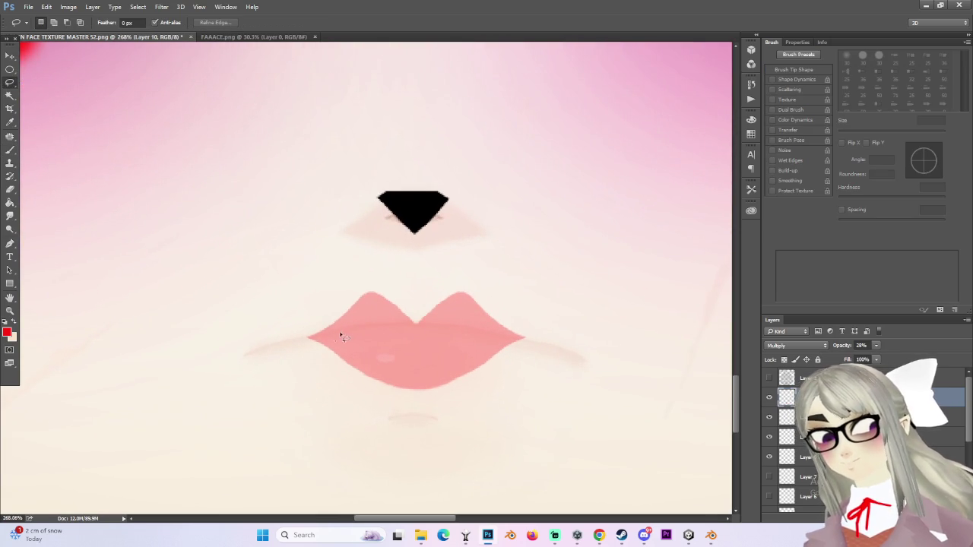
mouse_move(326, 326)
mouse_down()
mouse_move(350, 311)
mouse_move(556, 315)
mouse_move(369, 271)
mouse_move(335, 287)
mouse_move(328, 317)
mouse_up()
Step: Cut away the selected upper-lip peaks and clear the selection
alt+scroll(334, 308, down, 2)
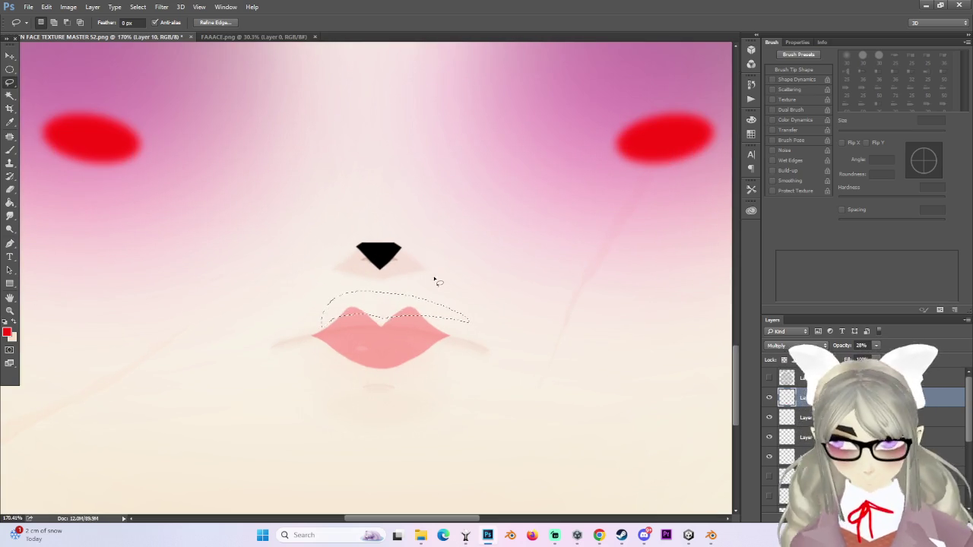
key(ctrl+d)
alt+scroll(388, 361, down, 1)
alt+scroll(342, 310, up, 3)
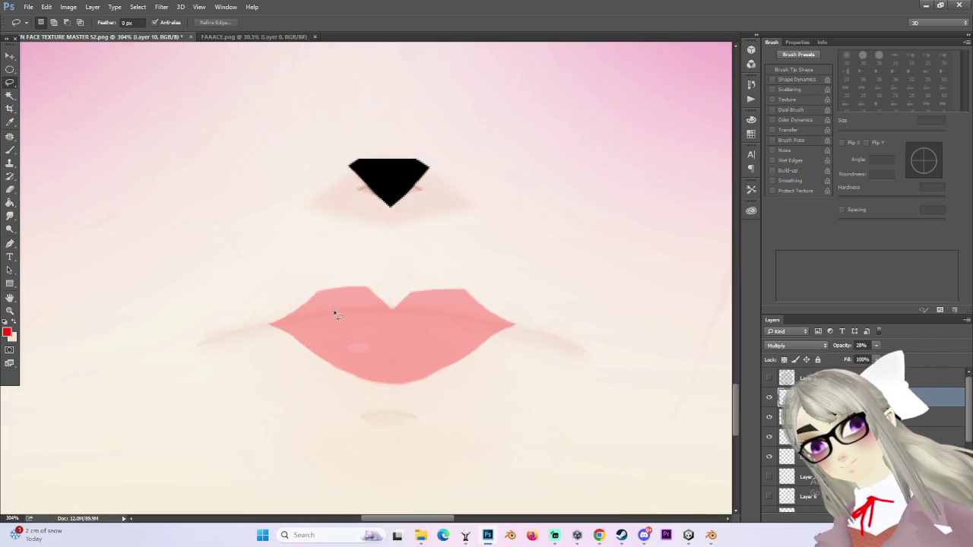
Step: Repaint the lip edges with a 6 px brush for a smoother, fuller outline
key(b)
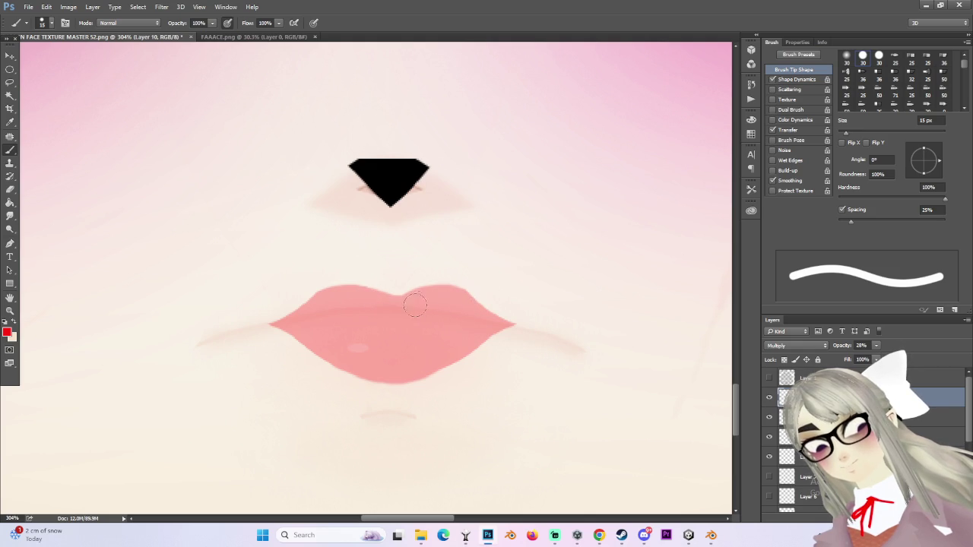
alt+scroll(431, 295, down, 3)
alt+scroll(431, 294, down, 2)
alt+scroll(446, 314, up, 3)
alt+scroll(446, 314, up, 3)
alt+scroll(446, 314, up, 2)
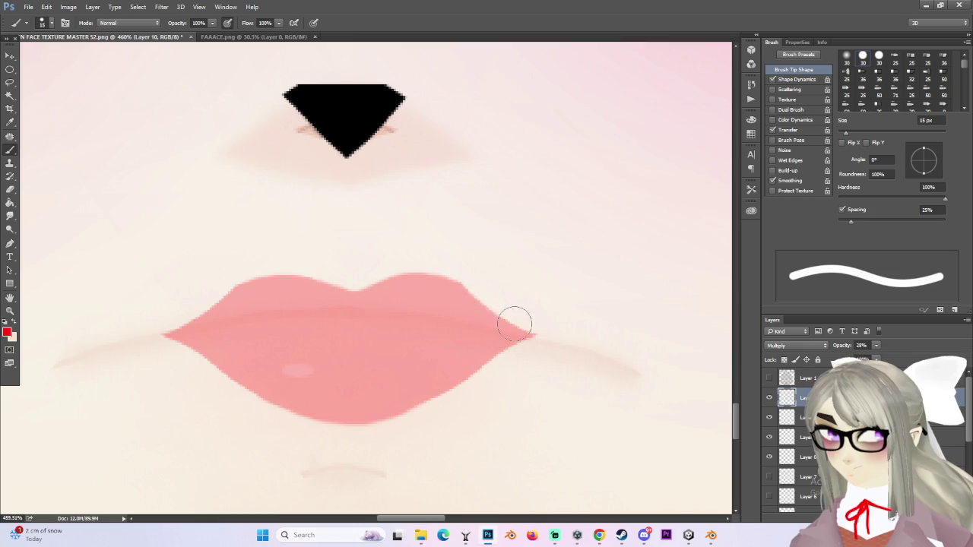
alt+scroll(456, 289, up, 2)
key(bracketleft)
key(bracketleft)
key(bracketleft)
key(bracketleft)
key(bracketleft)
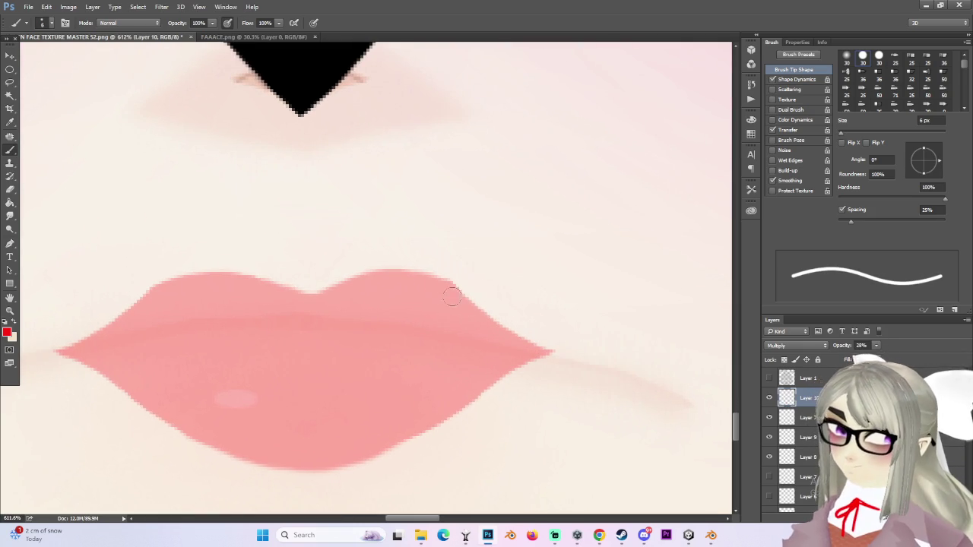
alt+scroll(507, 337, down, 3)
alt+scroll(547, 330, down, 3)
alt+scroll(580, 310, down, 3)
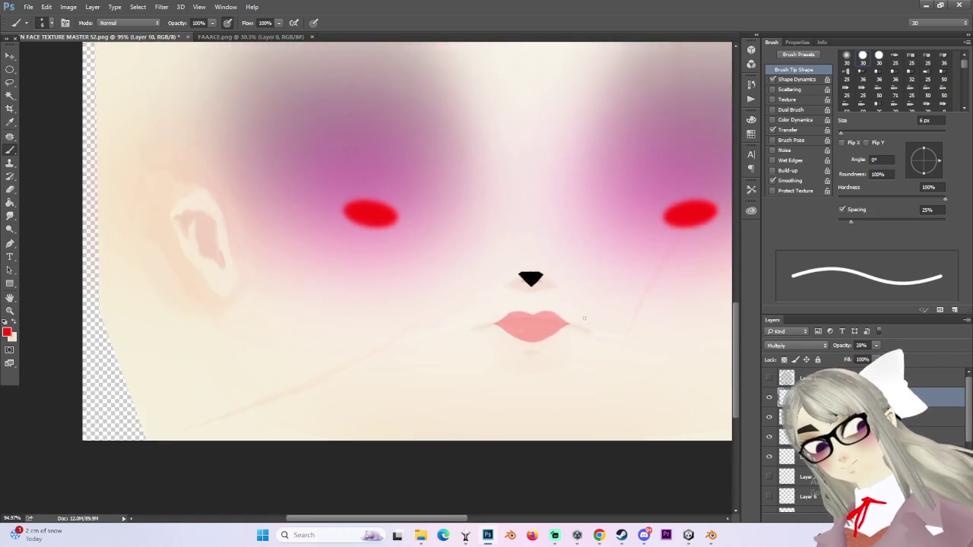
alt+scroll(576, 329, down, 2)
alt+scroll(545, 326, up, 3)
alt+scroll(532, 319, up, 5)
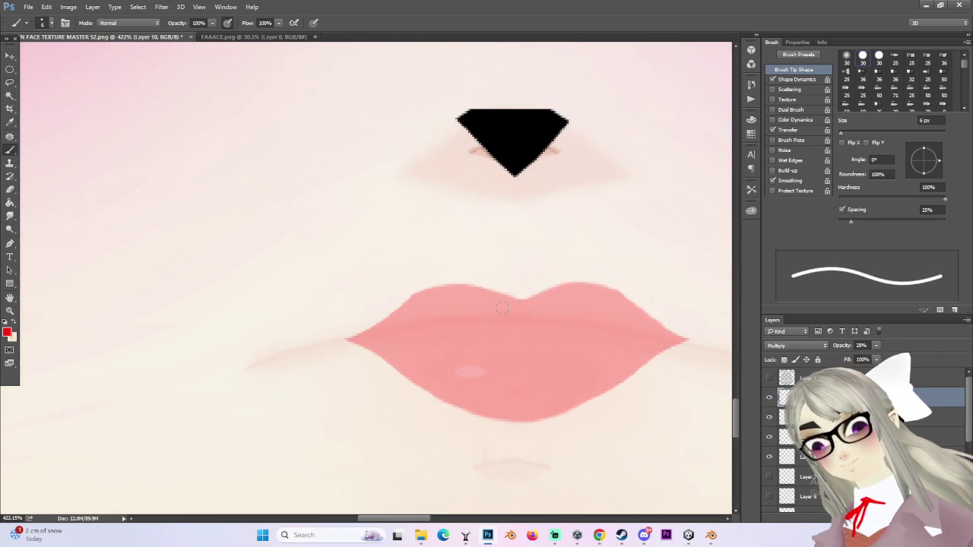
alt+scroll(622, 306, down, 2)
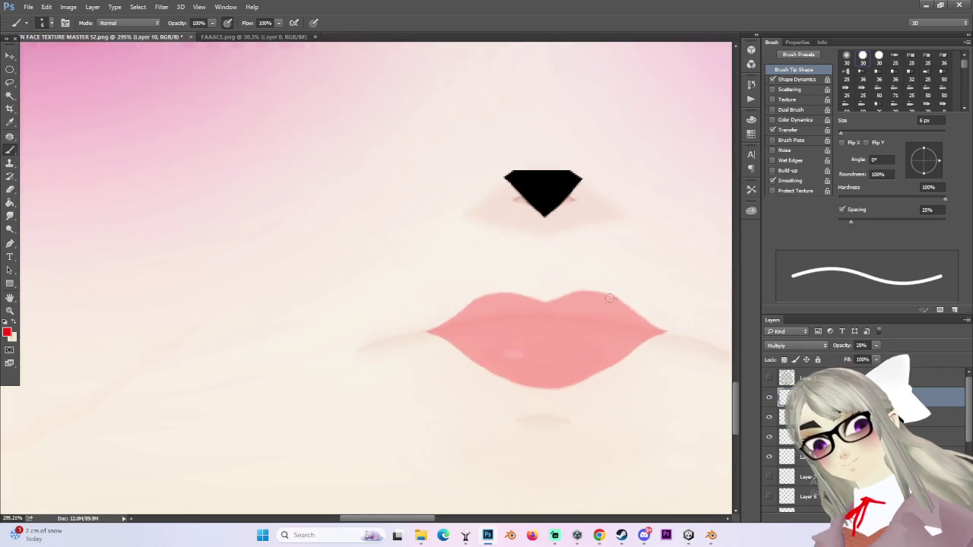
alt+scroll(622, 307, down, 2)
alt+scroll(621, 306, down, 2)
alt+scroll(608, 319, down, 1)
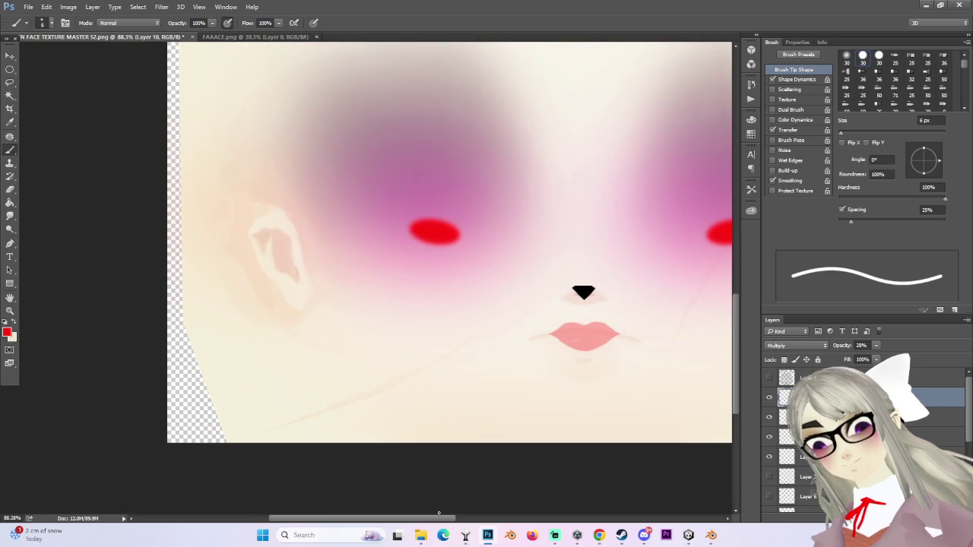
drag(438, 518, 464, 519)
alt+scroll(501, 331, down, 1)
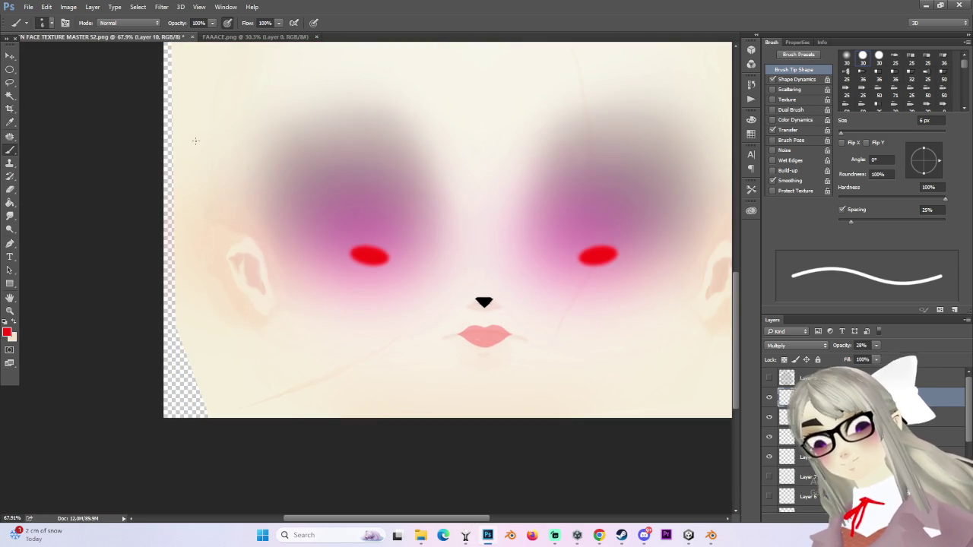
click(28, 7)
Step: In Save As, choose PNG and reuse the name MARIN FACE TEXTURE MASTER 52 MANGLE 2
click(66, 121)
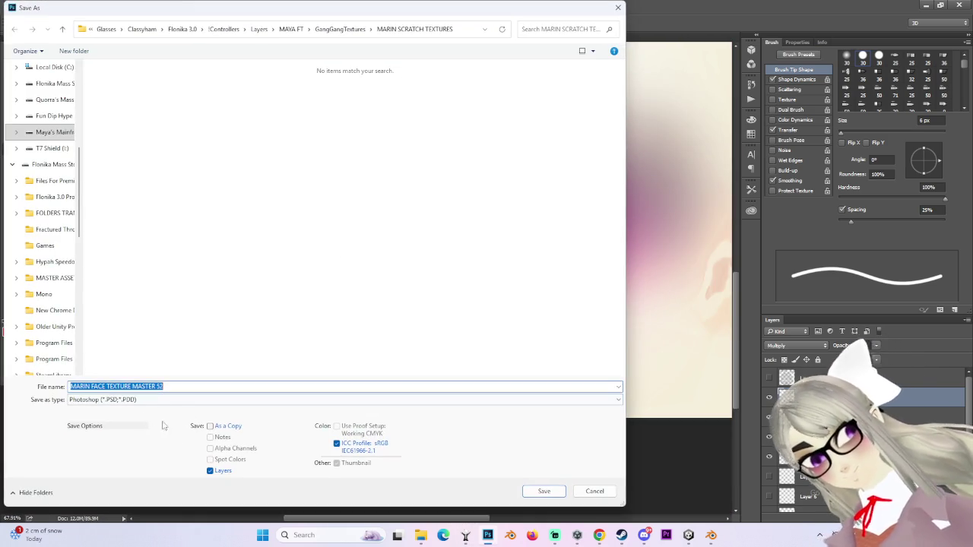
click(167, 399)
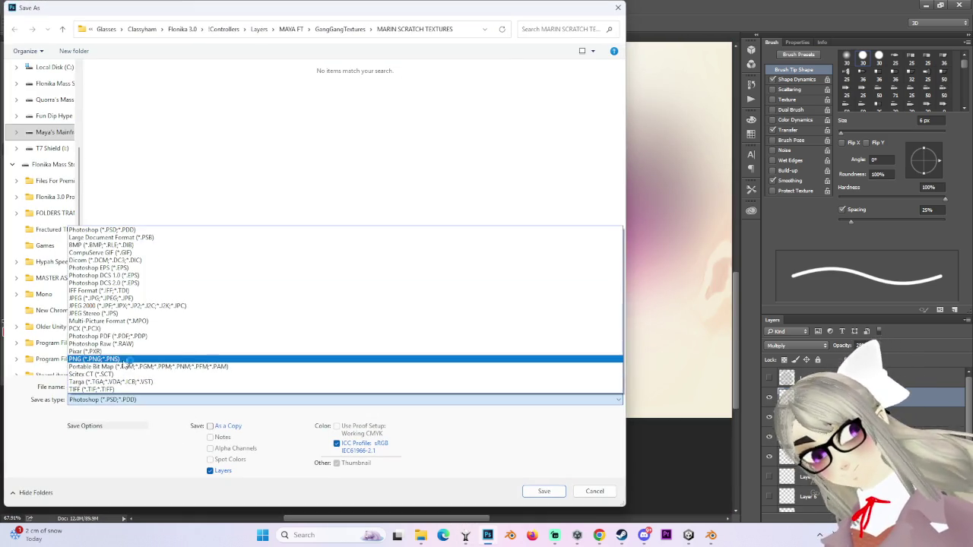
click(163, 361)
click(167, 386)
click(592, 183)
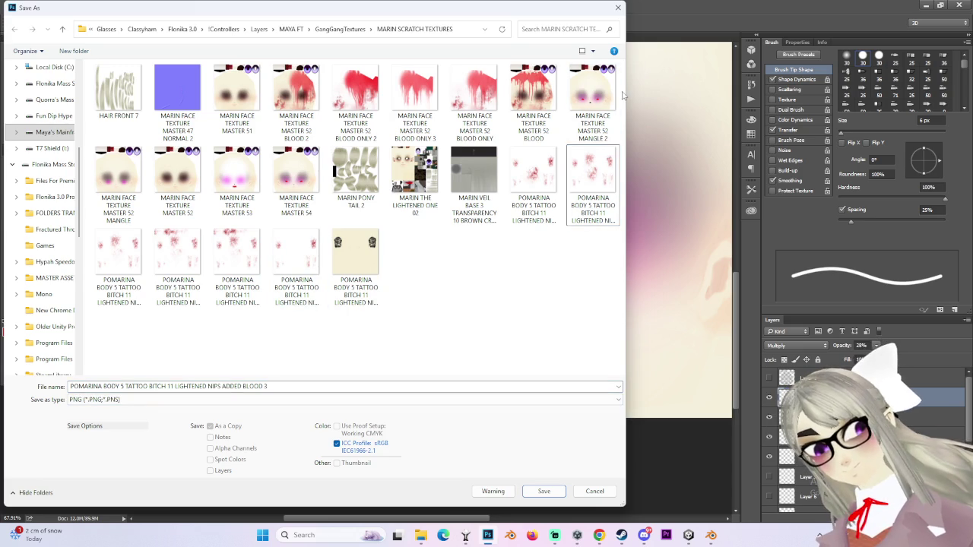
click(592, 99)
Step: Confirm PNG as the format, save, and accept the PNG Options
click(167, 399)
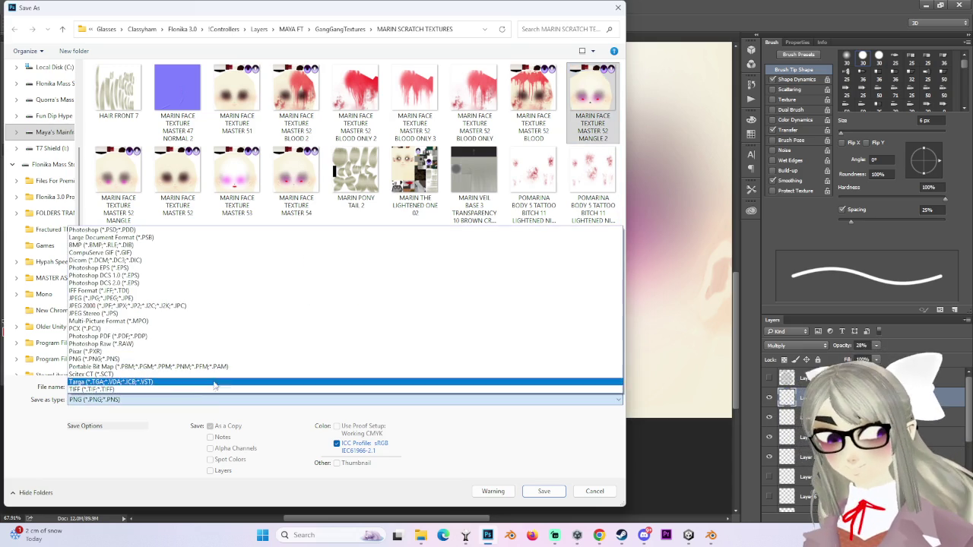
click(193, 459)
click(193, 386)
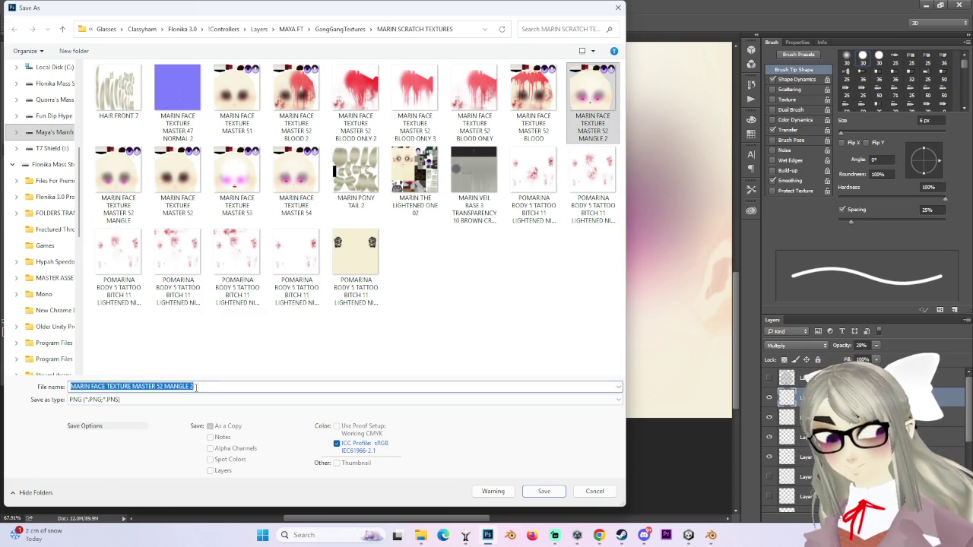
click(184, 387)
click(544, 490)
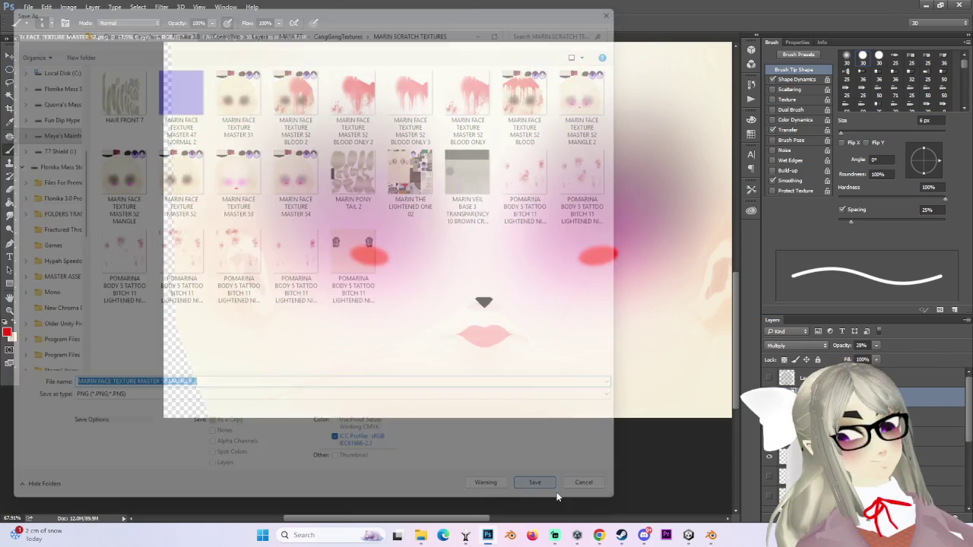
click(535, 170)
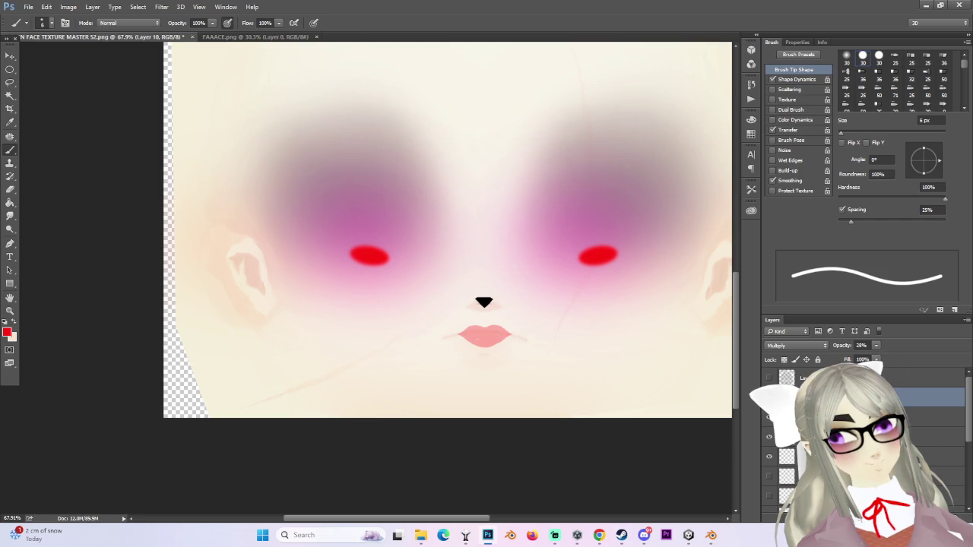
Step: Bring Unity forward and adjust the vrc.v_ff mouth shape to check the lips
key(alt+Tab)
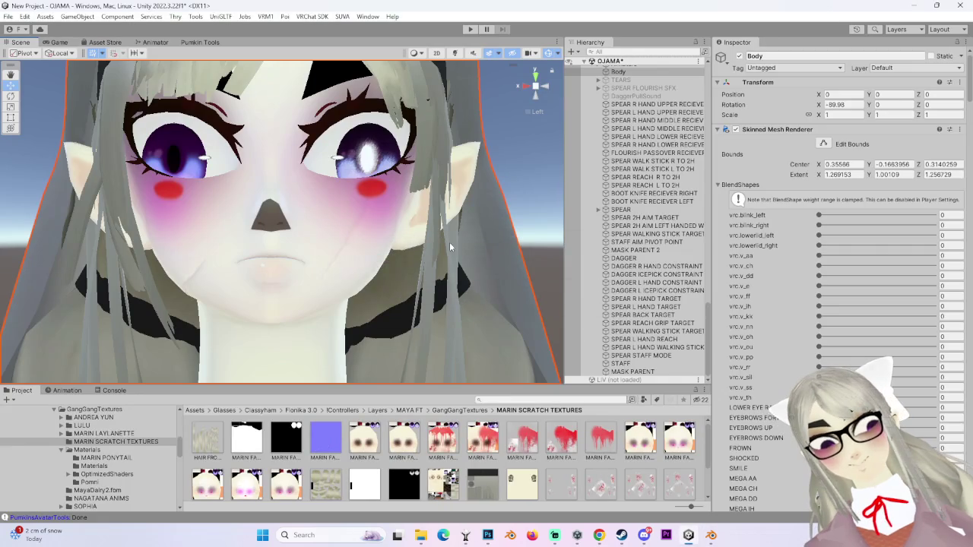
scroll(321, 290, down, 5)
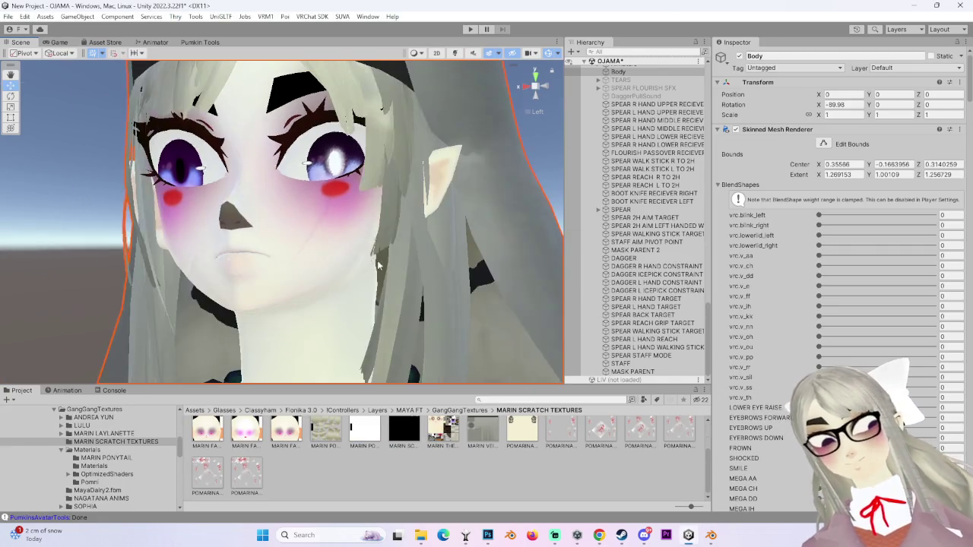
click(870, 295)
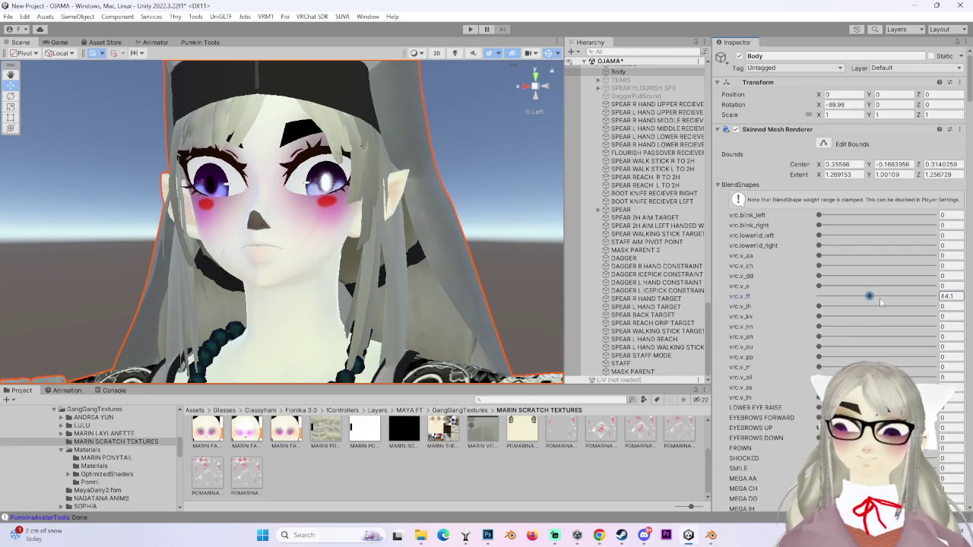
drag(883, 302, 818, 296)
Step: Scroll to the Poiyomi Decals section and inspect the second decal's texture and the face texture asset
scroll(823, 323, down, 3)
scroll(823, 323, down, 5)
scroll(806, 334, down, 5)
scroll(775, 349, down, 5)
scroll(736, 376, down, 5)
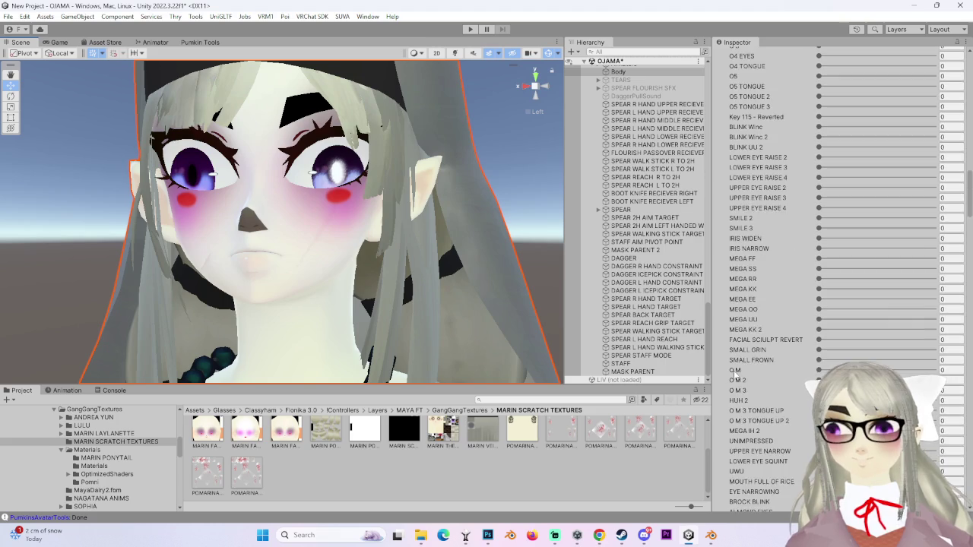
scroll(735, 376, down, 4)
scroll(951, 366, down, 5)
scroll(951, 365, down, 5)
scroll(951, 366, down, 5)
scroll(952, 365, down, 5)
scroll(769, 396, down, 3)
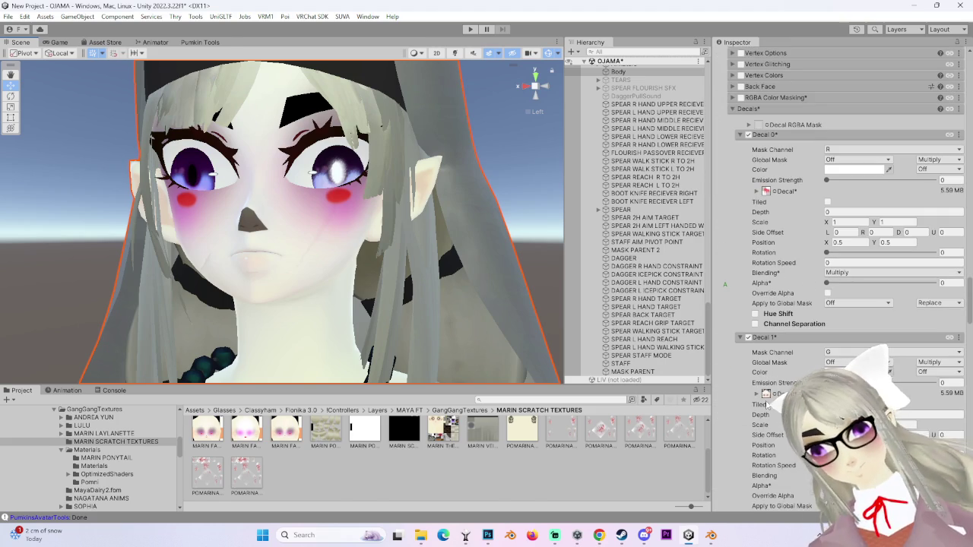
click(766, 395)
scroll(238, 490, down, 2)
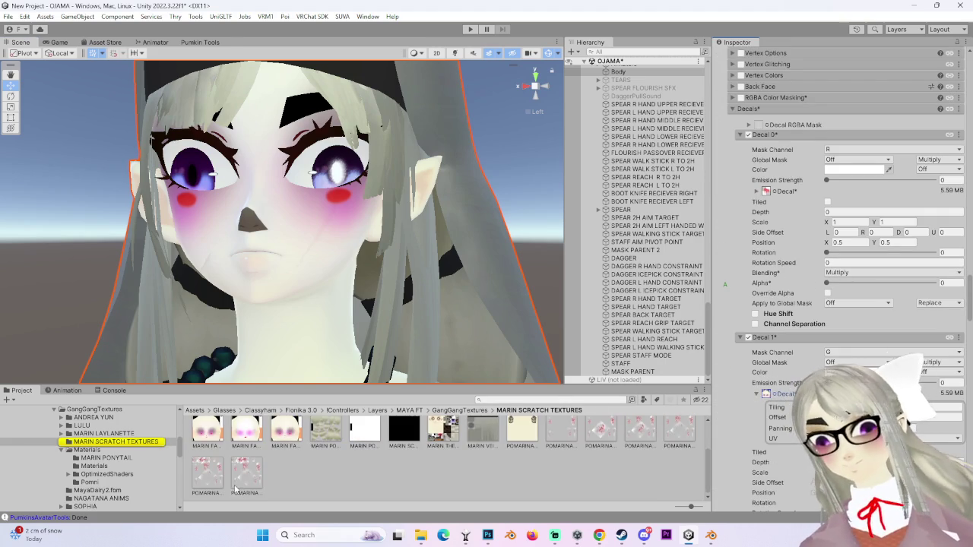
click(217, 438)
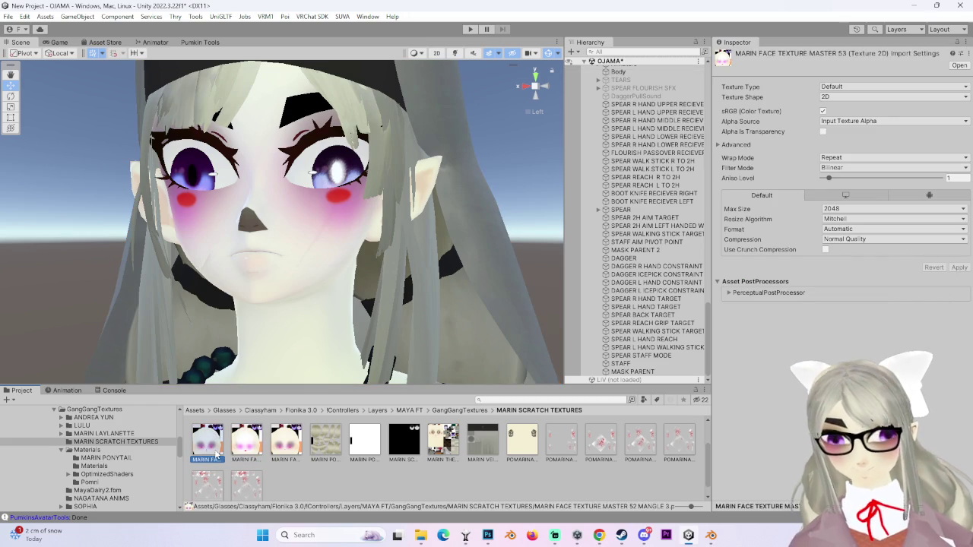
Step: Select the avatar's body mesh and drag the edited face texture into the second decal's slot
click(618, 71)
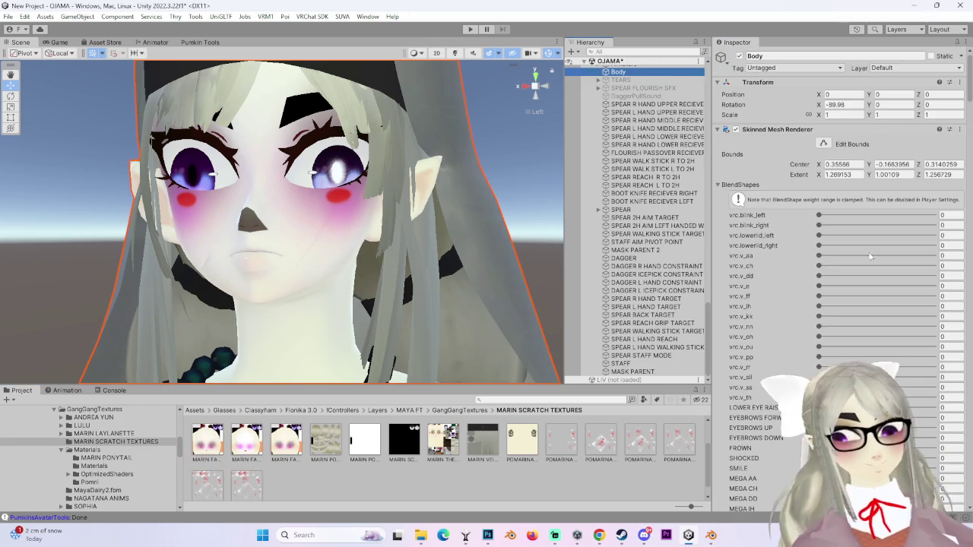
scroll(958, 348, down, 5)
scroll(873, 364, down, 5)
scroll(820, 387, down, 5)
scroll(766, 421, down, 5)
scroll(765, 420, down, 5)
scroll(760, 422, down, 5)
scroll(754, 423, down, 5)
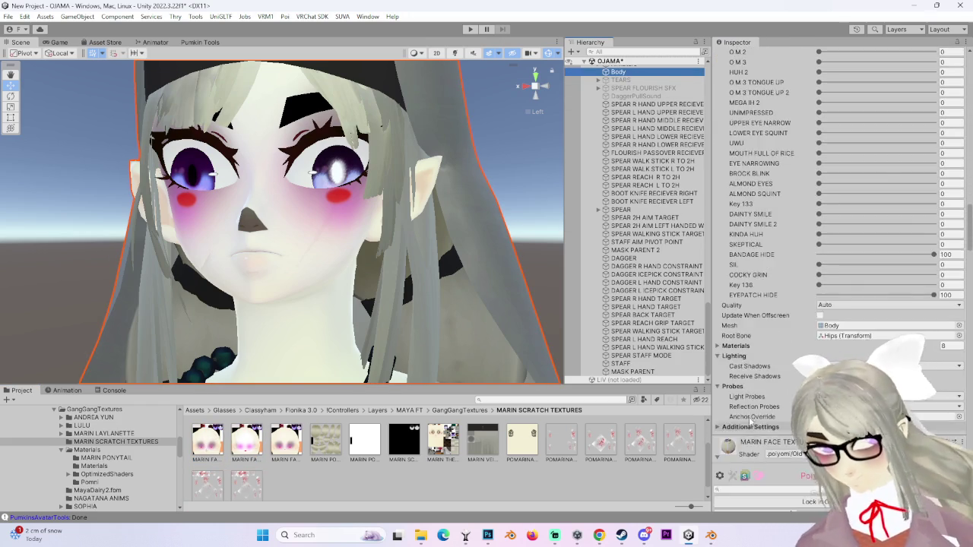
scroll(749, 424, down, 5)
scroll(749, 423, down, 5)
scroll(749, 424, down, 4)
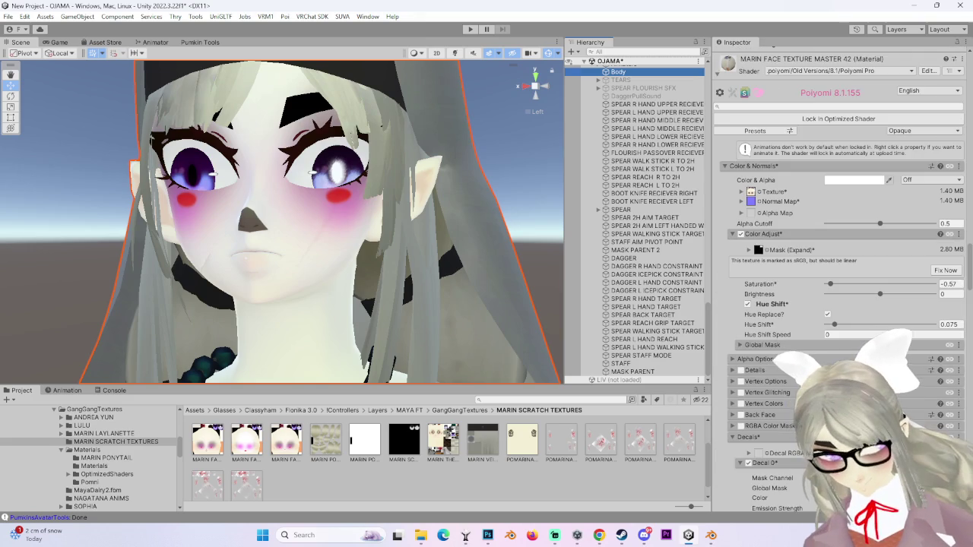
scroll(748, 423, down, 3)
scroll(748, 424, down, 3)
scroll(749, 423, down, 3)
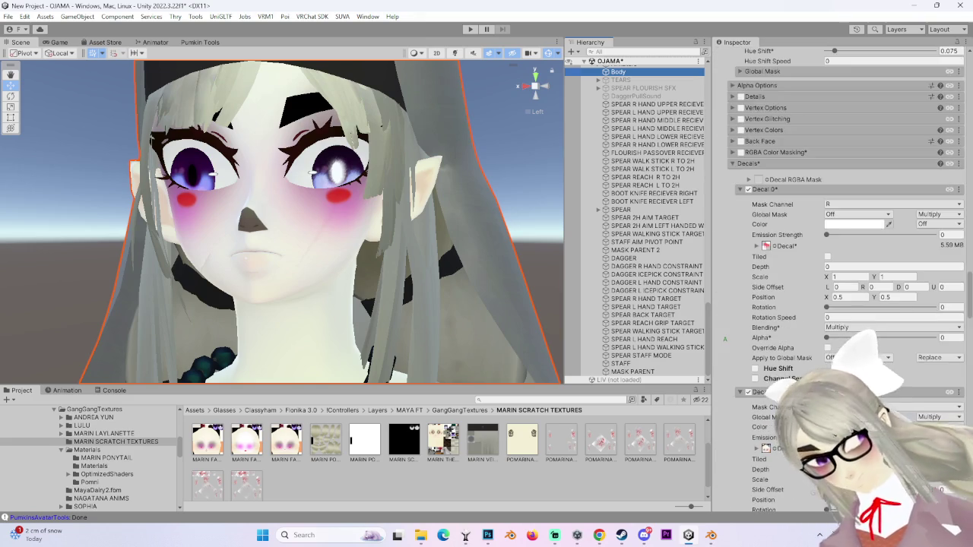
scroll(749, 423, down, 3)
drag(208, 472, 768, 369)
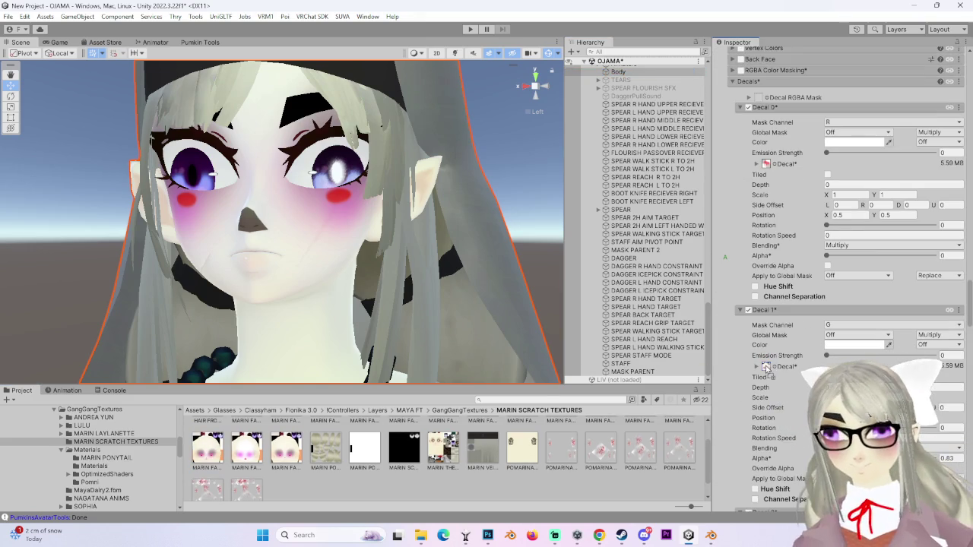
Step: Fly in on the avatar's face to view the pink lips and black nose, then return to Photoshop
right_drag(263, 236, 401, 260)
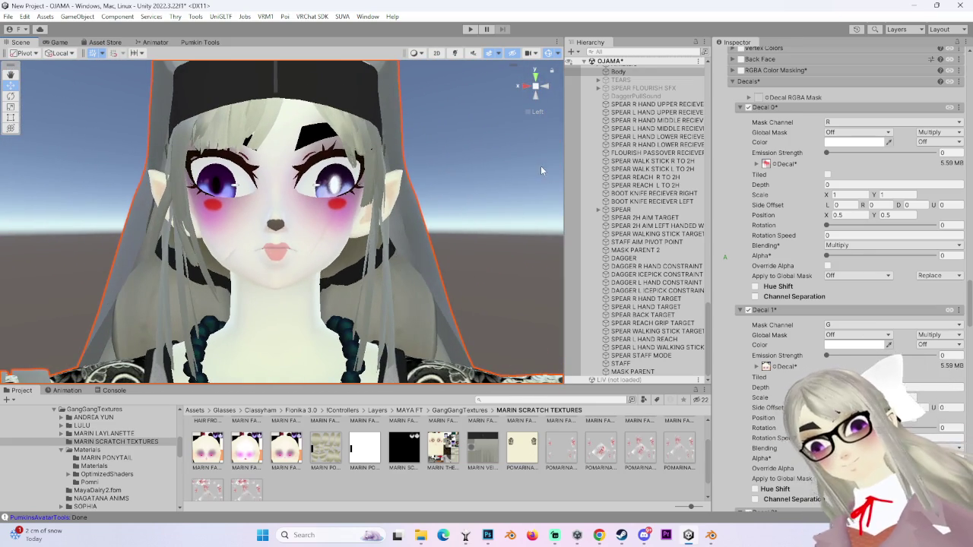
click(509, 221)
mouse_move(509, 221)
right_down()
mouse_move(425, 231)
mouse_move(439, 264)
right_up()
scroll(431, 265, up, 1)
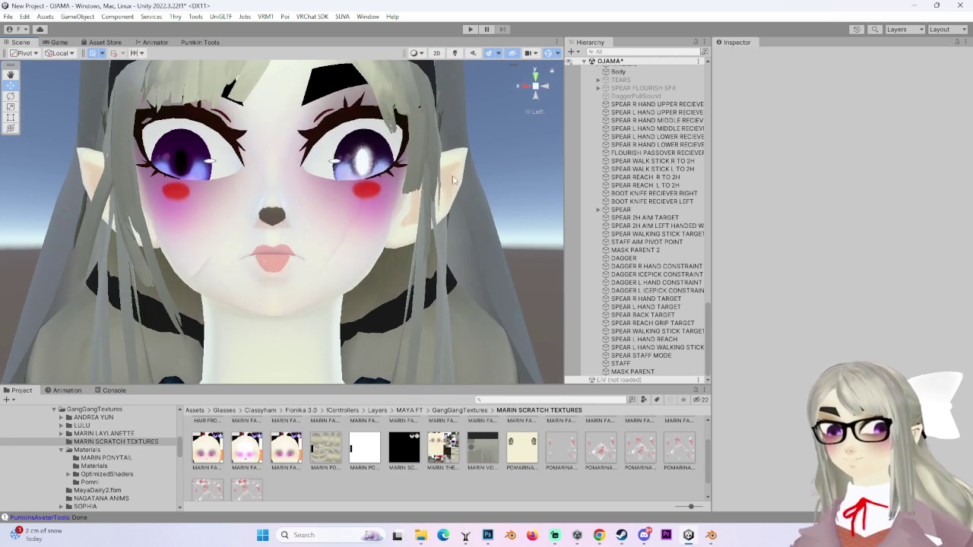
scroll(456, 296, up, 1)
scroll(494, 335, up, 1)
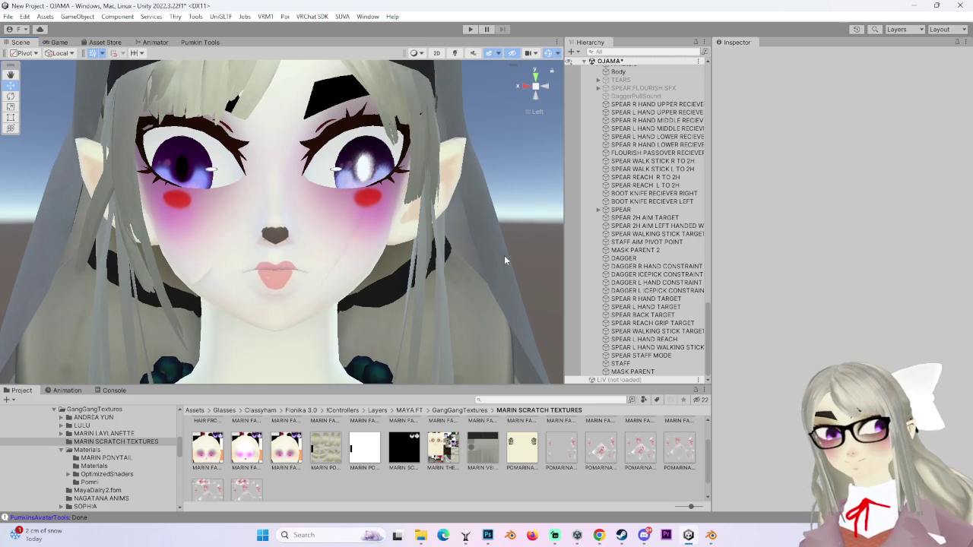
right_drag(492, 255, 479, 267)
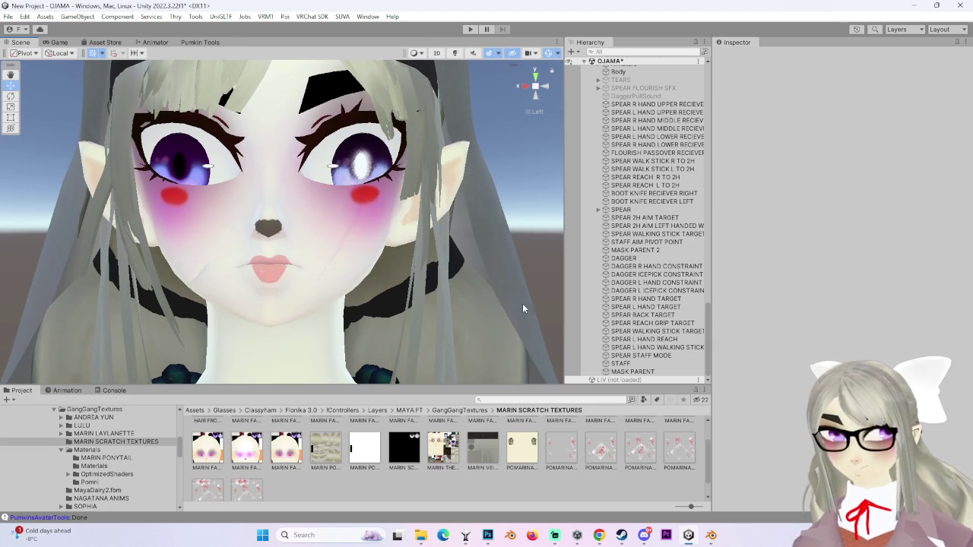
scroll(232, 259, up, 1)
scroll(232, 258, up, 2)
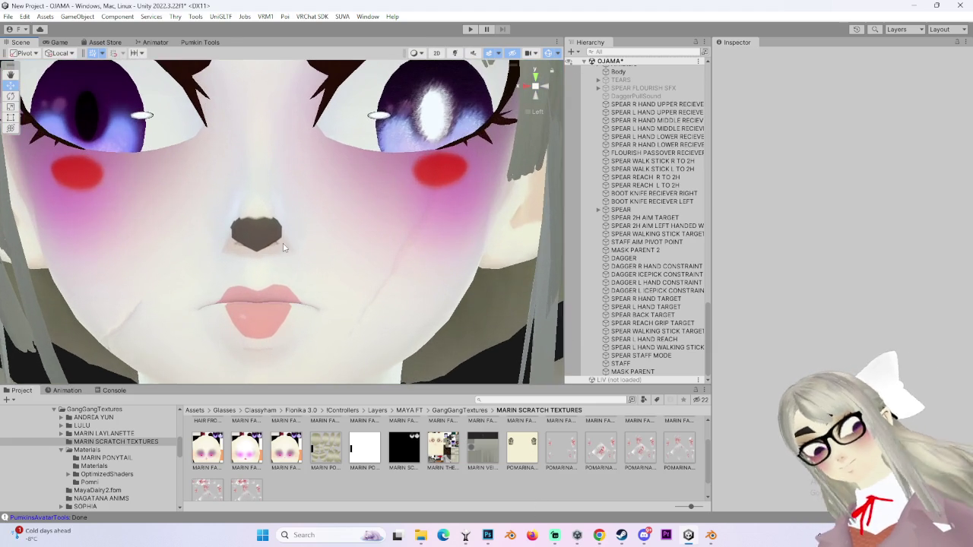
click(487, 535)
alt+scroll(489, 302, up, 2)
Step: Duplicate the pink lips layer as Layer 10 copy, hide the original, and start Free Transform
alt+scroll(490, 302, up, 2)
alt+scroll(489, 302, up, 2)
click(769, 398)
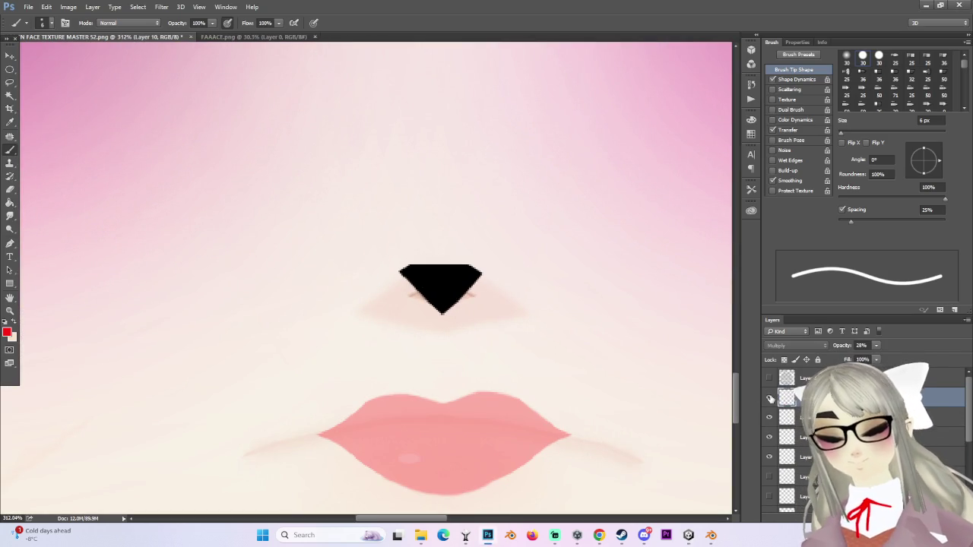
click(769, 398)
alt+scroll(504, 377, down, 2)
key(ctrl+j)
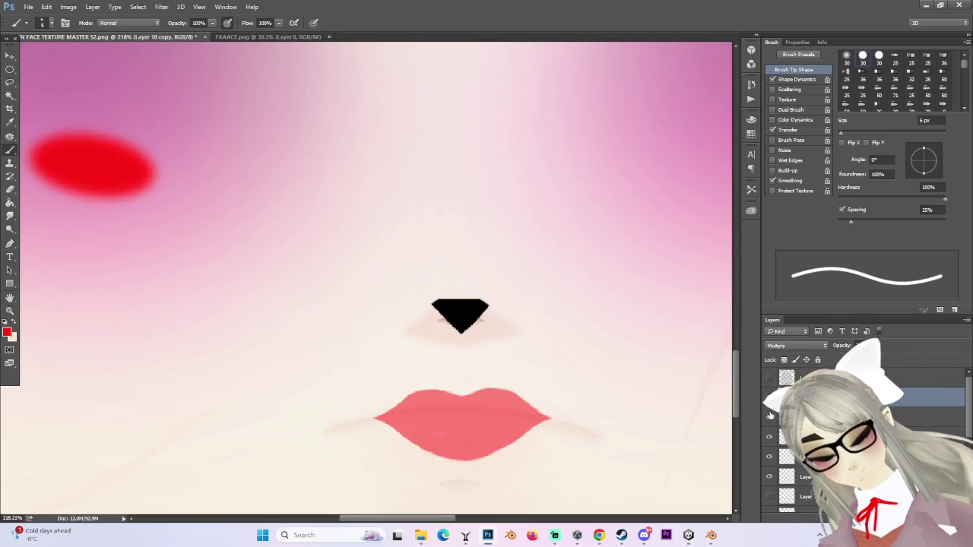
click(770, 419)
alt+scroll(454, 434, down, 1)
key(ctrl+t)
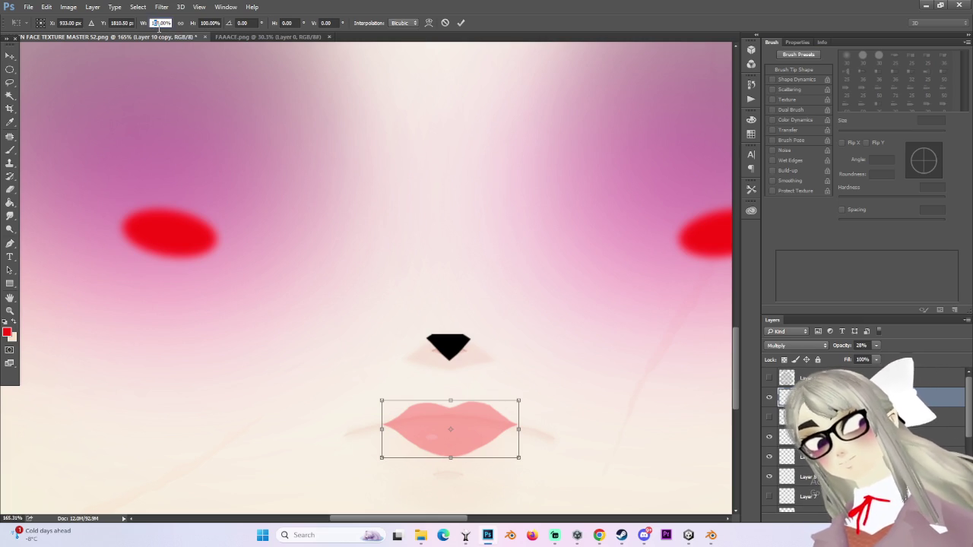
Step: Try widening the lips to 150% and stretching them taller, then cancel the transform
text(15)
key(Return)
text(150)
key(Return)
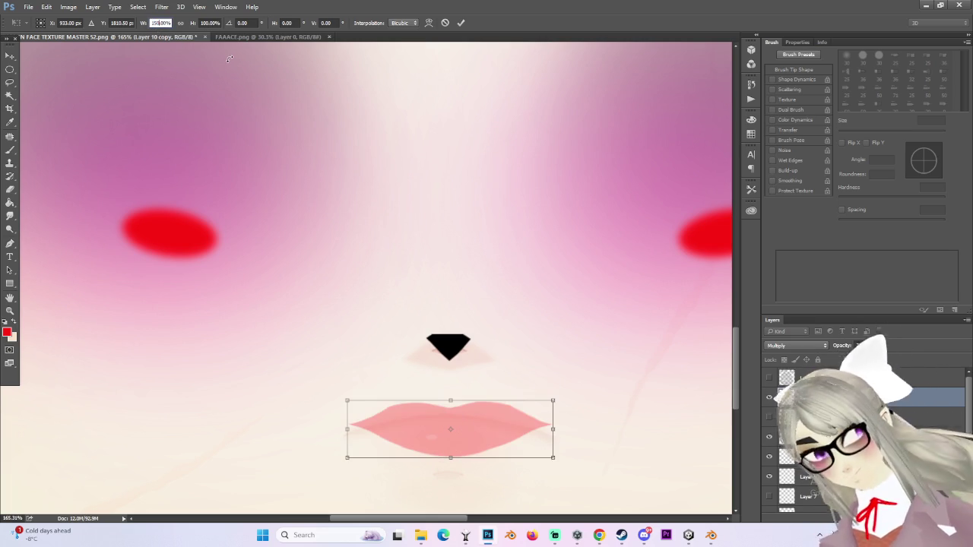
drag(453, 396, 456, 380)
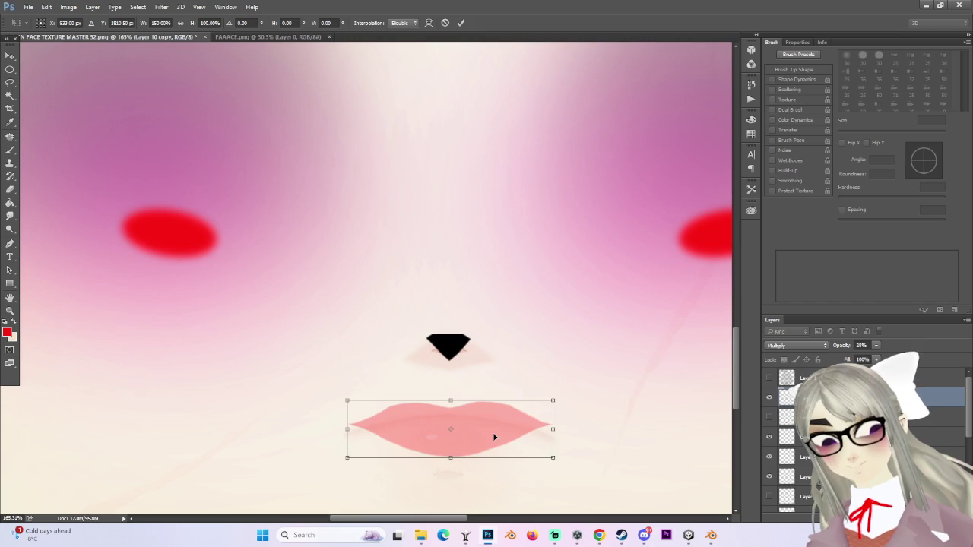
key(Escape)
key(b)
alt+scroll(383, 446, up, 1)
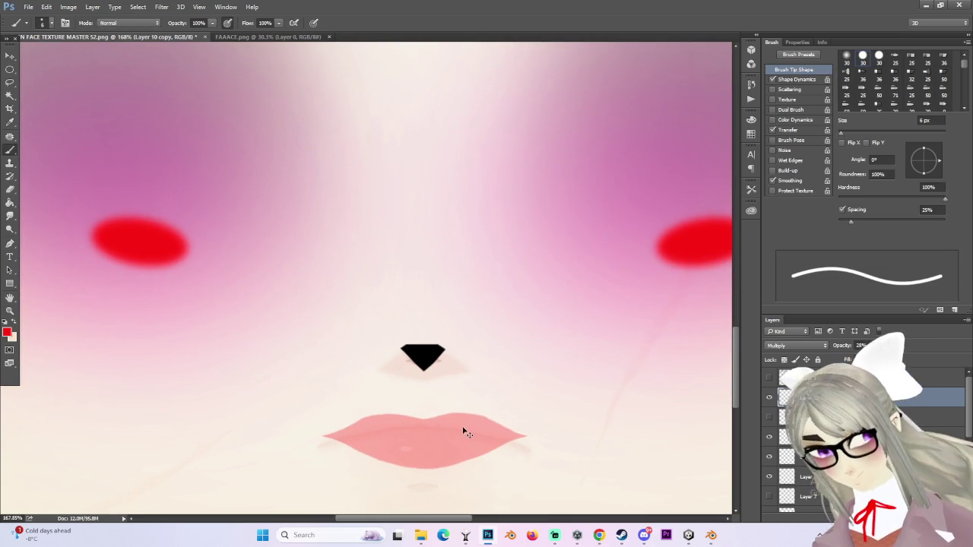
Step: Transform the lips taller and slightly lower, trim the bottom edge, and commit the resize
key(ctrl+t)
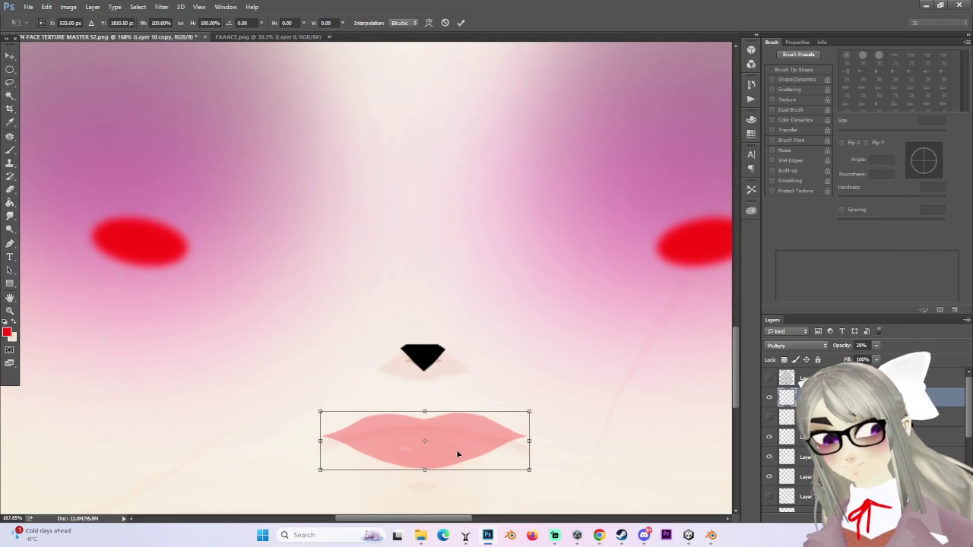
drag(457, 452, 458, 461)
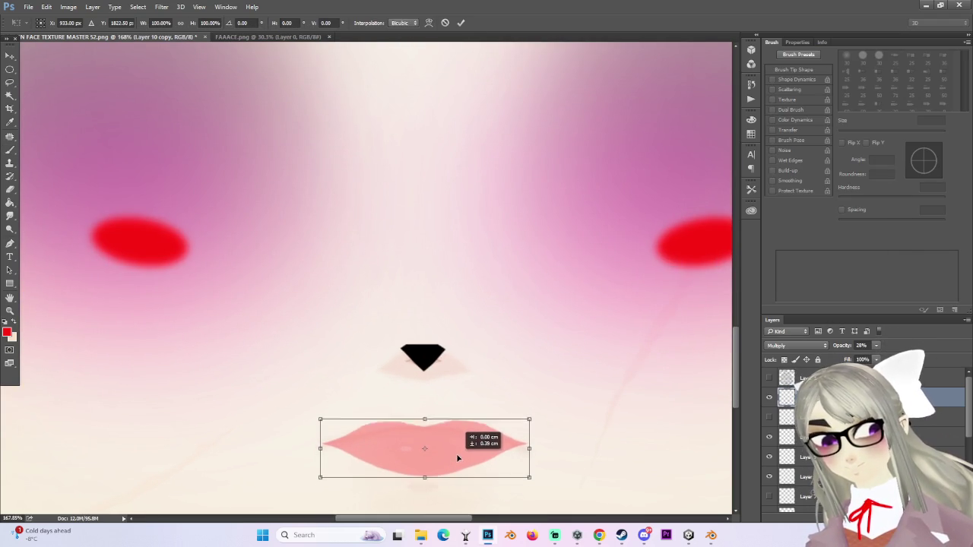
drag(424, 422, 424, 388)
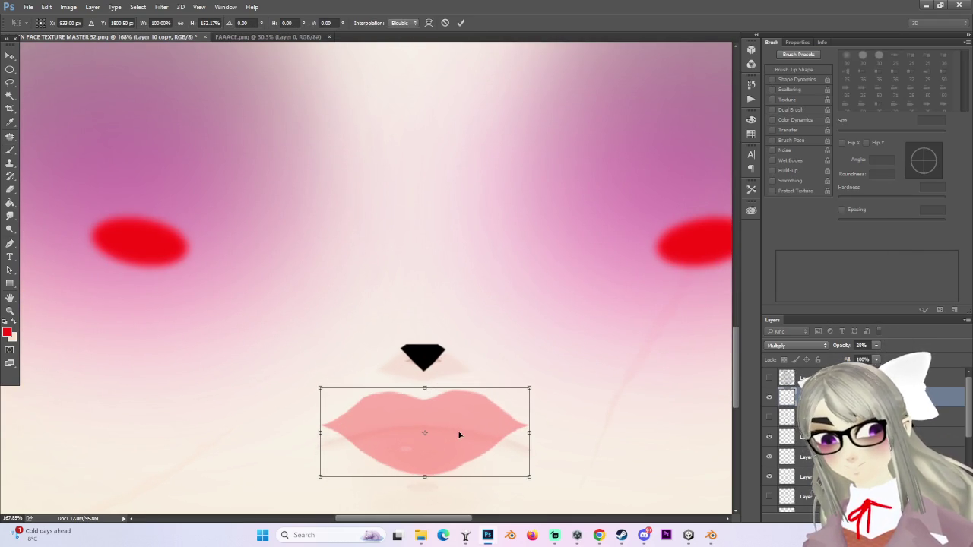
drag(459, 435, 459, 449)
alt+scroll(592, 419, down, 2)
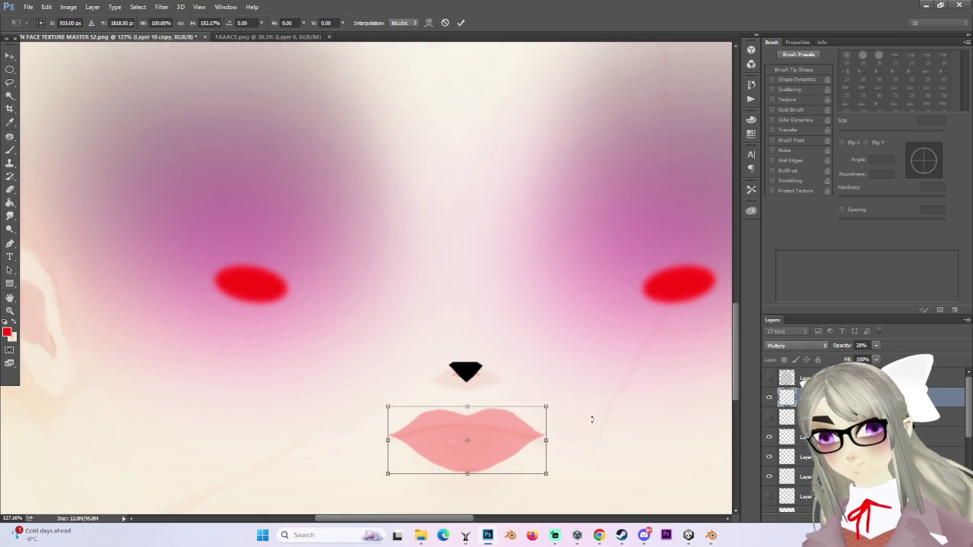
alt+scroll(586, 417, down, 1)
alt+scroll(578, 471, up, 1)
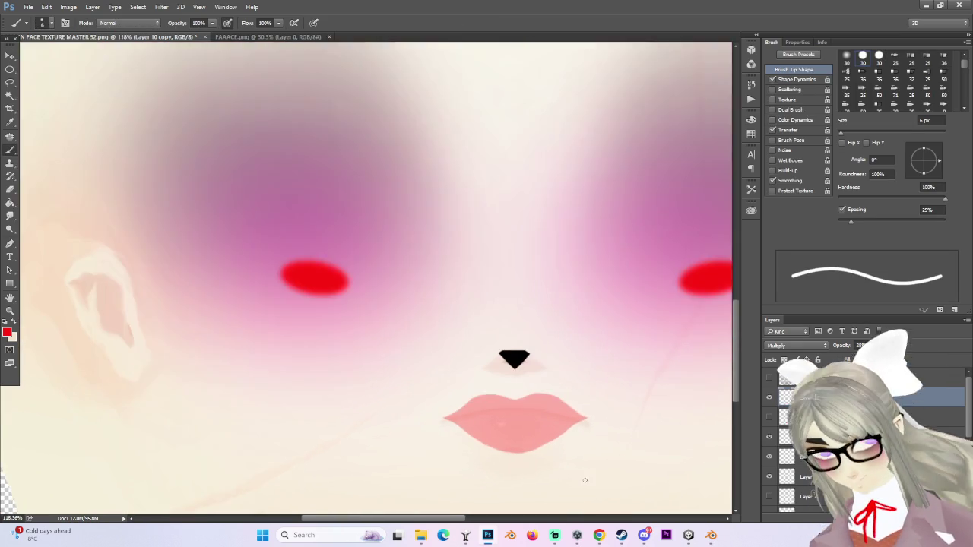
alt+scroll(545, 470, up, 1)
drag(485, 372, 489, 383)
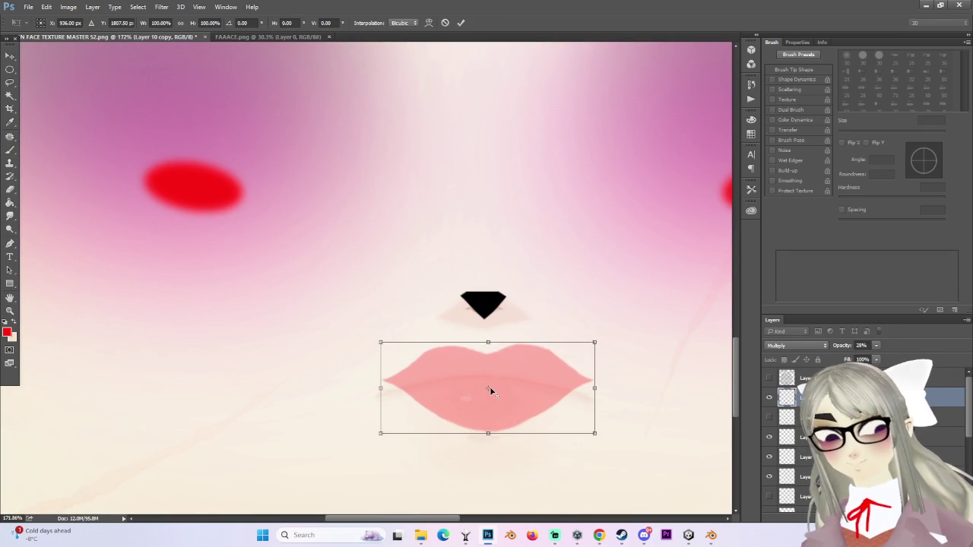
drag(491, 392, 492, 393)
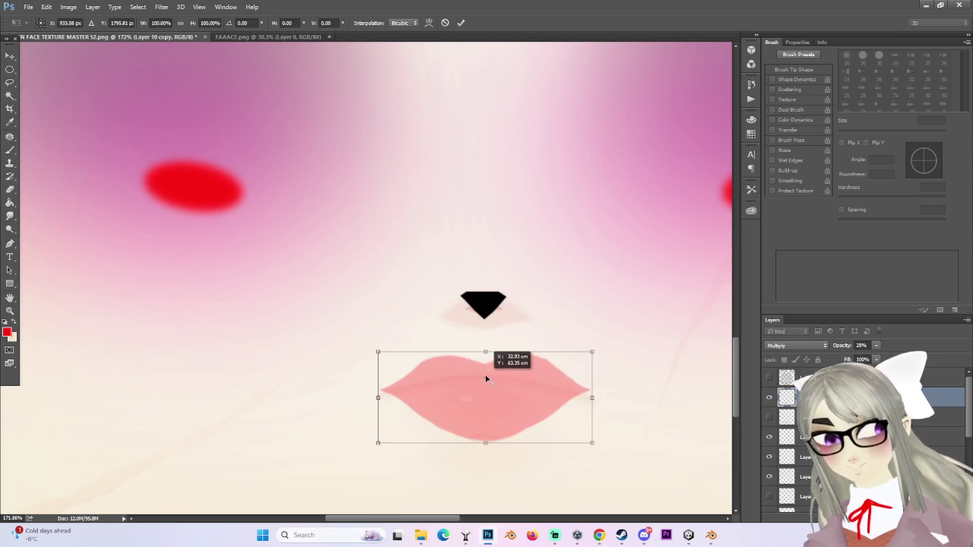
drag(502, 442, 503, 437)
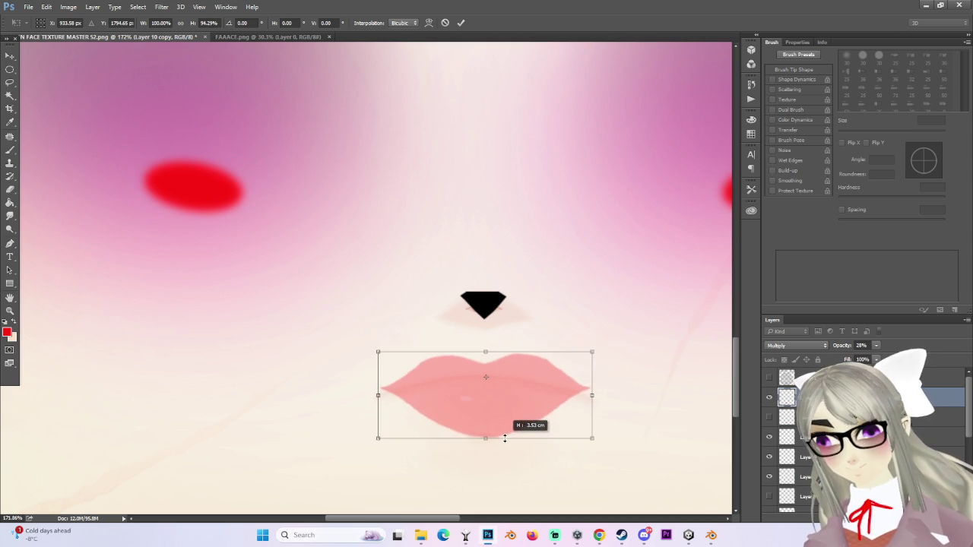
key(b)
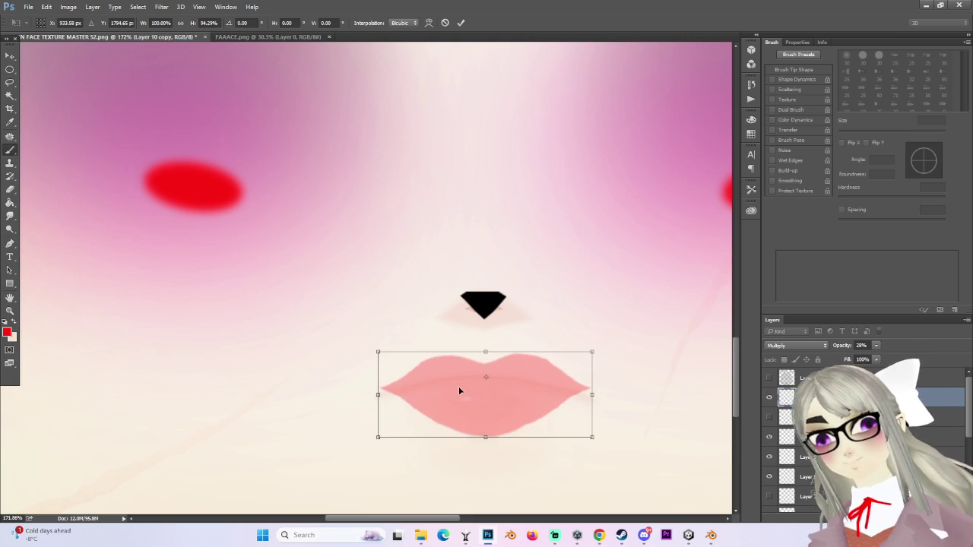
Step: Warp the lips so both the left and right corners curve downward, and apply it
key(ctrl+t)
right_click(448, 392)
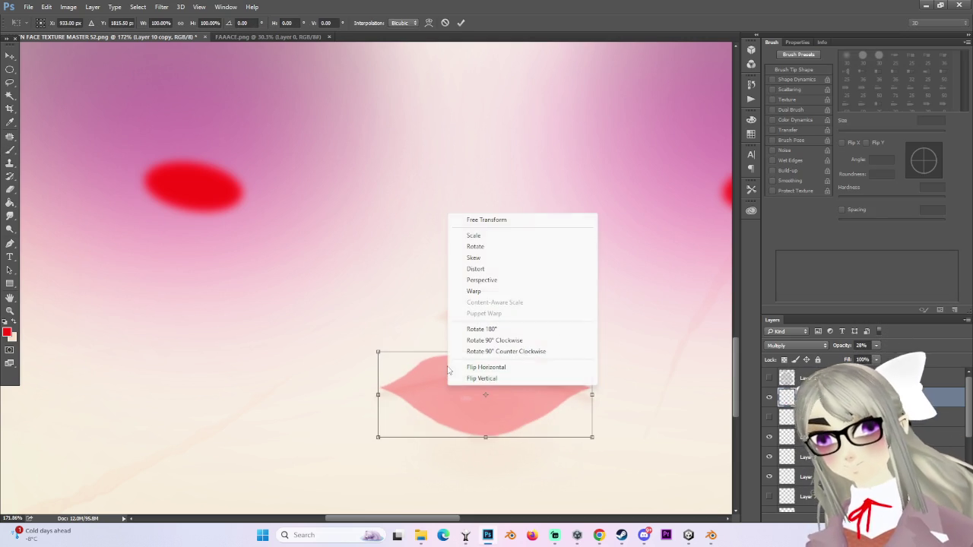
click(475, 292)
drag(378, 390, 378, 400)
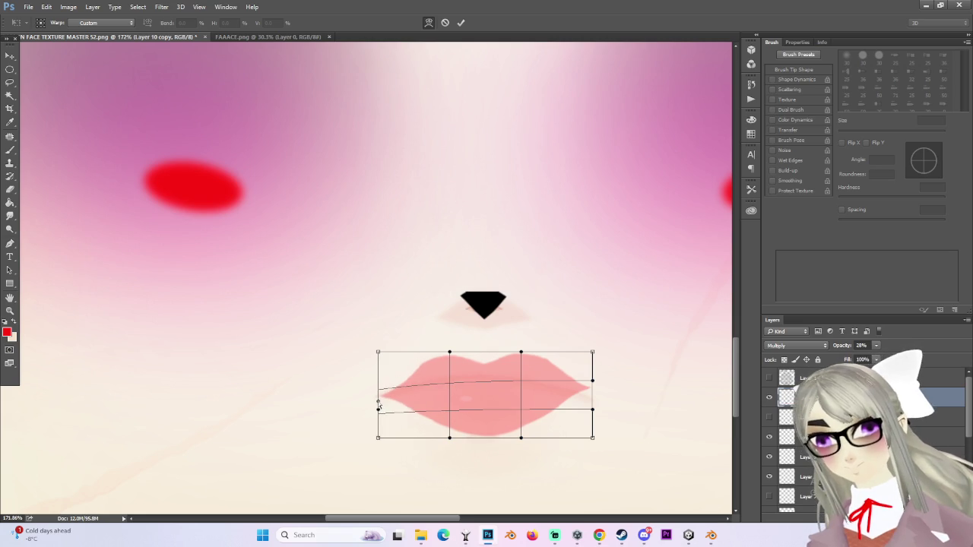
drag(592, 382, 593, 410)
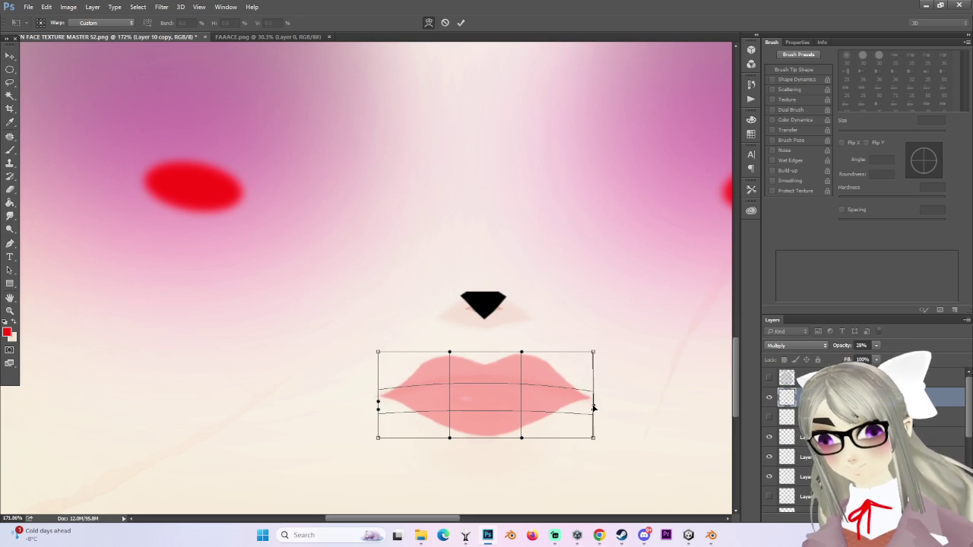
key(Return)
Step: Commit the lip warp and toggle the red under-eye marks and black nose layers to compare
key(b)
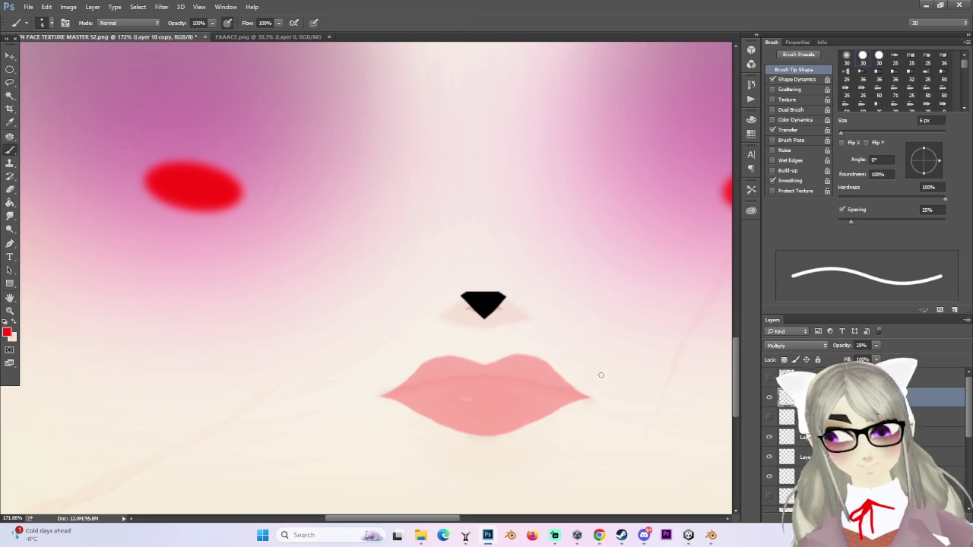
alt+scroll(599, 377, down, 2)
click(769, 437)
click(768, 437)
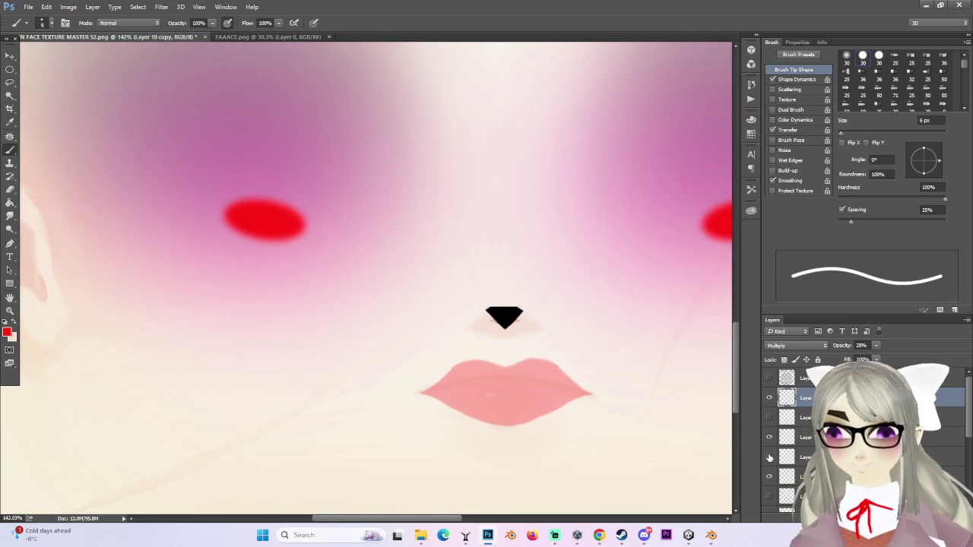
click(798, 476)
alt+scroll(532, 312, up, 1)
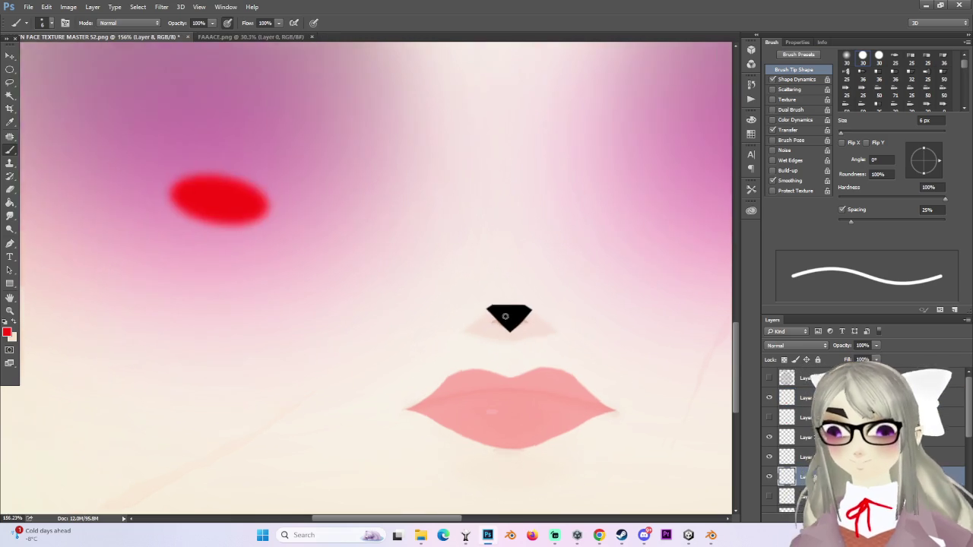
alt+scroll(547, 312, up, 3)
alt+scroll(558, 310, up, 1)
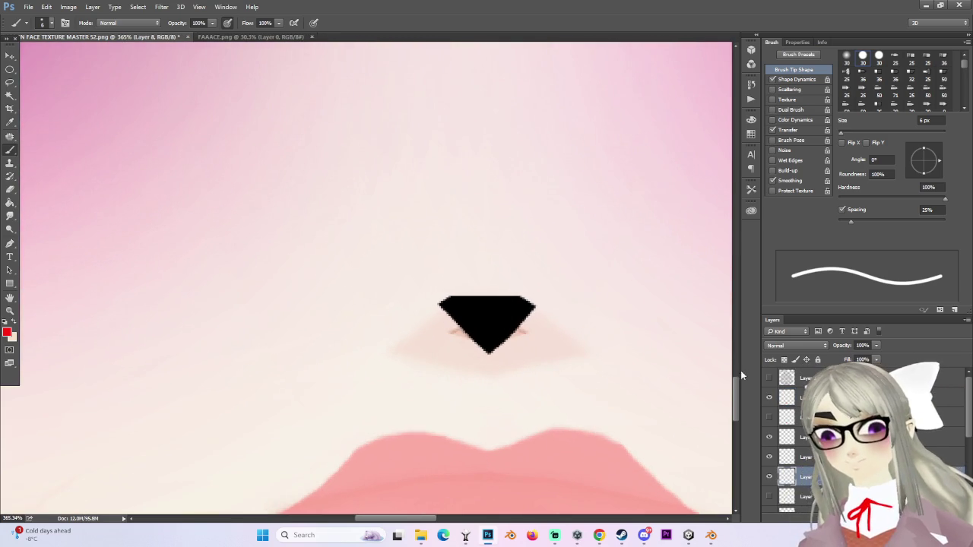
click(769, 477)
click(769, 476)
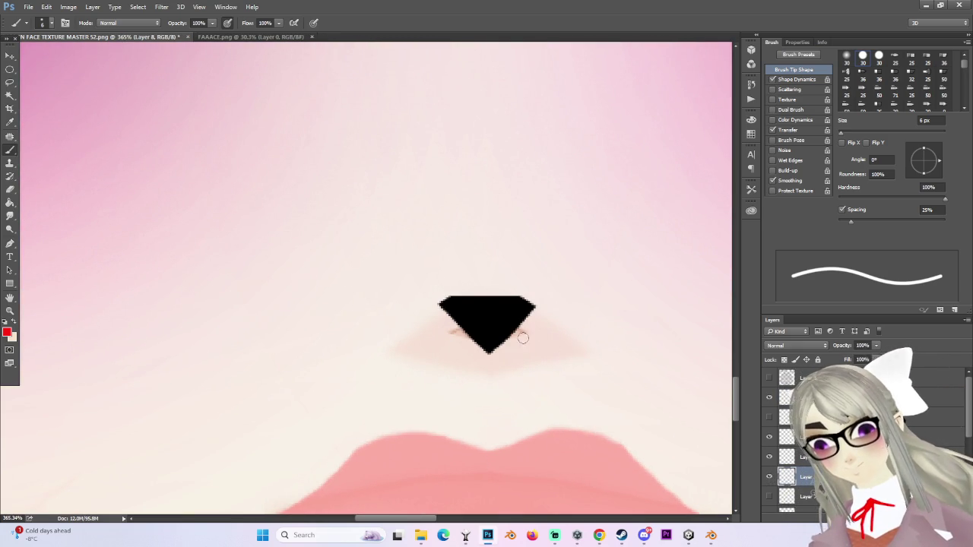
Step: Show the UV wireframe layer over the texture, then orbit the model in Blender
scroll(866, 440, down, 2)
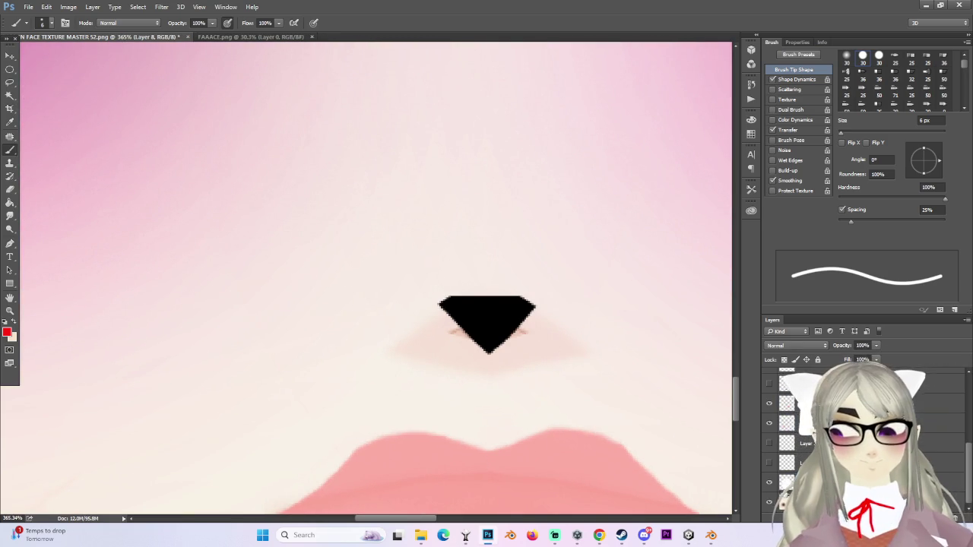
scroll(791, 441, up, 2)
click(769, 397)
alt+scroll(572, 319, up, 2)
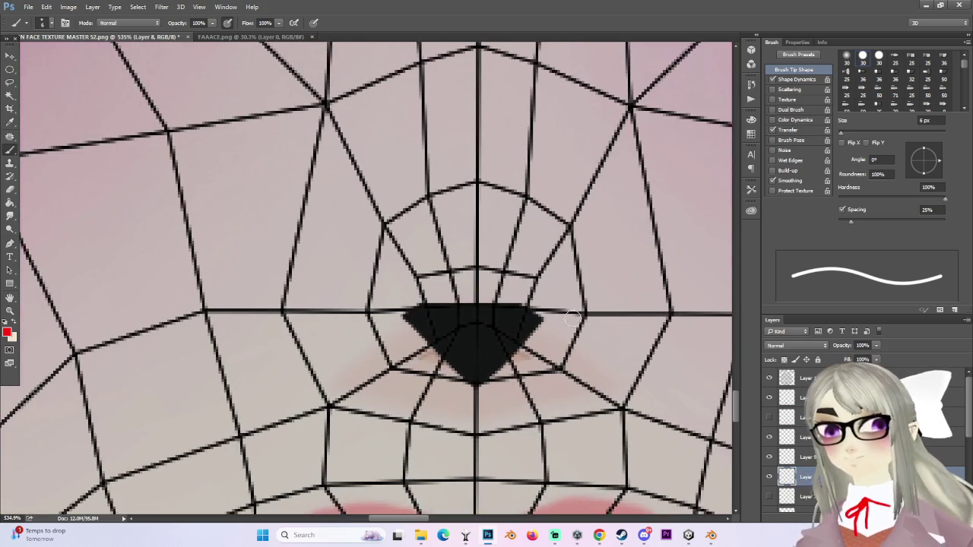
alt+scroll(532, 375, down, 2)
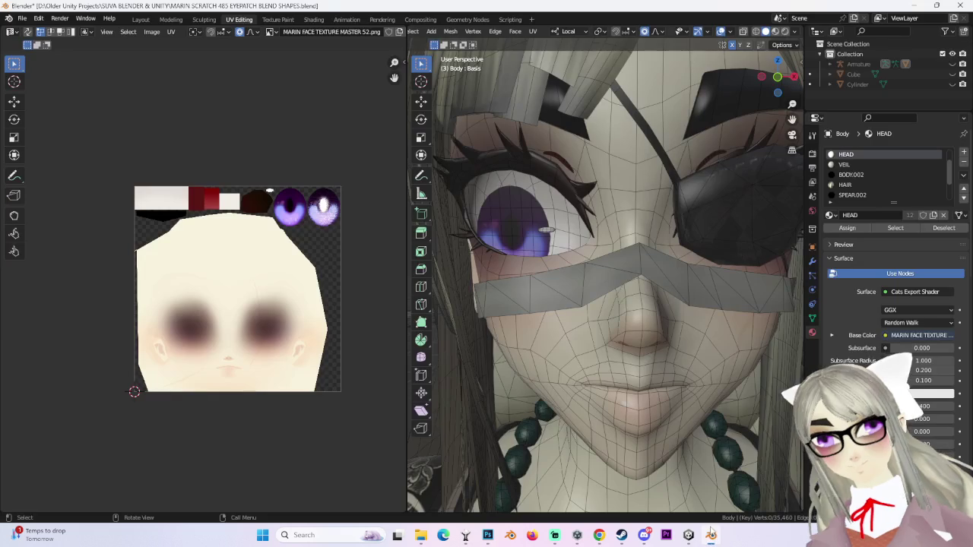
key(alt+Tab)
middle_drag(673, 227, 652, 280)
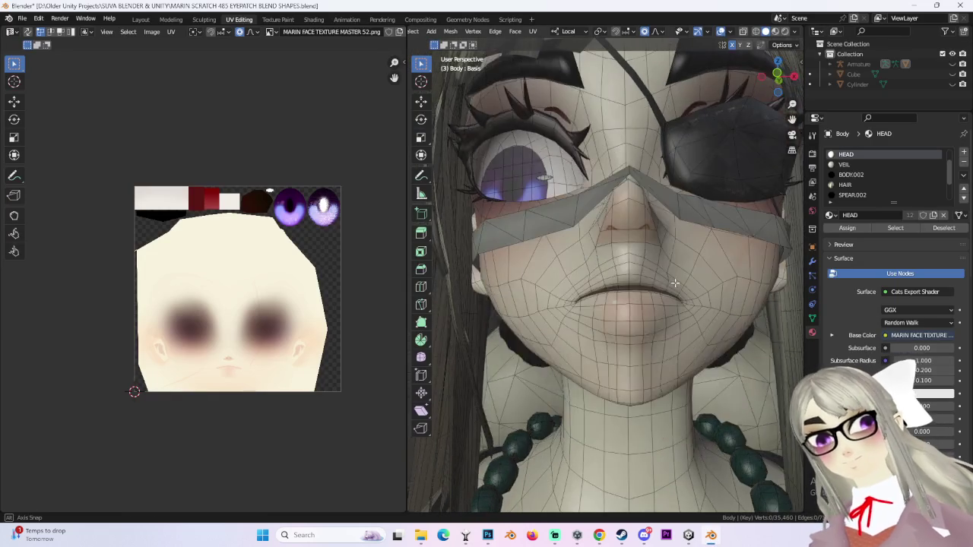
Step: View the face in Front Orthographic in Blender and go back to the texture
click(766, 92)
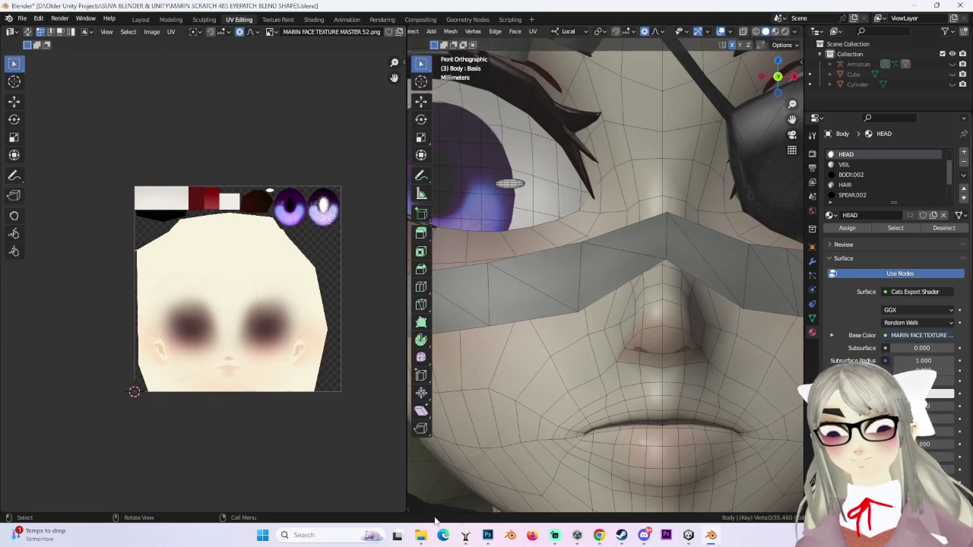
click(487, 535)
alt+scroll(503, 461, down, 1)
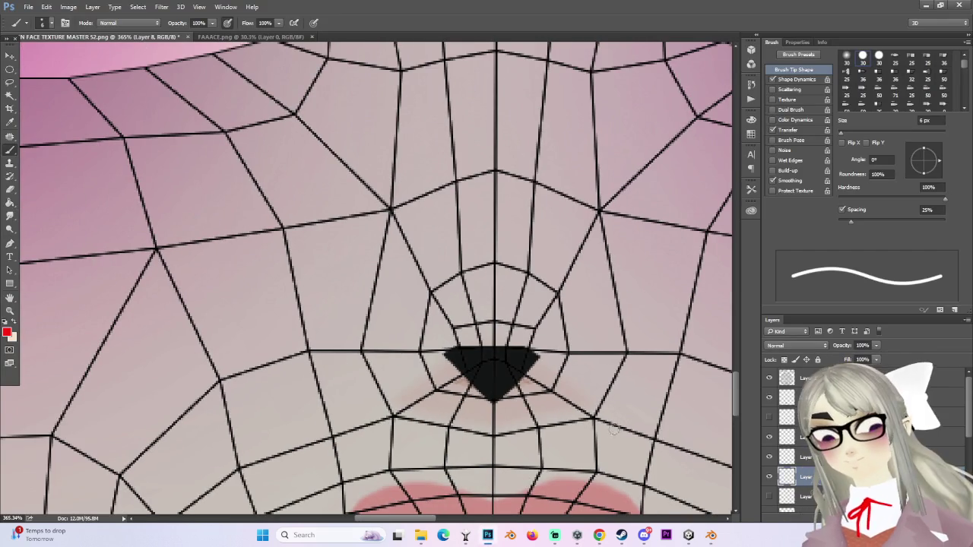
Step: Draw a Rectangular Marquee box spanning the nose, after a quick check of the avatar in Unity
right_click(10, 69)
click(45, 68)
mouse_move(330, 239)
mouse_down()
mouse_move(560, 291)
mouse_move(652, 353)
mouse_up()
click(595, 261)
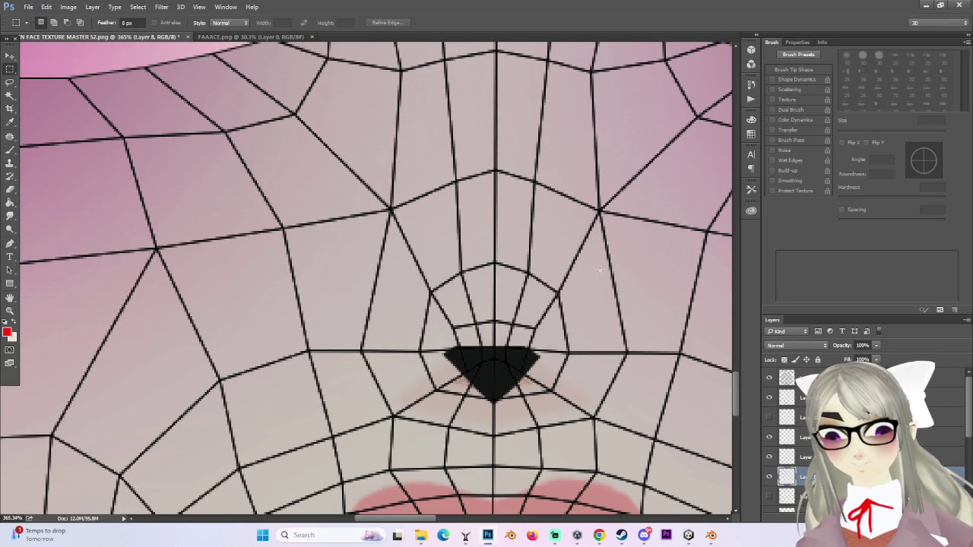
click(688, 535)
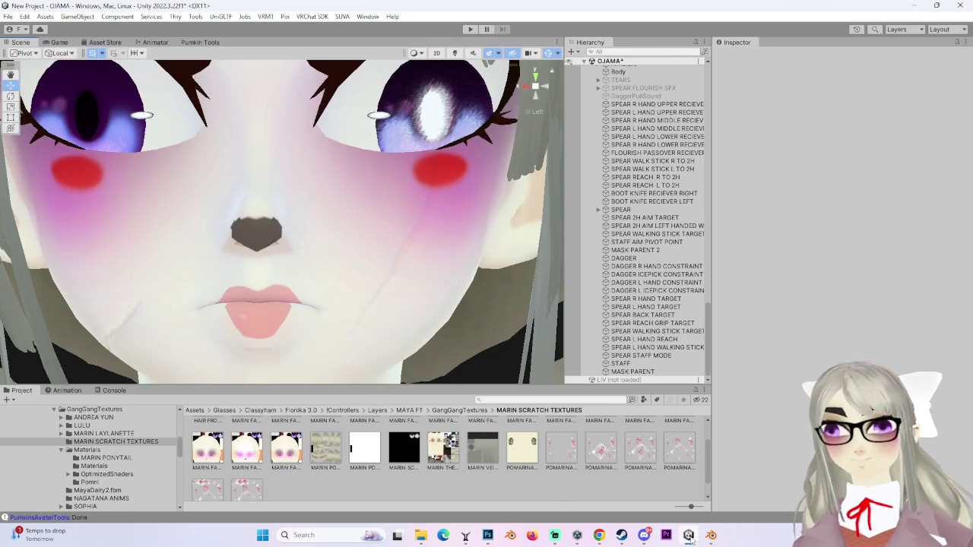
click(688, 535)
drag(378, 304, 625, 359)
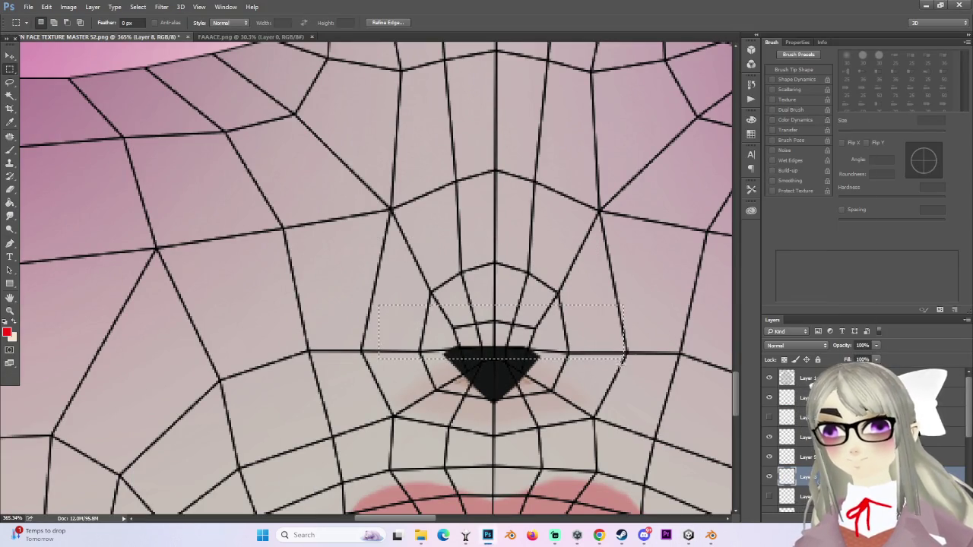
Step: Outline a flat-topped triangle for the nose with the Polygonal Lasso
key(ctrl+d)
alt+scroll(435, 372, down, 2)
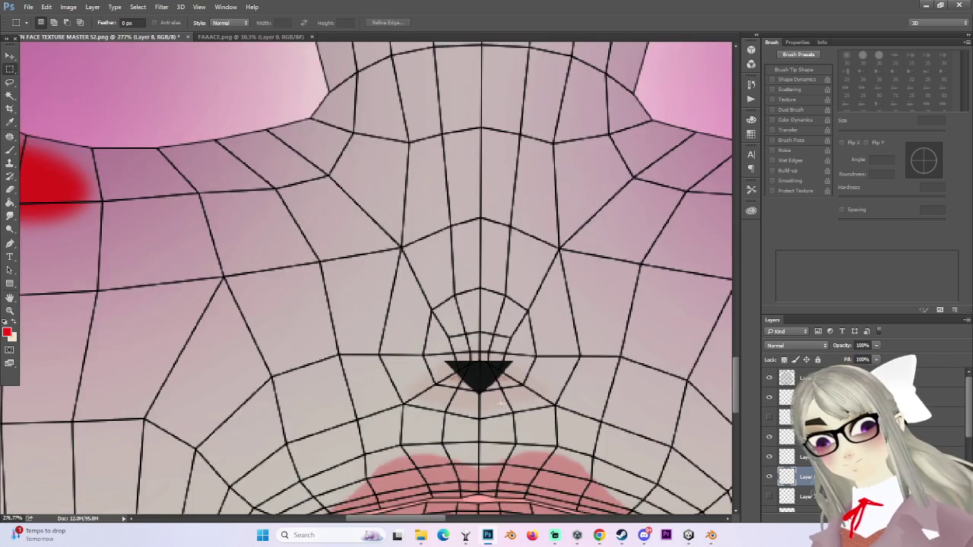
alt+scroll(456, 395, up, 2)
alt+scroll(456, 395, up, 2)
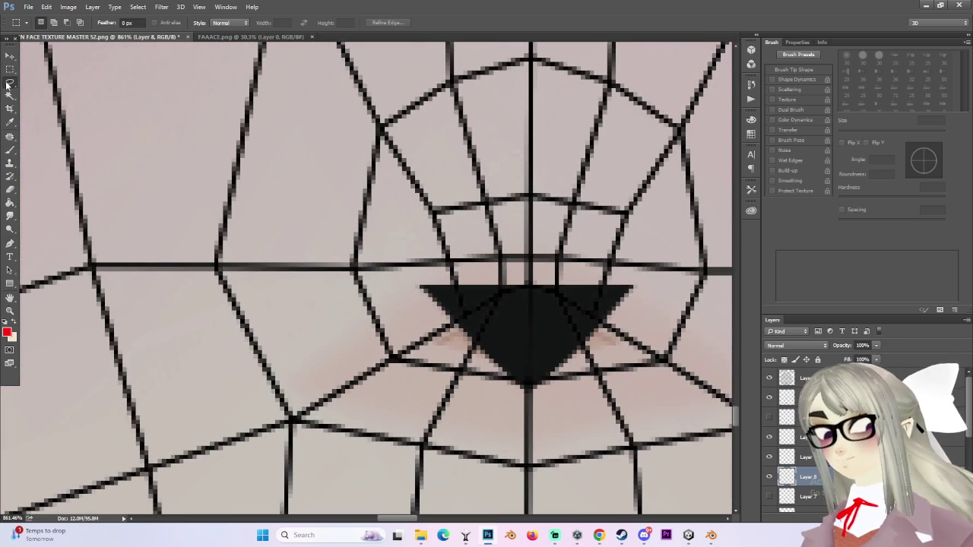
right_click(8, 85)
click(46, 92)
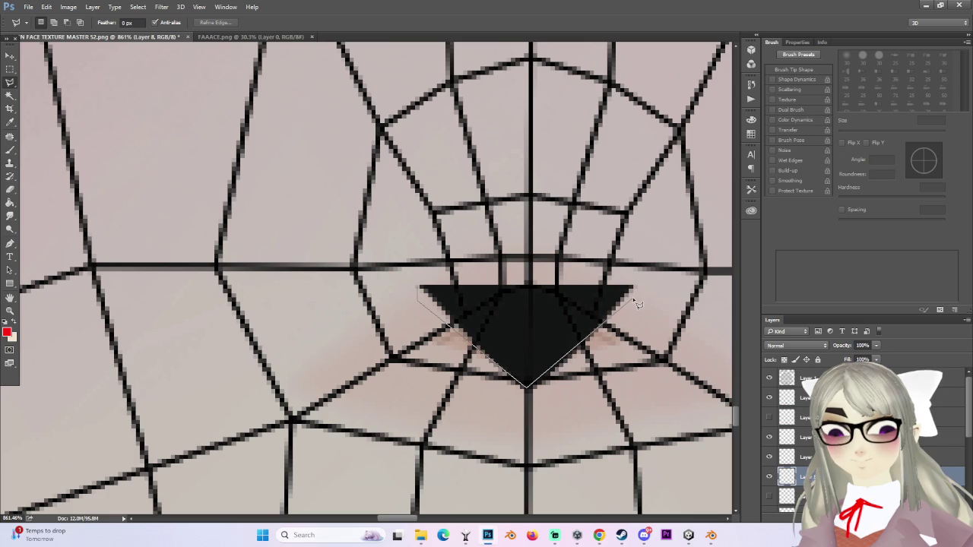
click(418, 287)
Step: Fill the nose triangle with black #000000 using the Paint Bucket, then deselect
click(7, 332)
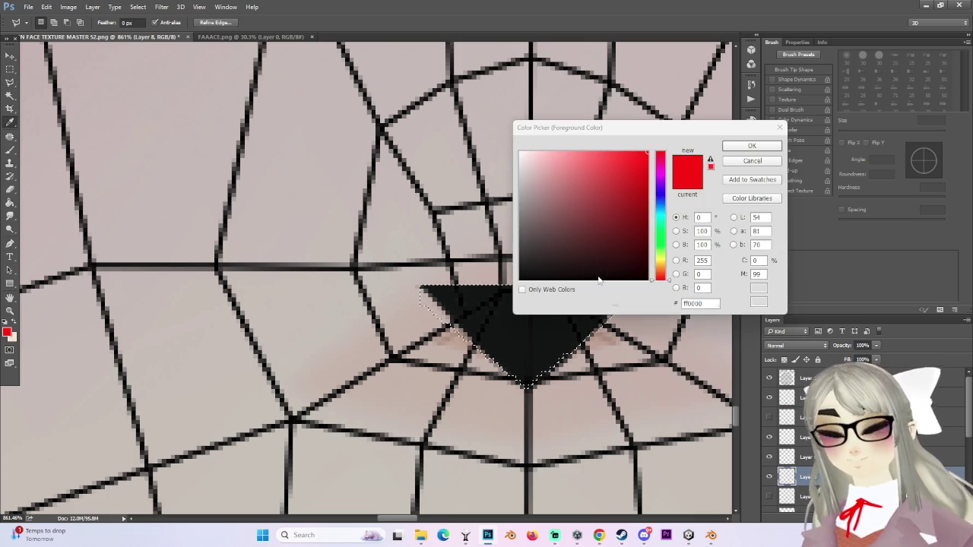
click(494, 323)
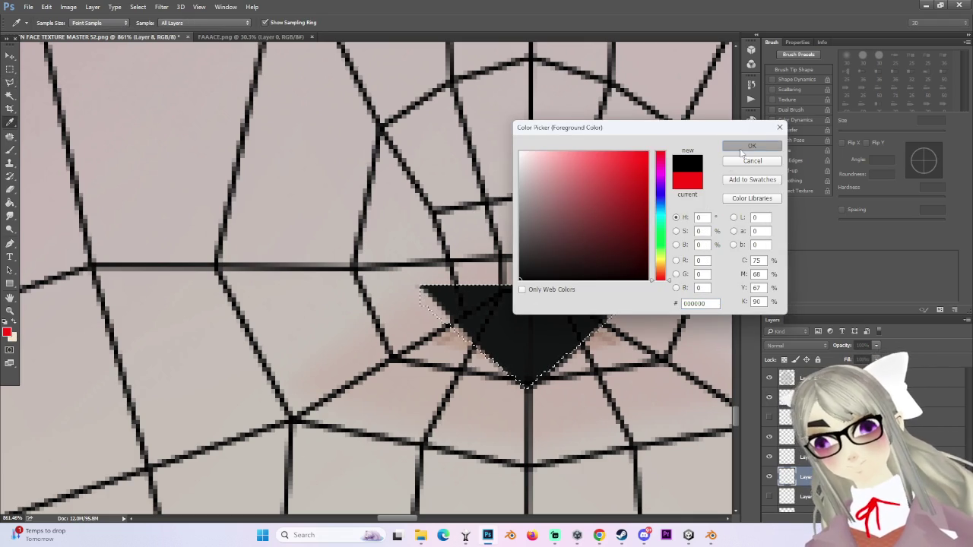
click(751, 145)
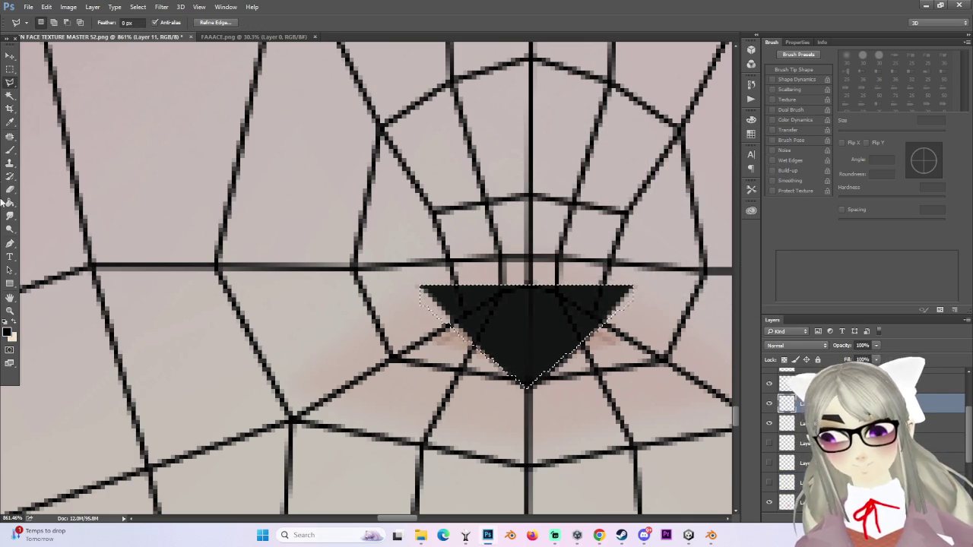
click(9, 204)
alt+scroll(560, 321, down, 2)
alt+scroll(544, 327, down, 2)
key(m)
key(ctrl+d)
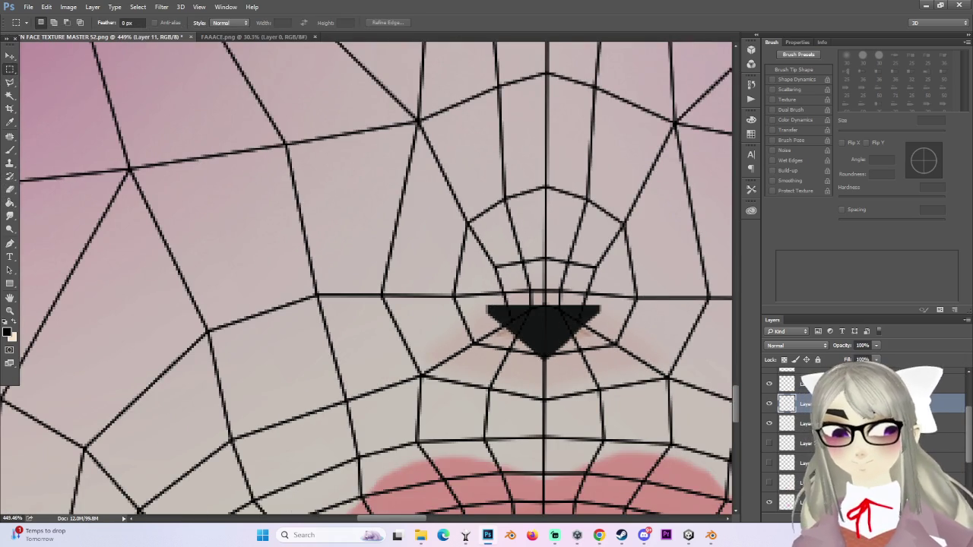
Step: Hide the UV wireframe overlay after briefly checking the lips layer
click(771, 379)
click(772, 378)
click(771, 378)
alt+scroll(499, 325, down, 3)
alt+scroll(502, 327, down, 3)
alt+scroll(502, 327, down, 2)
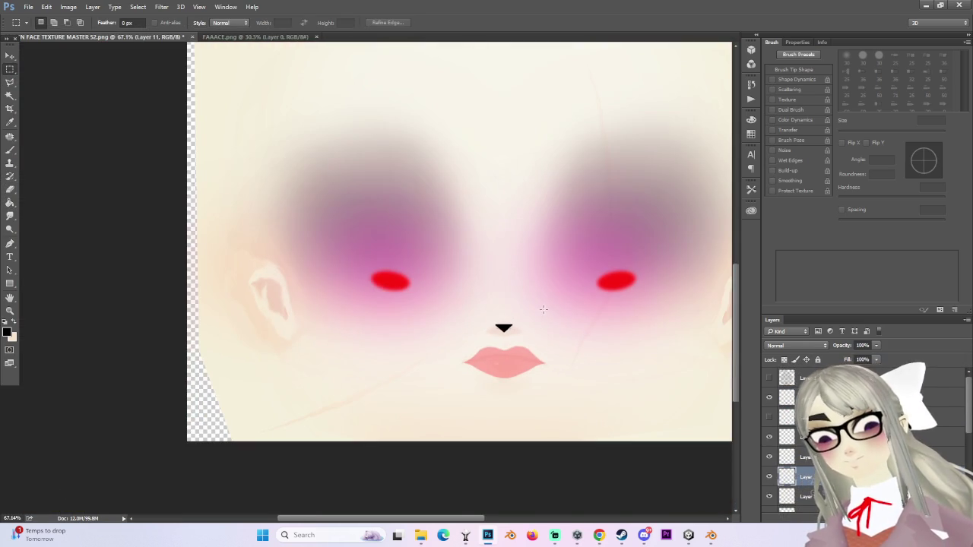
click(15, 7)
click(28, 7)
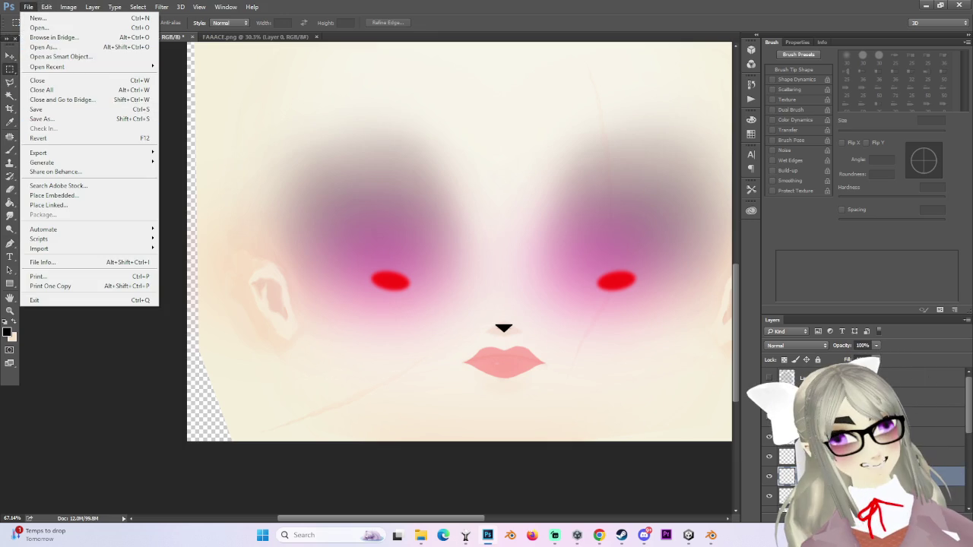
Step: Save the texture as PNG 'MARIN FACE TEXTURE MASTER 52 MANGLE 4', accepting the default PNG options
click(41, 119)
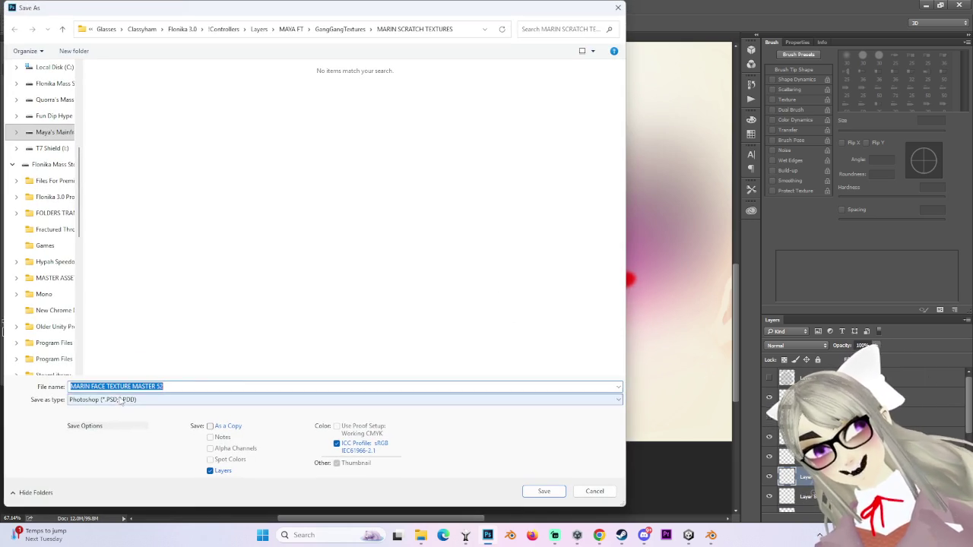
click(114, 399)
click(93, 359)
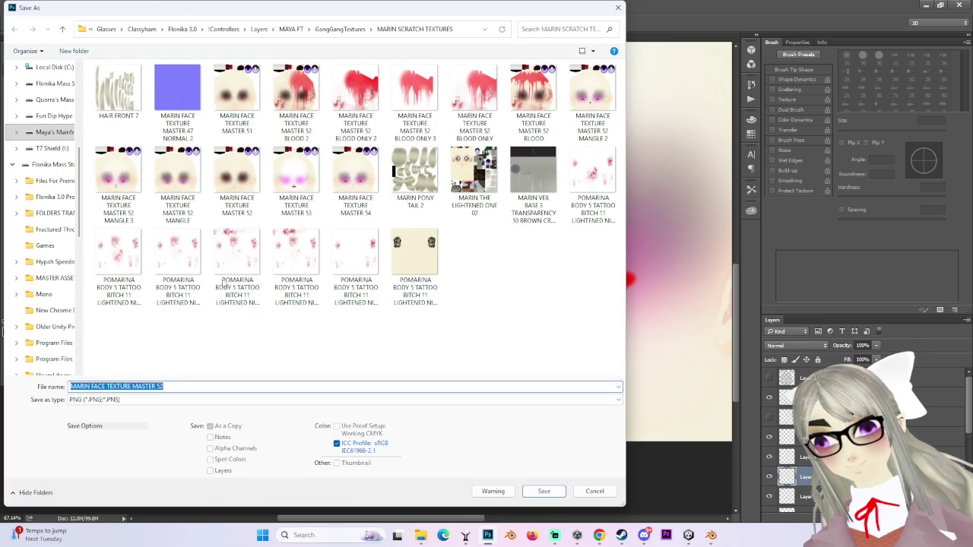
click(297, 179)
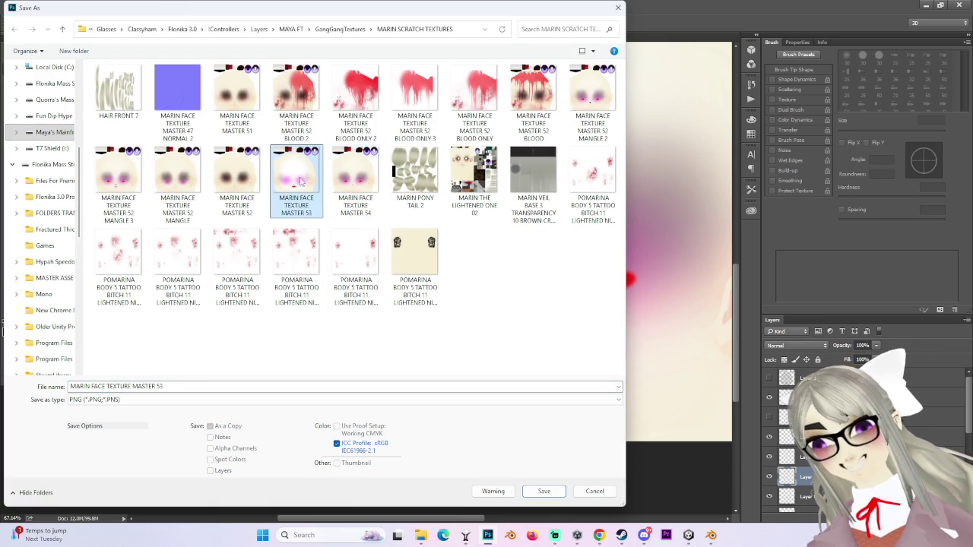
click(114, 190)
click(196, 386)
key(BackSpace)
text(4)
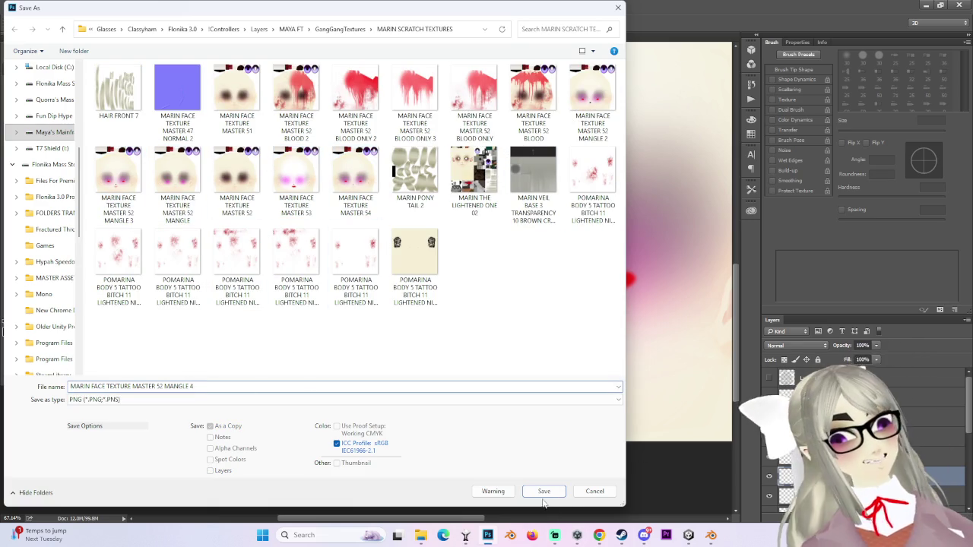
click(547, 491)
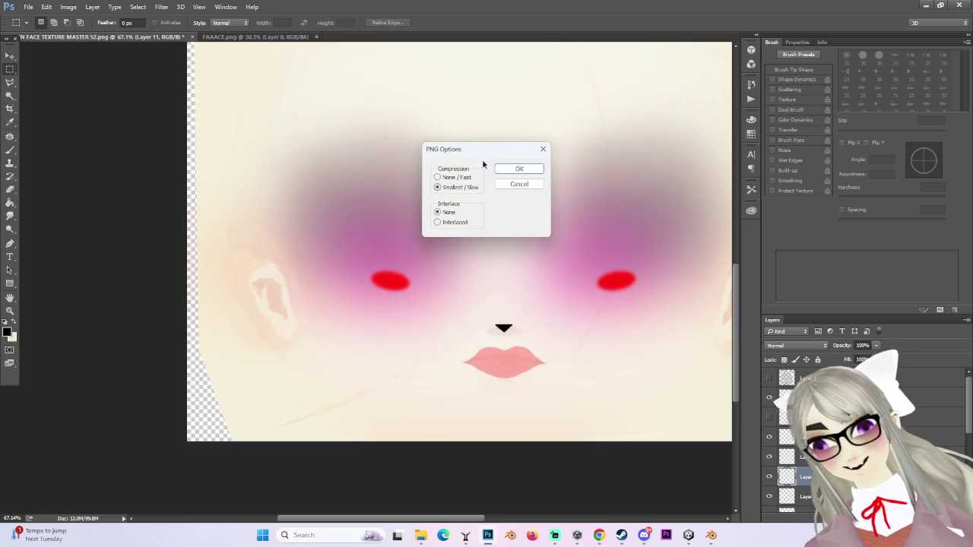
click(513, 166)
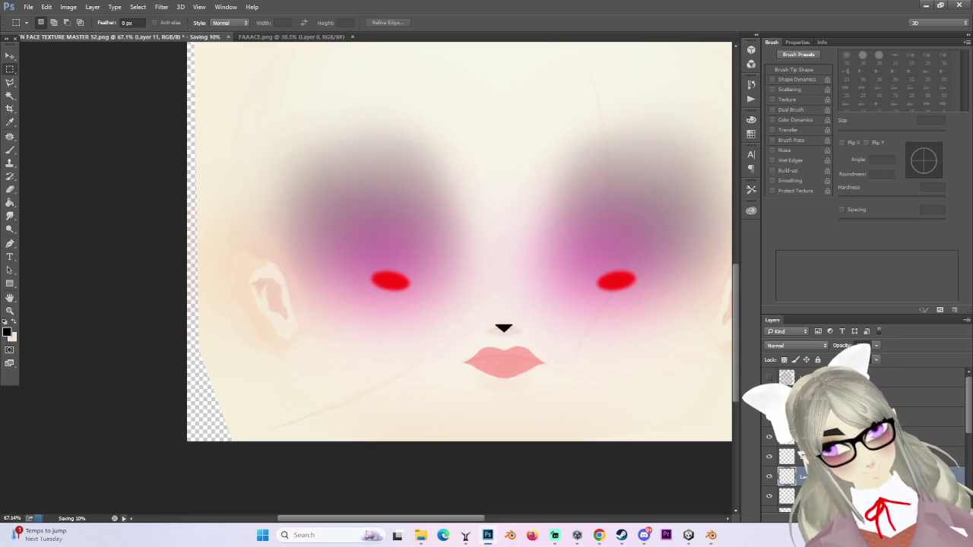
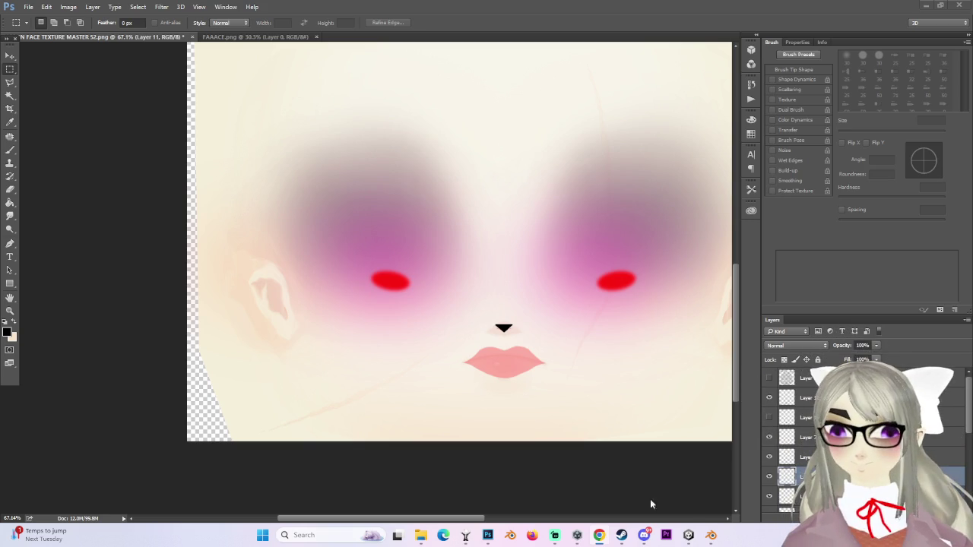
Step: Leave Photoshop for Blender, then go to the Unity project and select the avatar's Body mesh
click(718, 536)
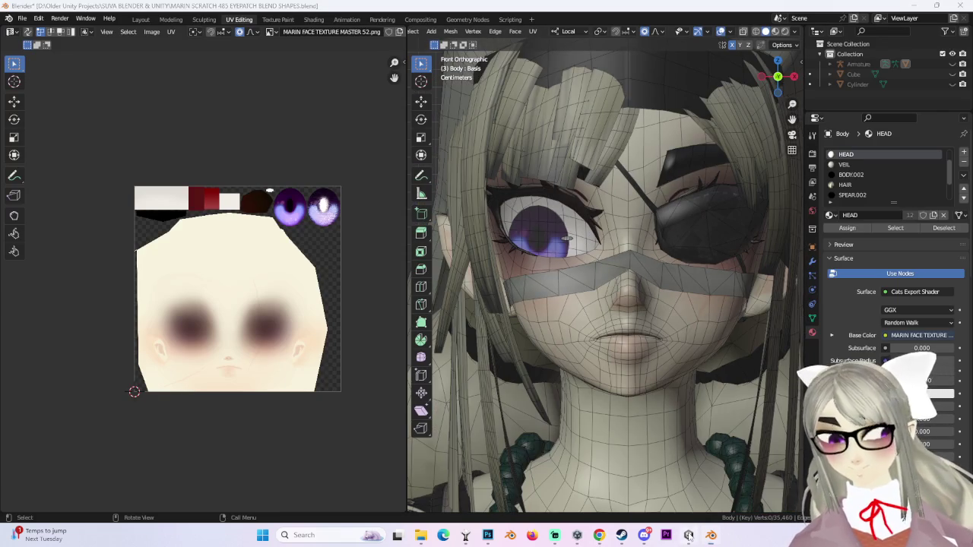
click(689, 535)
scroll(334, 281, down, 2)
click(340, 278)
Step: Expand Decal 1's texture settings in the Inspector and assign a face texture as its image
scroll(341, 278, down, 2)
scroll(783, 402, down, 5)
scroll(783, 401, down, 5)
scroll(760, 402, down, 5)
scroll(743, 403, down, 5)
scroll(743, 400, down, 5)
scroll(745, 401, down, 10)
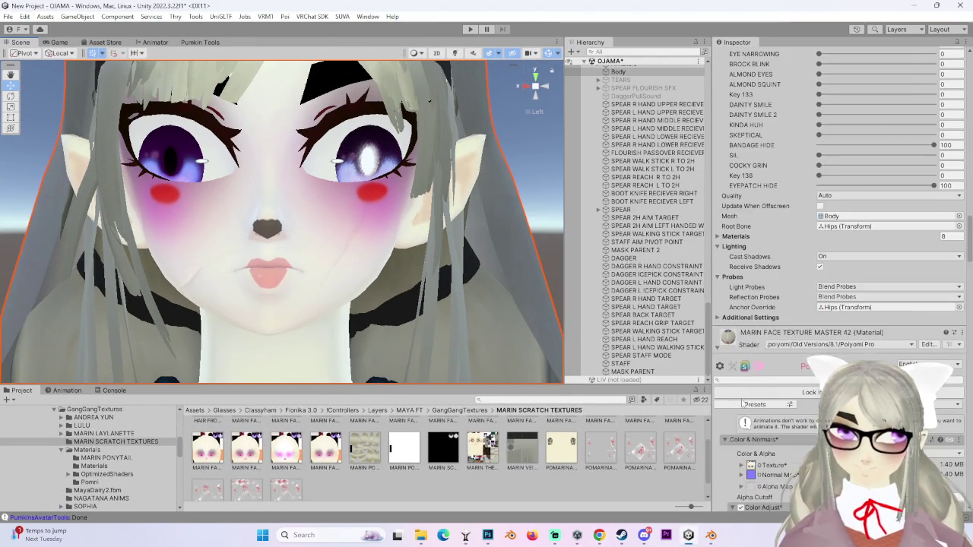
scroll(746, 402, down, 5)
scroll(749, 407, down, 5)
scroll(749, 408, down, 5)
scroll(749, 408, down, 5)
scroll(752, 403, down, 5)
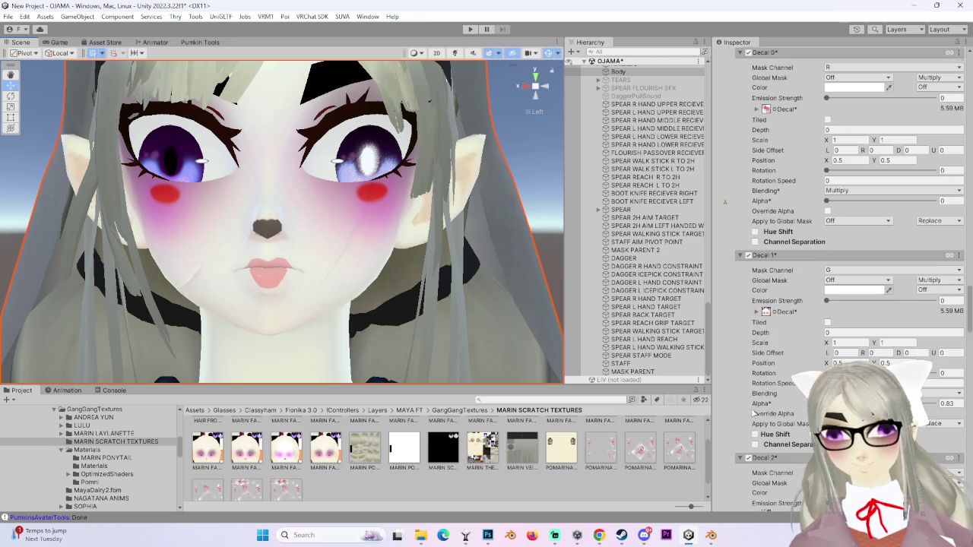
click(767, 312)
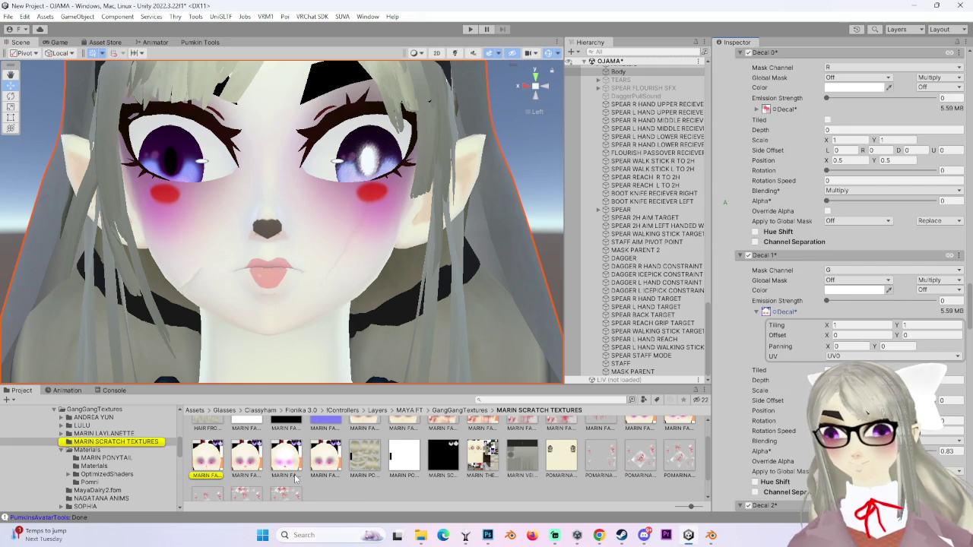
mouse_move(207, 456)
mouse_down()
mouse_move(773, 304)
mouse_move(394, 260)
mouse_up()
Step: Reselect the avatar's Body mesh and tilt the view to see the face from below
scroll(399, 264, down, 2)
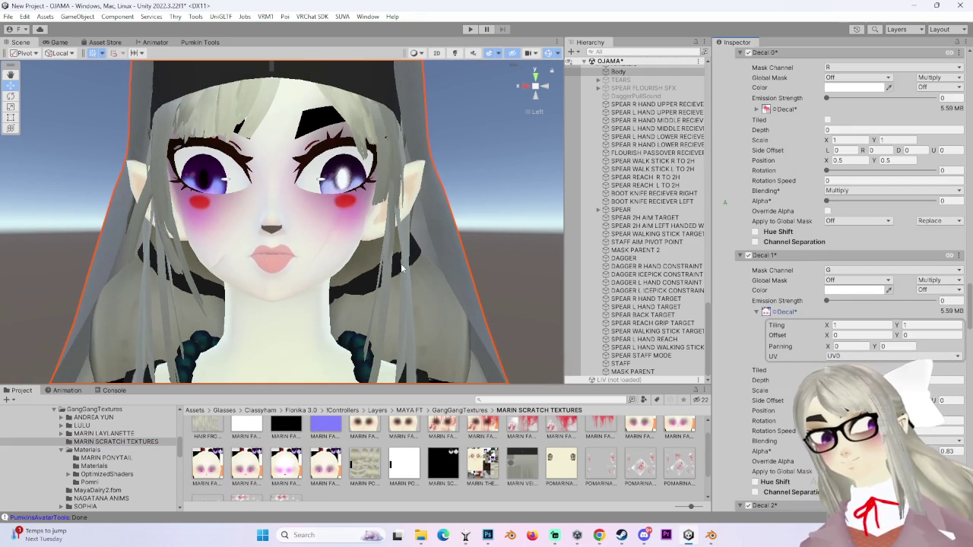
scroll(410, 262, down, 3)
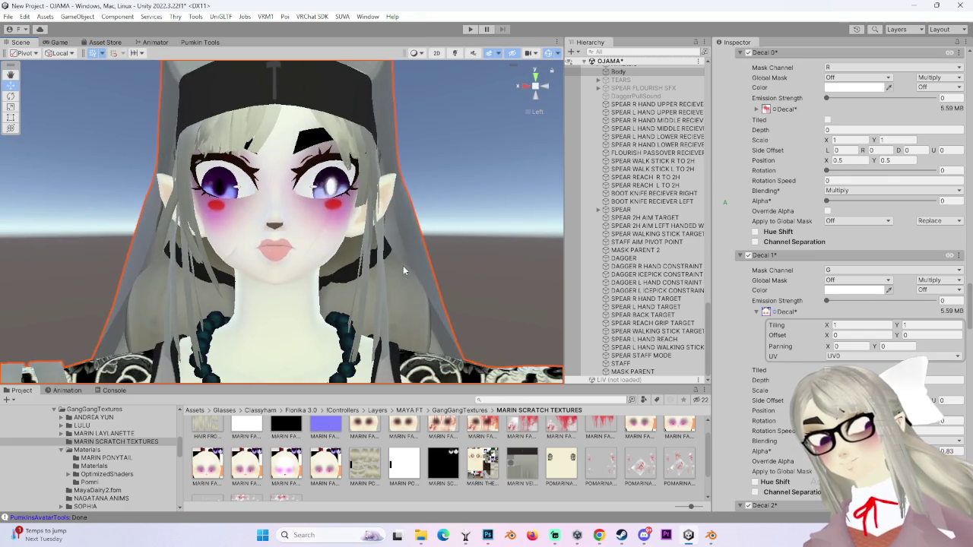
click(477, 216)
click(416, 223)
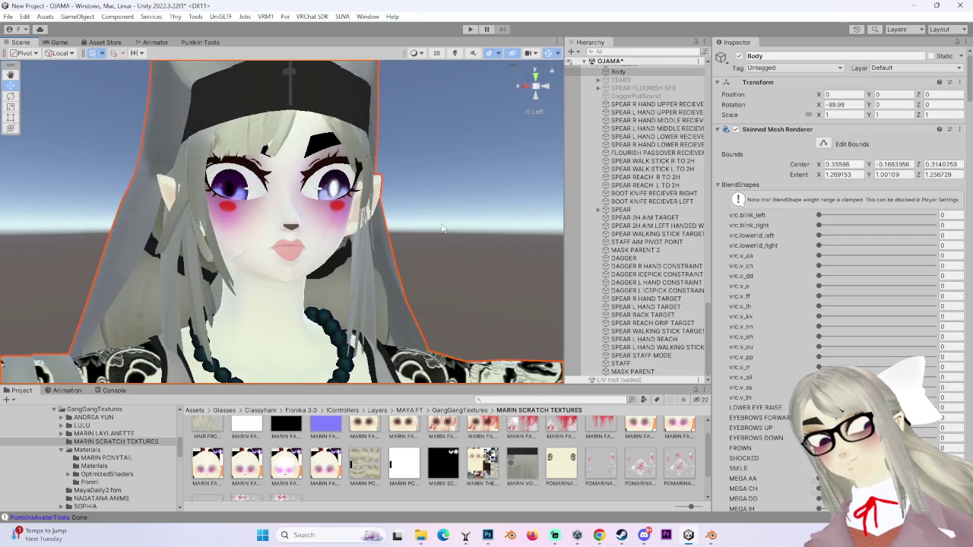
scroll(393, 228, up, 3)
mouse_move(435, 219)
alt+mouse_down()
mouse_move(426, 168)
mouse_move(448, 198)
alt+mouse_up()
scroll(822, 312, down, 3)
scroll(822, 311, down, 3)
alt+drag(507, 269, 395, 281)
scroll(836, 304, up, 3)
scroll(836, 304, up, 3)
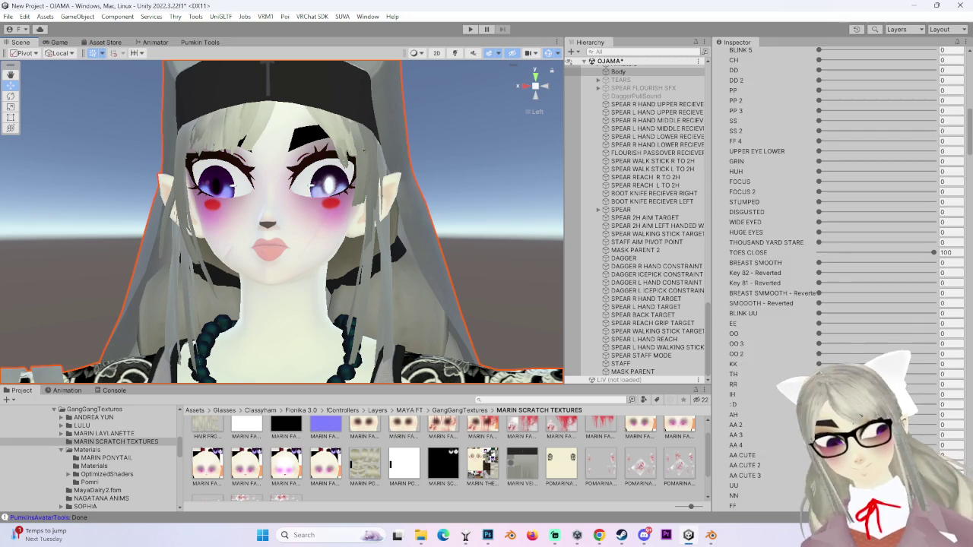
scroll(836, 304, up, 3)
scroll(836, 281, down, 5)
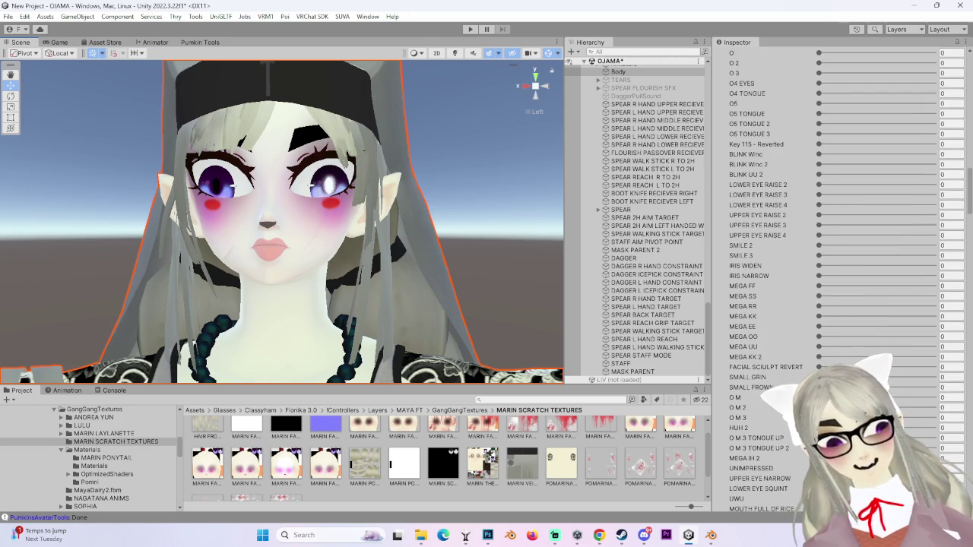
mouse_move(969, 193)
mouse_down()
mouse_move(959, 344)
mouse_move(969, 310)
mouse_up()
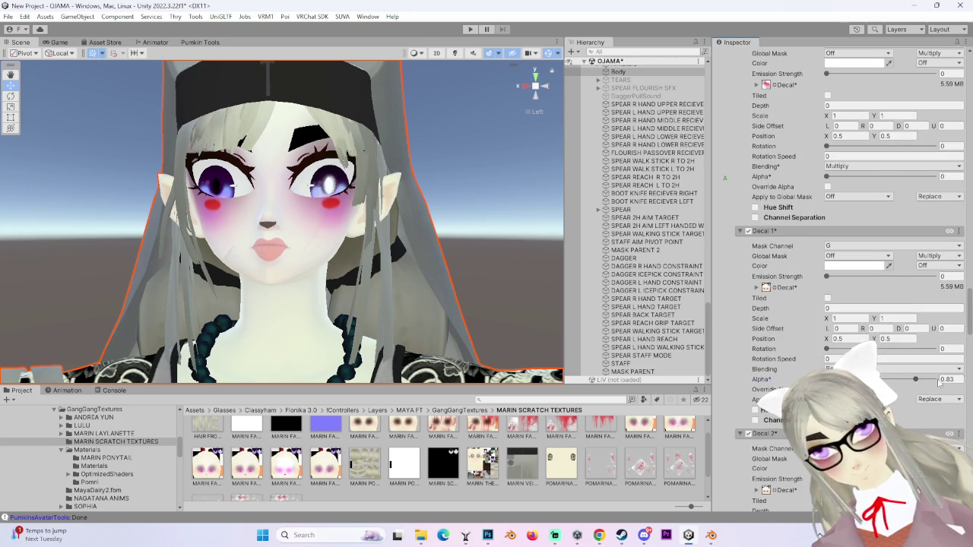
Step: Raise Decal 1 alpha to full, check the blush from the front, then lower it to 0
drag(915, 380, 935, 379)
mouse_move(440, 271)
alt+mouse_down()
mouse_move(435, 257)
mouse_move(381, 265)
mouse_move(446, 268)
alt+mouse_up()
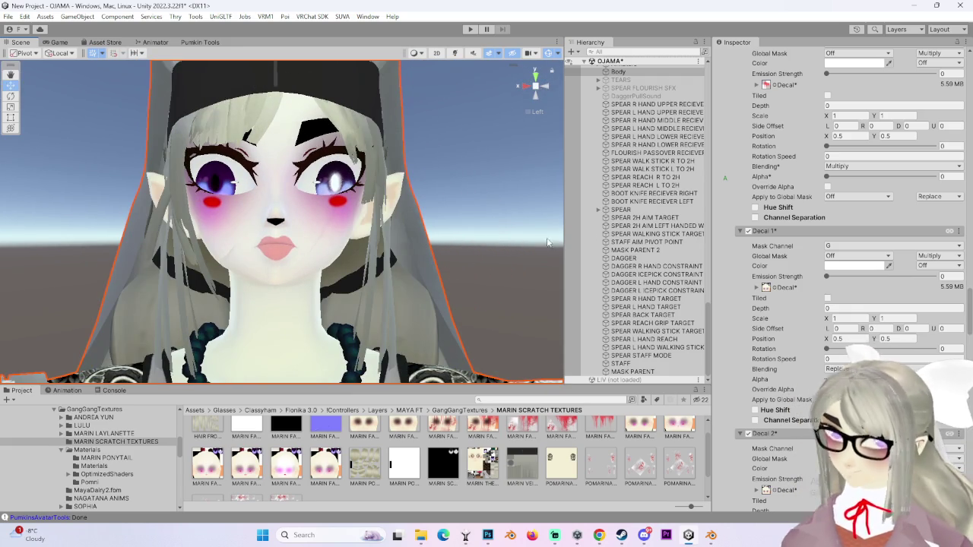
click(530, 90)
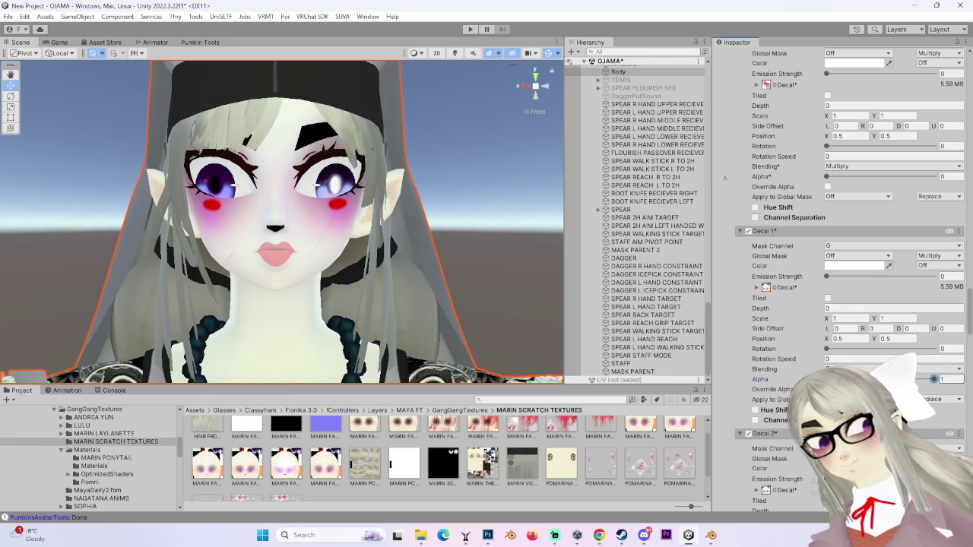
drag(916, 383, 734, 382)
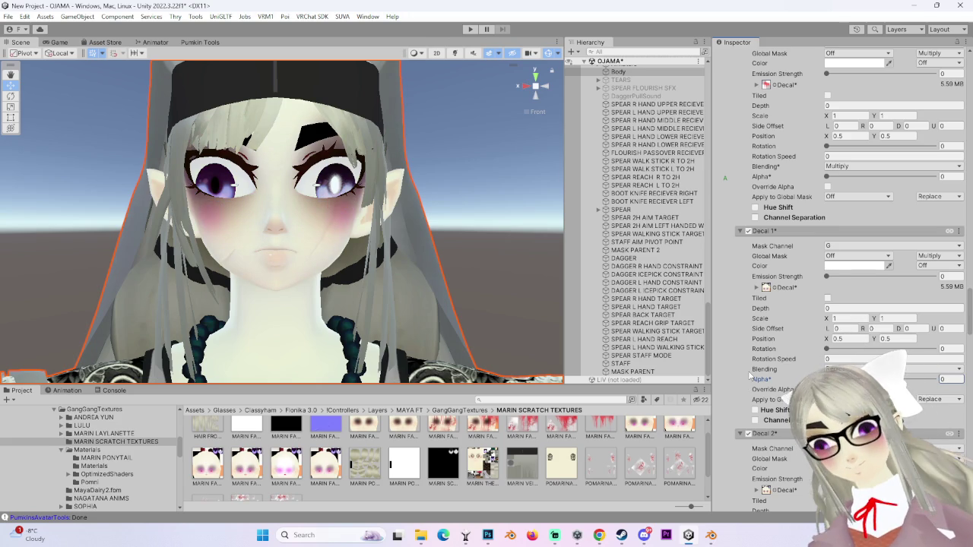
scroll(734, 381, down, 1)
Step: Collapse and re-expand the Decal 2 settings, view the face from the side, and toggle Decal 1
click(747, 408)
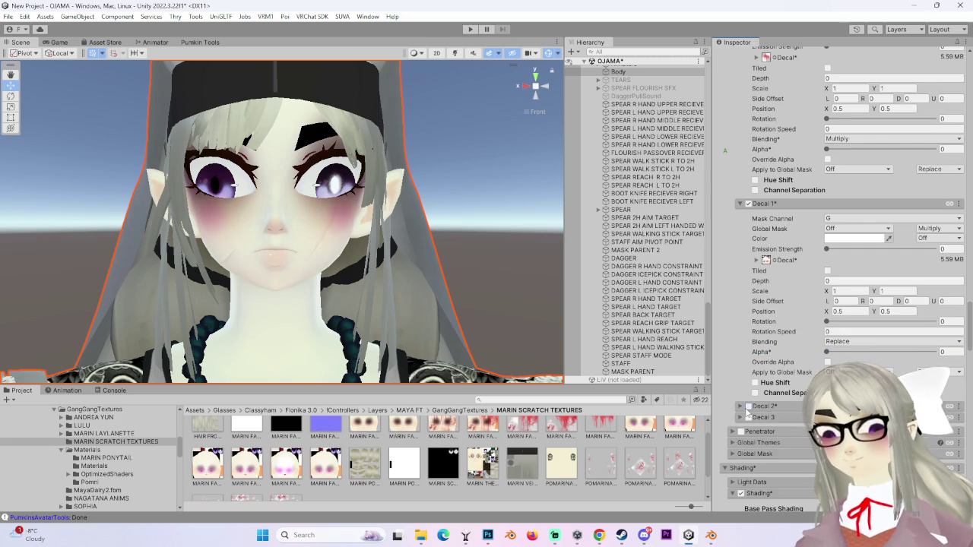
click(747, 408)
alt+drag(306, 204, 486, 117)
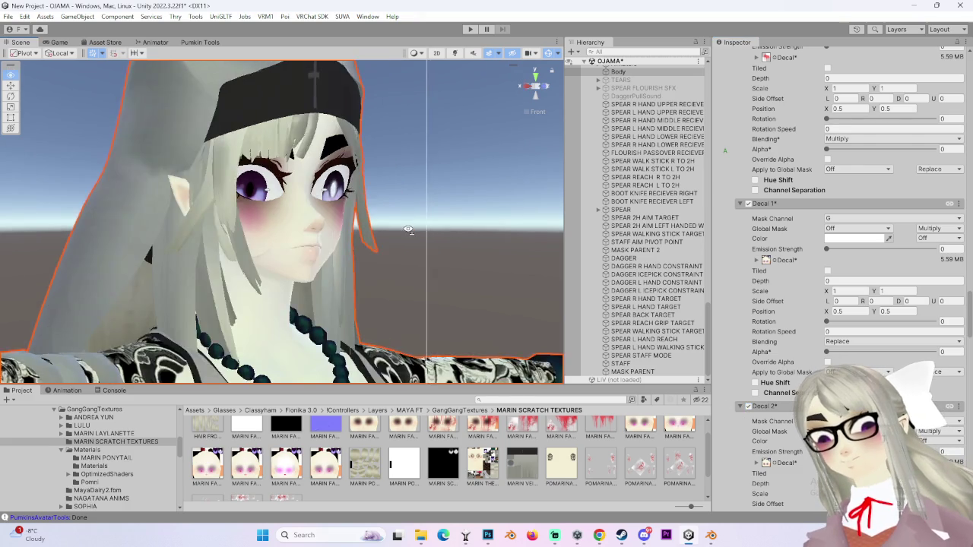
click(523, 87)
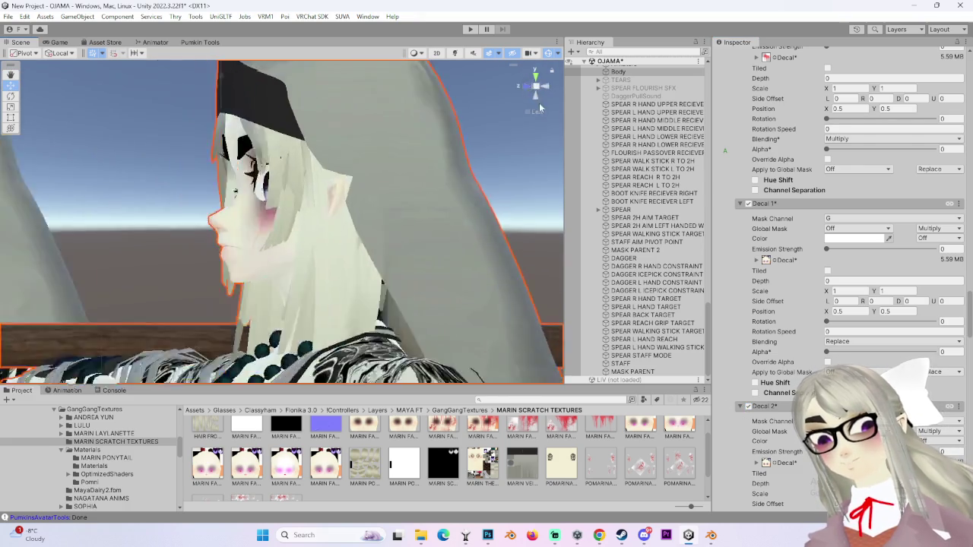
click(748, 408)
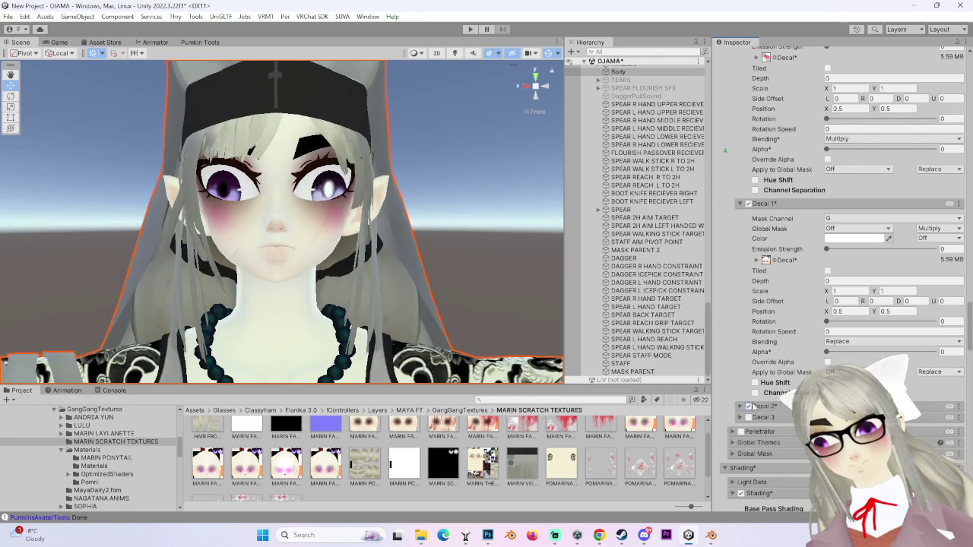
click(748, 203)
scroll(718, 325, up, 3)
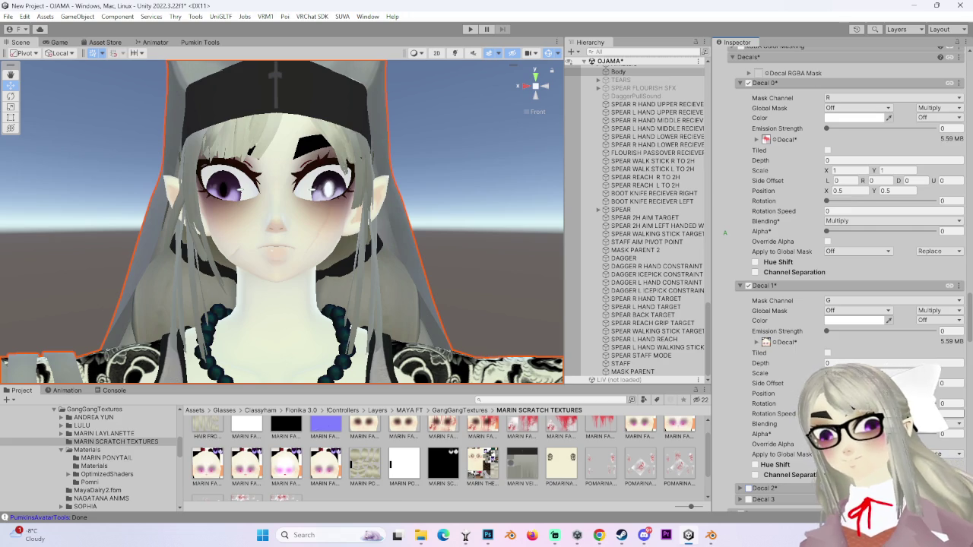
Step: Enter 1 for Decal 1 alpha, then adjust the slider to settle the blush at 0.472
text(1)
scroll(282, 222, up, 3)
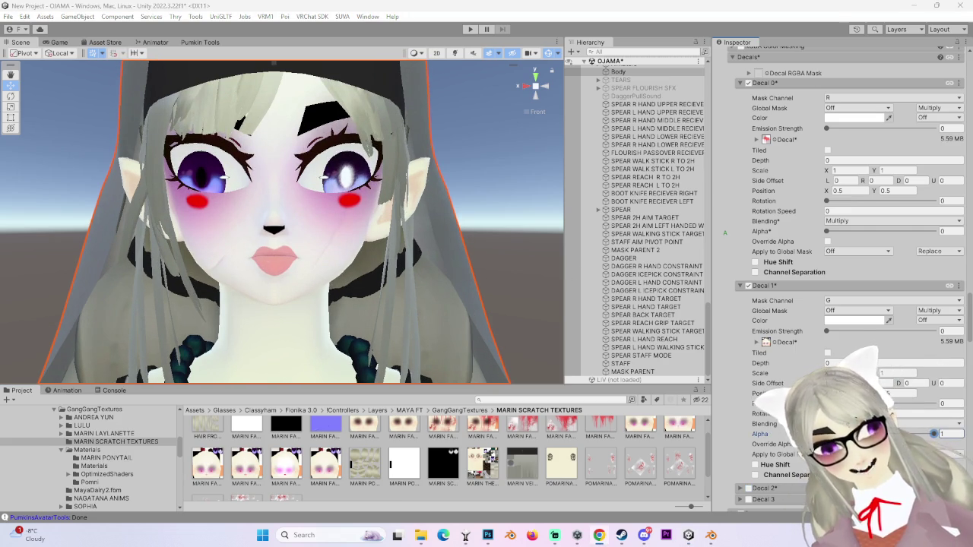
mouse_move(415, 298)
alt+mouse_down()
mouse_move(379, 296)
mouse_move(370, 270)
mouse_move(385, 263)
mouse_move(421, 278)
alt+mouse_up()
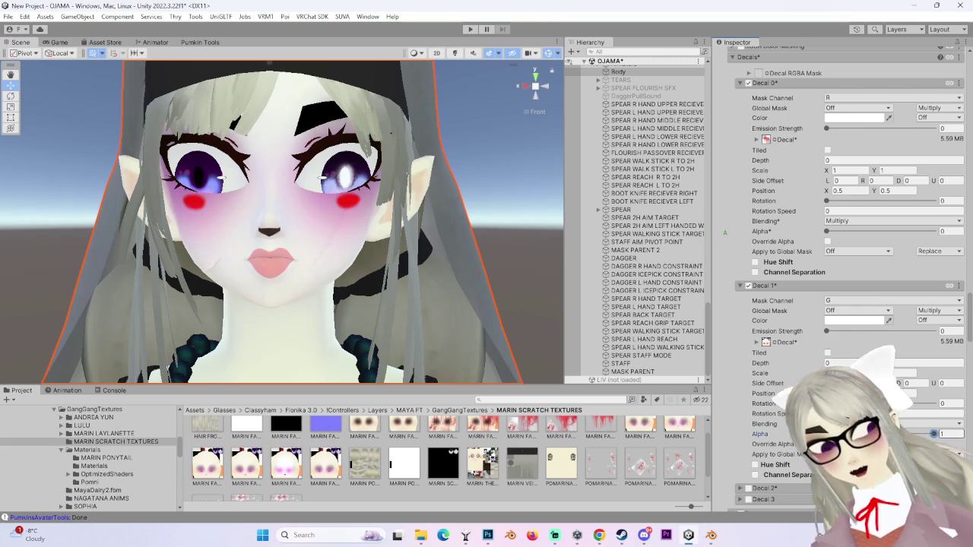
drag(933, 433, 700, 428)
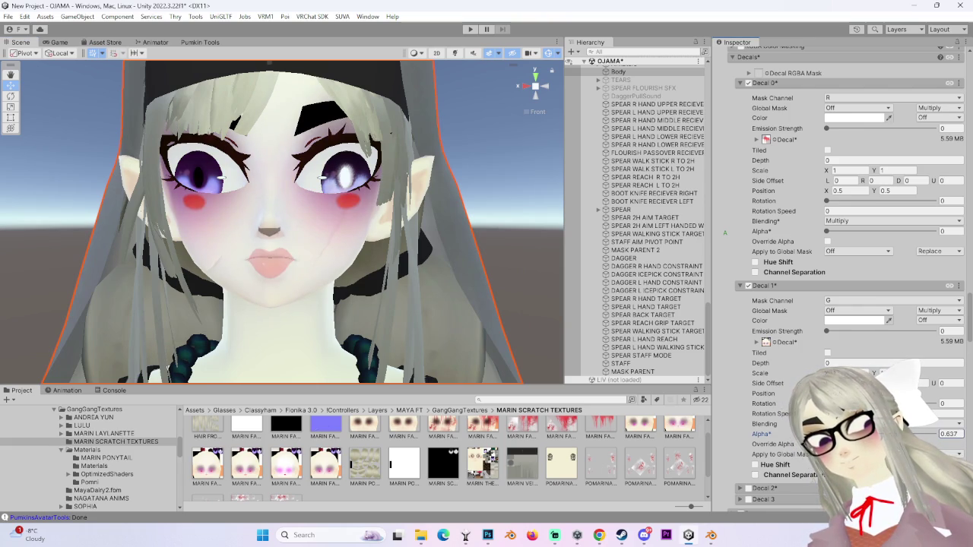
mouse_move(826, 434)
mouse_down()
mouse_move(880, 434)
mouse_move(842, 434)
mouse_up()
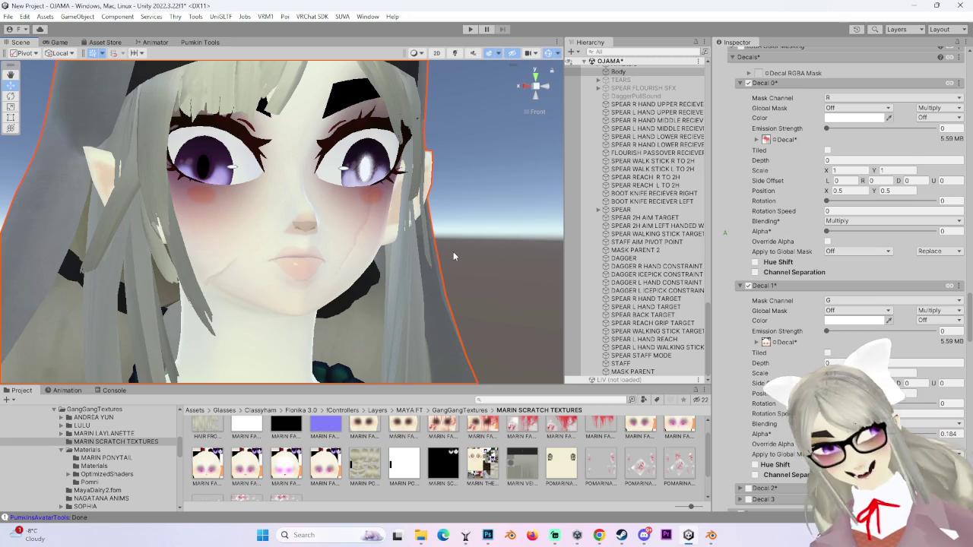
alt+drag(453, 251, 455, 256)
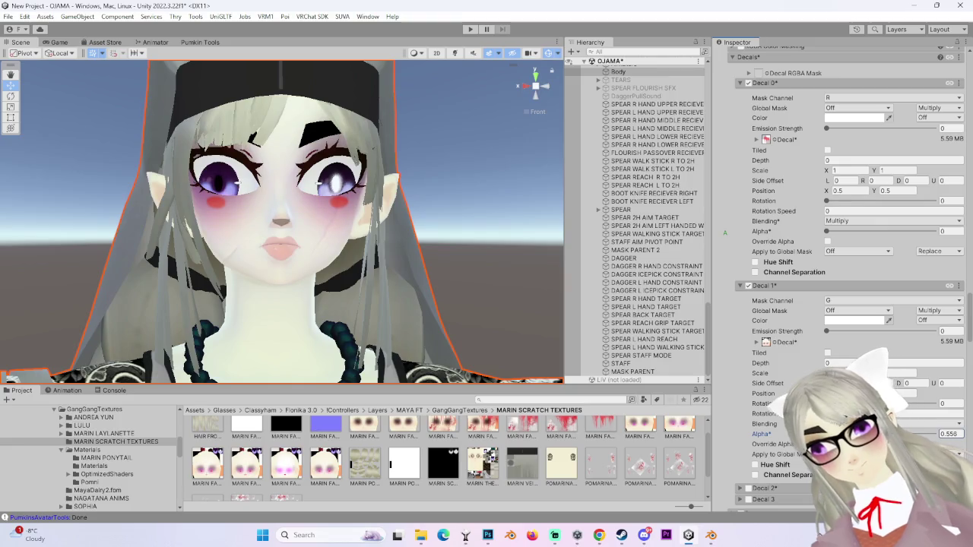
mouse_move(883, 433)
mouse_down()
mouse_move(933, 433)
mouse_move(772, 454)
mouse_up()
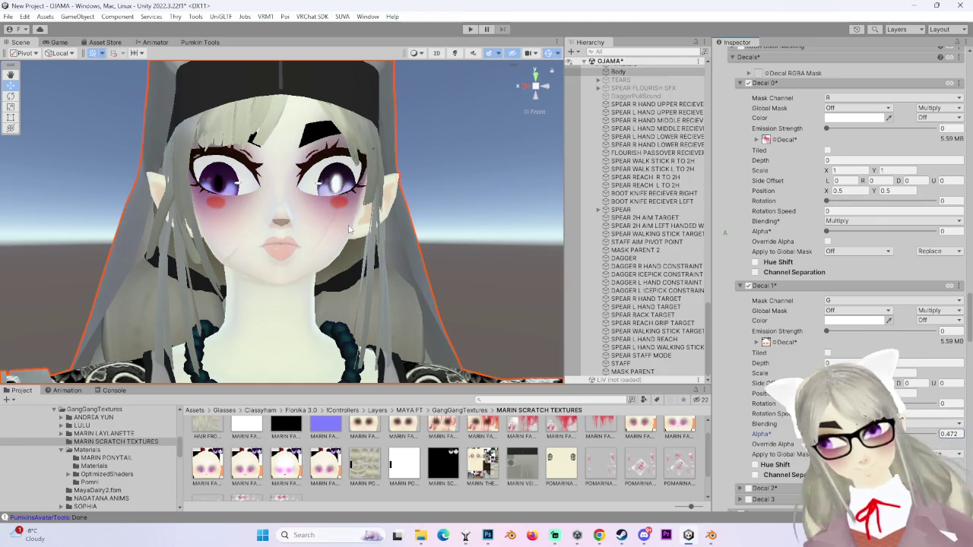
mouse_move(511, 270)
alt+mouse_down()
mouse_move(396, 268)
mouse_move(410, 273)
mouse_move(470, 190)
mouse_move(508, 271)
mouse_move(456, 259)
mouse_move(486, 274)
alt+mouse_up()
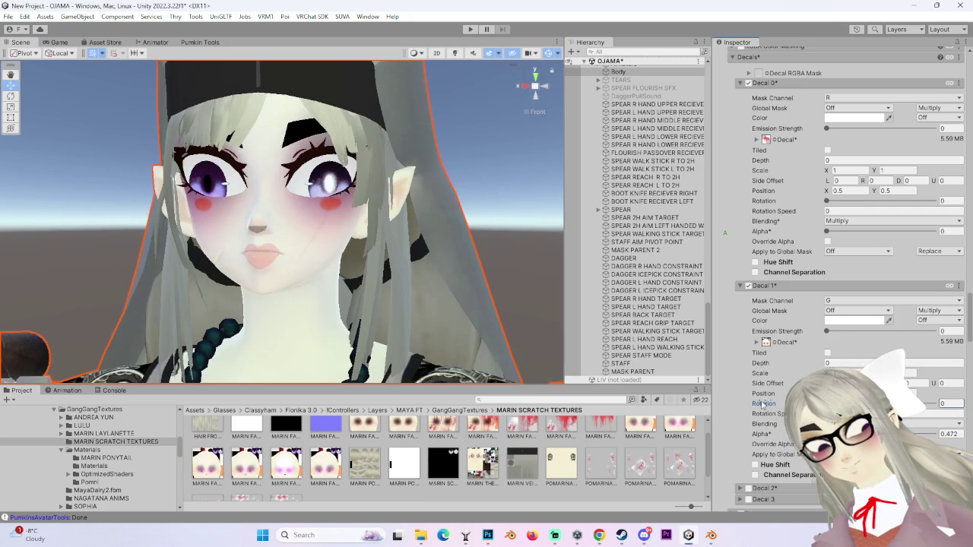
scroll(389, 327, down, 3)
Step: Expand the Decal 2 settings while framing the avatar's face from the front
scroll(456, 316, down, 2)
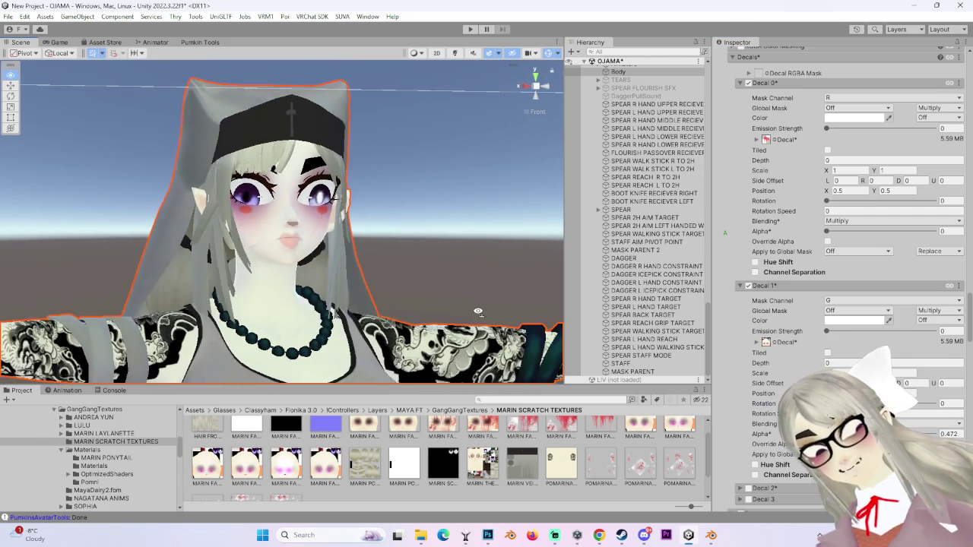
scroll(476, 310, down, 2)
scroll(382, 306, up, 2)
scroll(382, 307, up, 1)
scroll(456, 228, up, 2)
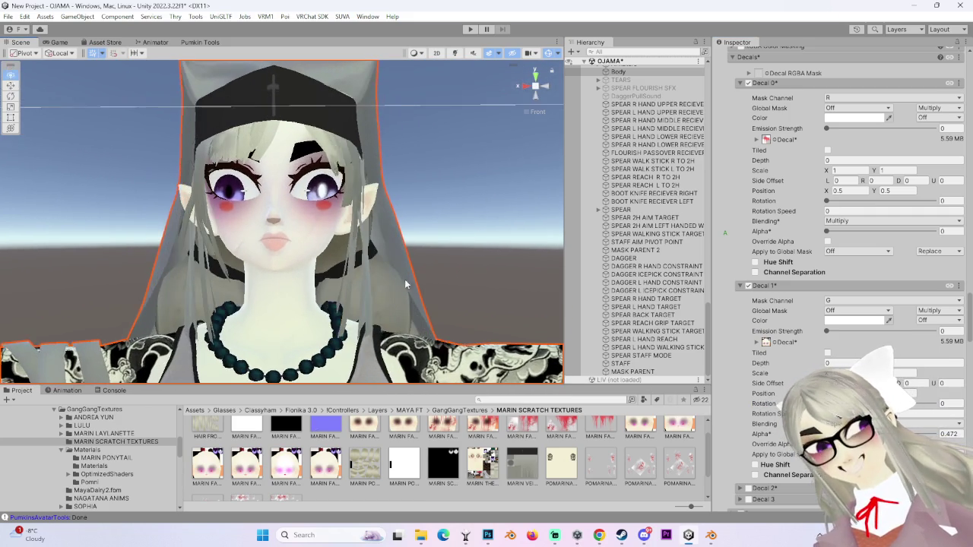
mouse_move(537, 104)
mouse_down()
mouse_move(504, 123)
mouse_move(434, 284)
mouse_move(454, 282)
mouse_move(386, 274)
mouse_up()
scroll(451, 284, up, 2)
scroll(470, 302, up, 2)
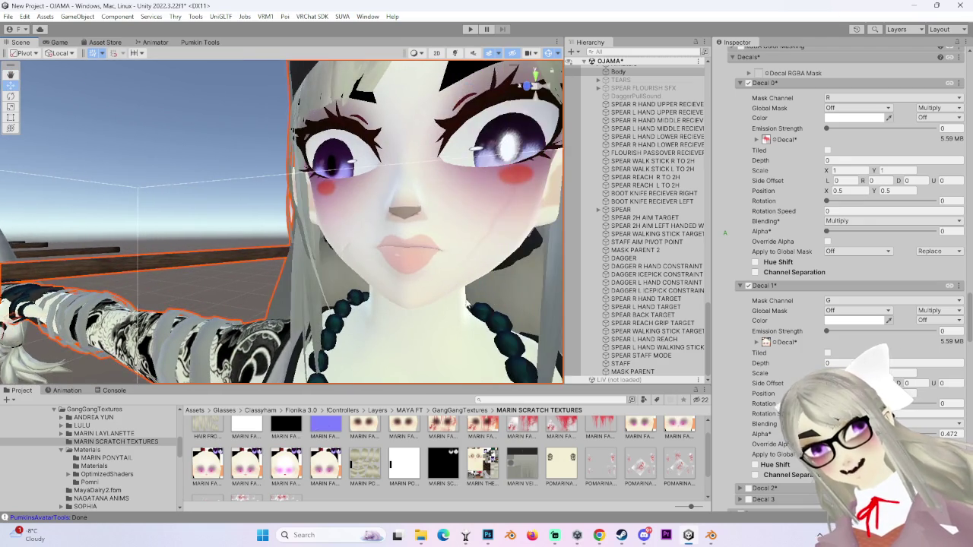
scroll(447, 275, up, 2)
drag(449, 277, 418, 280)
scroll(749, 407, down, 3)
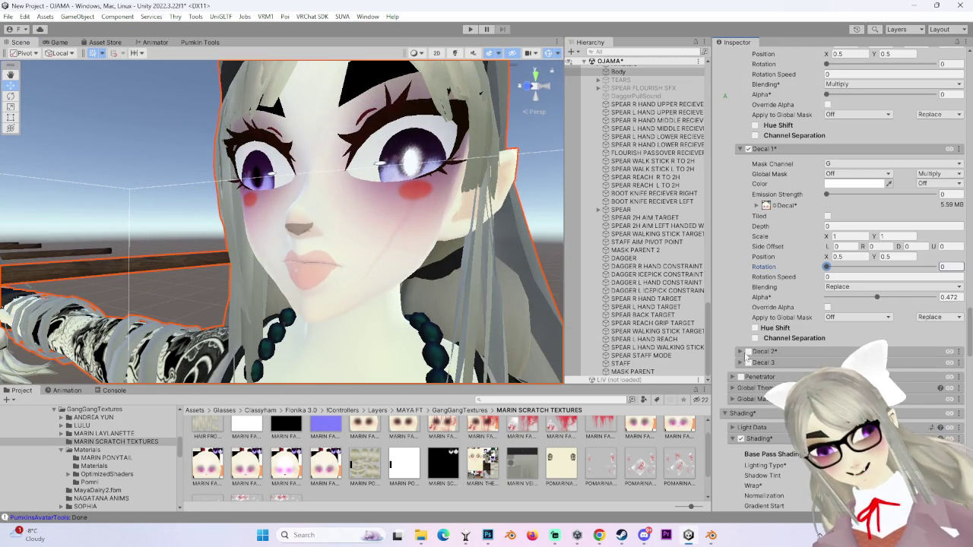
click(749, 353)
mouse_move(327, 243)
alt+mouse_down()
mouse_move(417, 281)
mouse_move(416, 291)
mouse_move(401, 261)
mouse_move(414, 280)
mouse_move(374, 262)
mouse_move(388, 267)
alt+mouse_up()
scroll(847, 228, down, 2)
Step: Set Decal 1's blend mode to Replace and check the result around the head
click(874, 232)
click(854, 220)
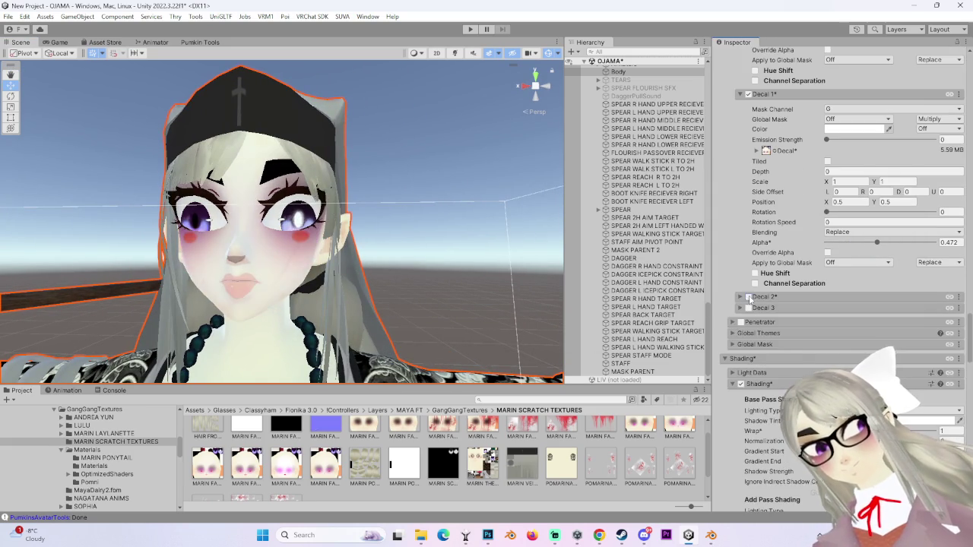
mouse_move(300, 283)
alt+mouse_down()
mouse_move(437, 289)
mouse_move(556, 265)
alt+mouse_up()
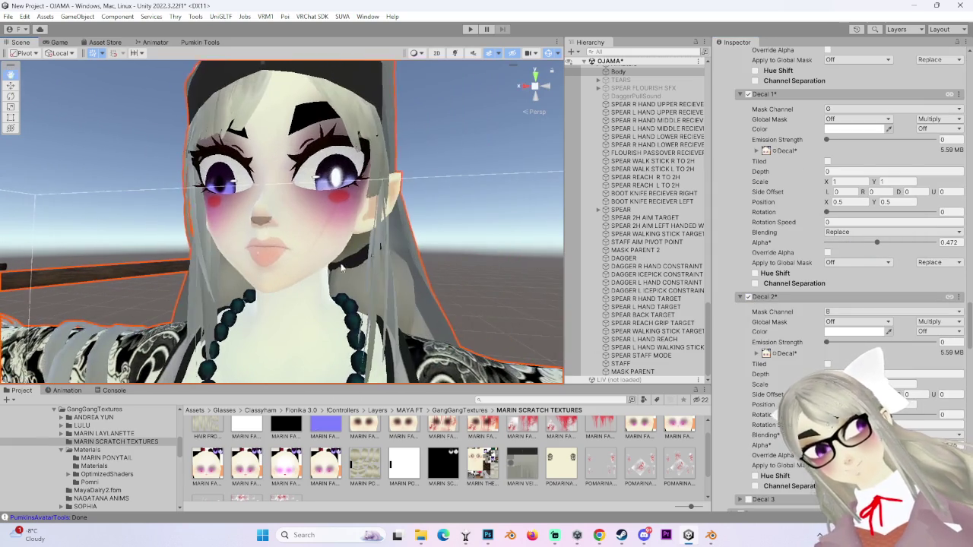
mouse_move(490, 285)
alt+mouse_down()
mouse_move(475, 280)
mouse_move(541, 332)
mouse_move(393, 260)
mouse_move(421, 267)
mouse_move(432, 289)
mouse_move(252, 244)
mouse_move(362, 247)
mouse_move(424, 323)
alt+mouse_up()
scroll(474, 280, down, 3)
scroll(456, 296, up, 3)
scroll(393, 260, up, 4)
scroll(393, 260, down, 3)
scroll(431, 289, up, 2)
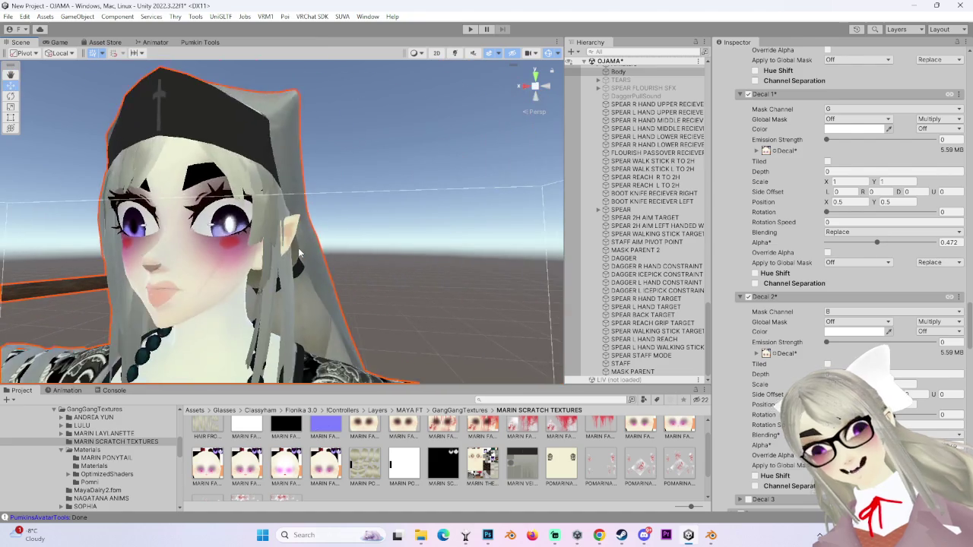
scroll(424, 323, down, 2)
scroll(424, 323, down, 2)
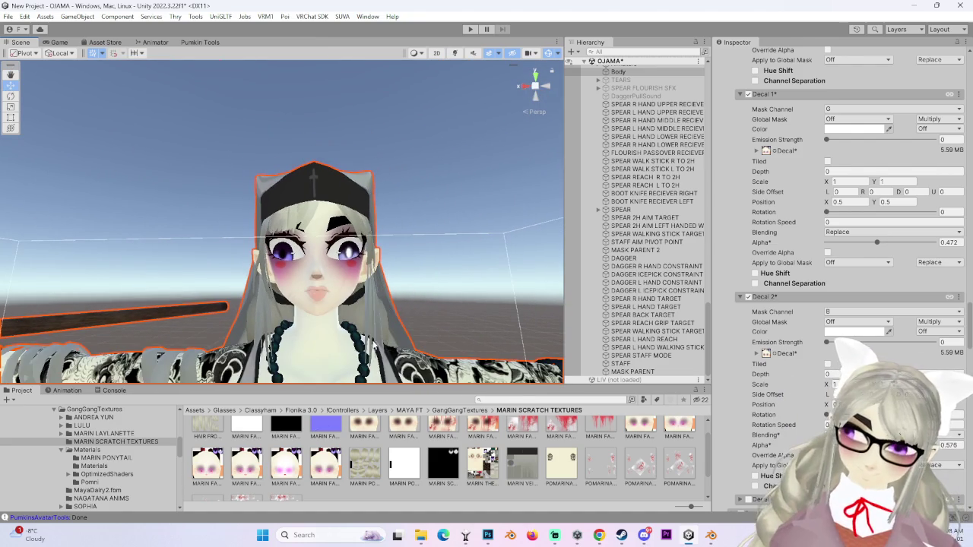
Step: Uncheck the Decal 2 layer so only Decal 1 stays applied
click(749, 296)
scroll(316, 243, up, 1)
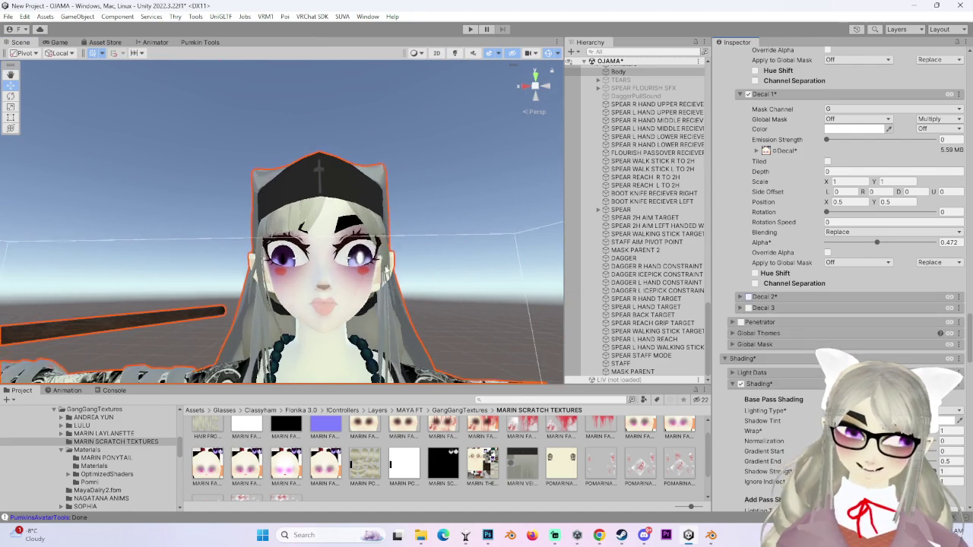
scroll(316, 243, up, 2)
scroll(315, 243, up, 2)
scroll(740, 405, down, 3)
scroll(740, 405, up, 4)
scroll(740, 404, down, 2)
scroll(740, 405, up, 1)
scroll(740, 404, down, 2)
scroll(740, 404, up, 2)
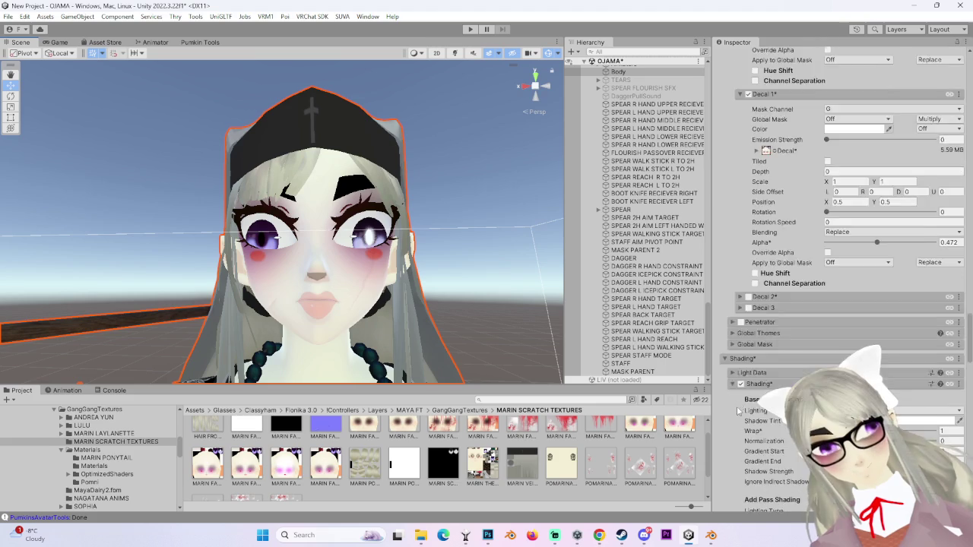
scroll(745, 426, down, 3)
click(741, 419)
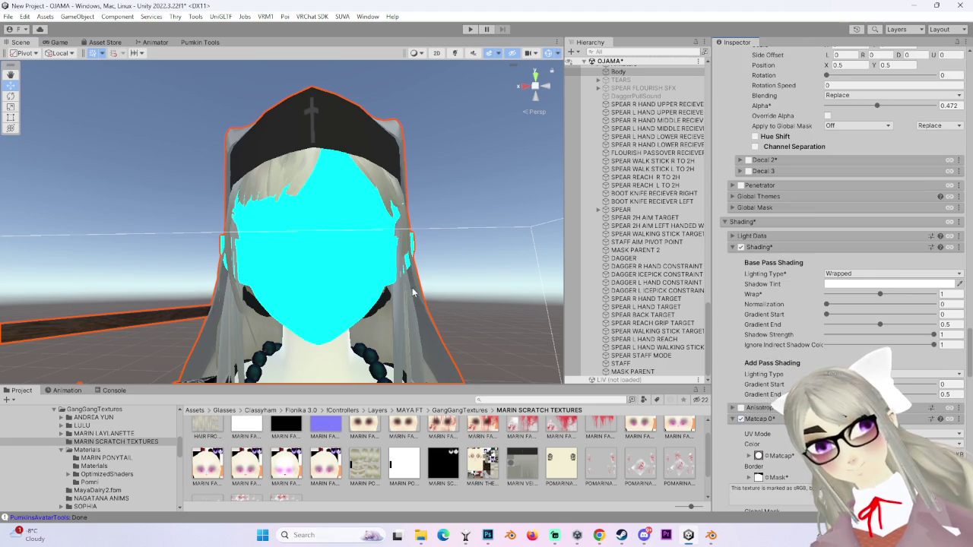
scroll(413, 291, down, 2)
scroll(431, 292, down, 1)
alt+drag(426, 277, 332, 303)
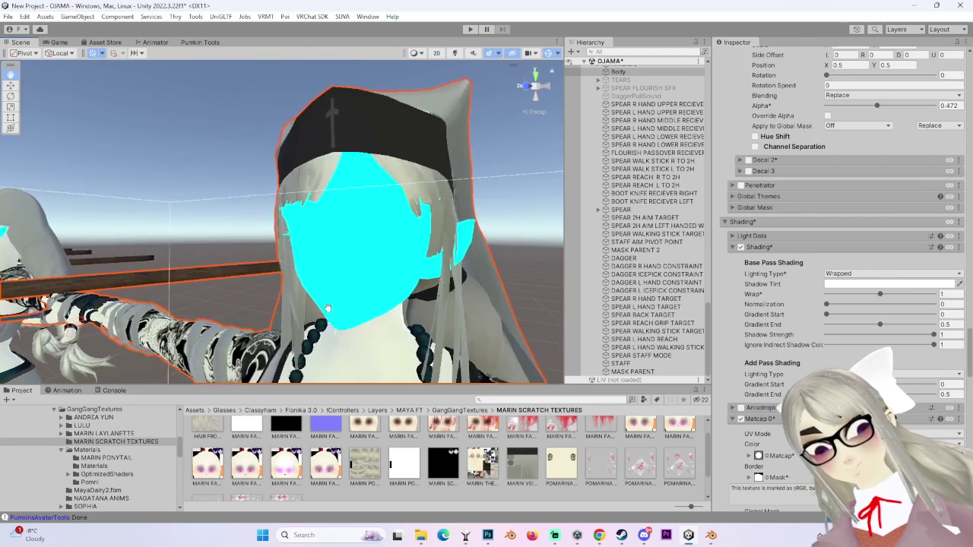
scroll(333, 297, up, 2)
scroll(830, 322, up, 5)
scroll(830, 321, up, 5)
scroll(739, 313, up, 3)
mouse_move(467, 282)
alt+mouse_down()
mouse_move(397, 281)
mouse_move(703, 335)
alt+mouse_up()
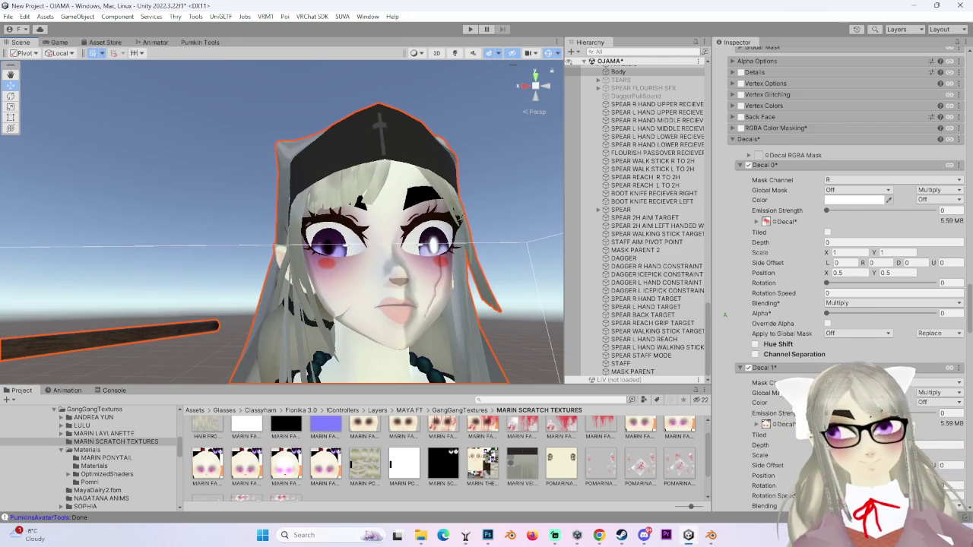
scroll(774, 408, down, 5)
scroll(736, 443, down, 3)
scroll(736, 434, down, 4)
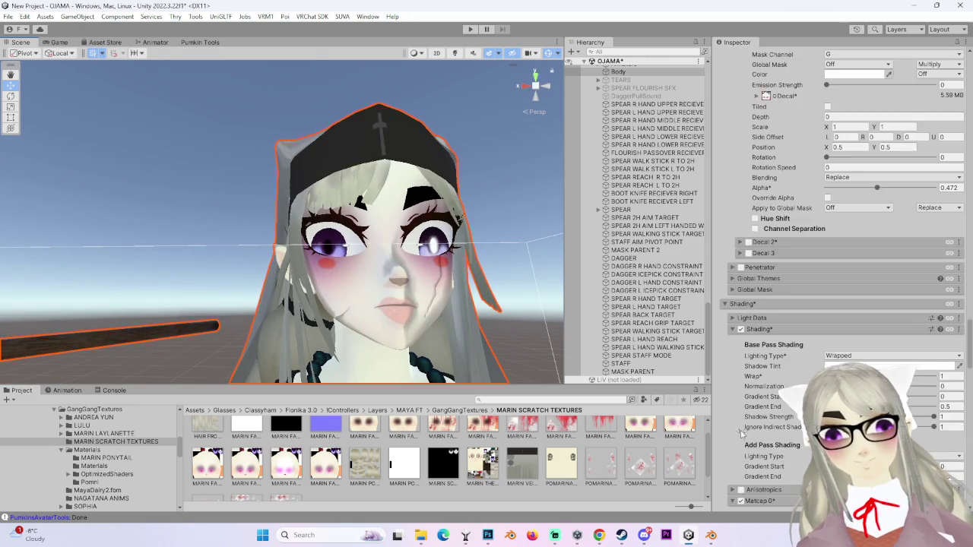
scroll(737, 424, down, 4)
click(741, 310)
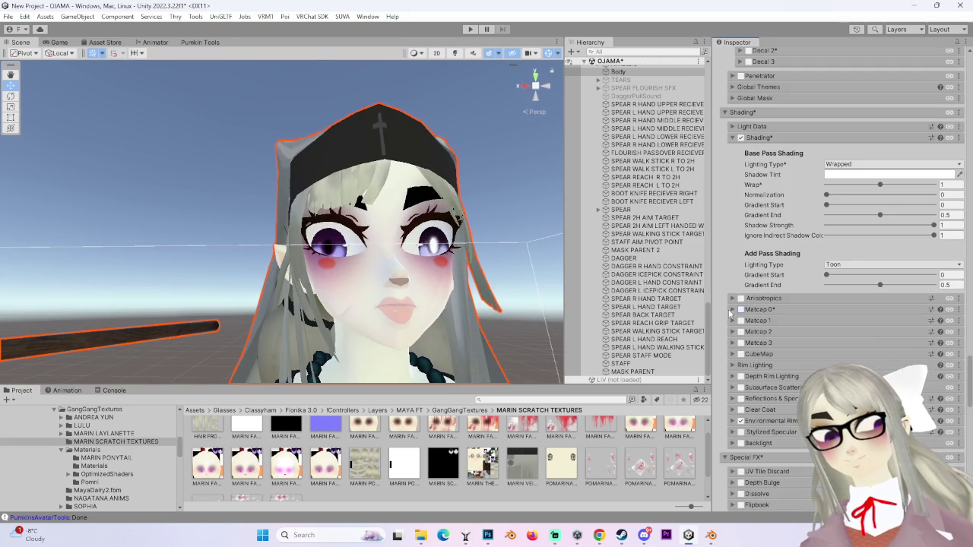
mouse_move(467, 252)
alt+mouse_down()
mouse_move(414, 282)
mouse_move(454, 321)
mouse_move(399, 258)
mouse_move(498, 288)
mouse_move(462, 284)
mouse_move(570, 96)
alt+mouse_up()
scroll(639, 220, up, 4)
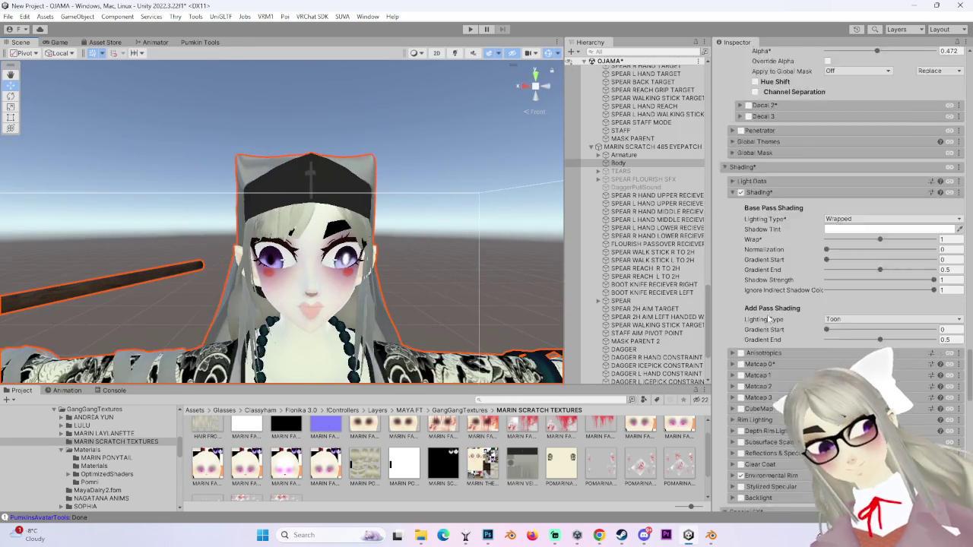
scroll(836, 228, up, 4)
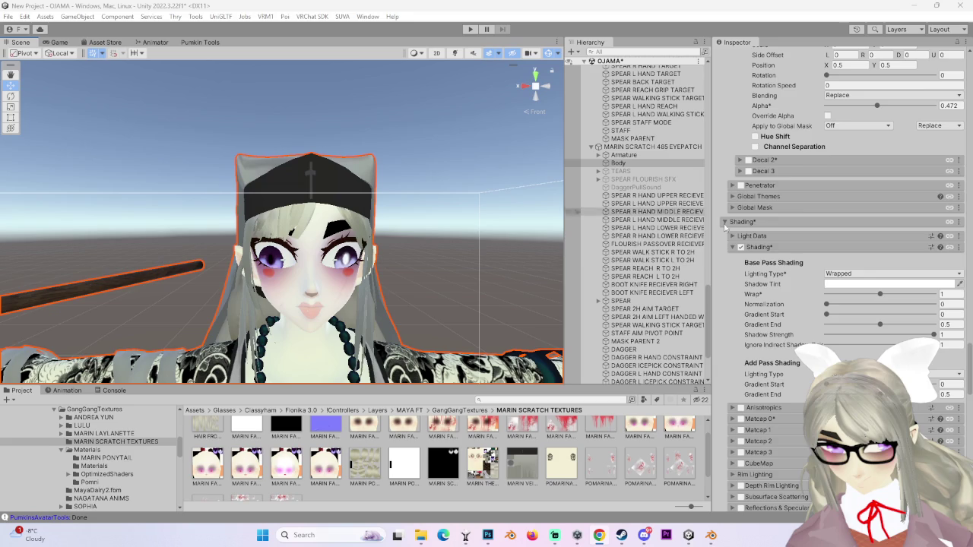
scroll(836, 228, up, 3)
right_drag(298, 234, 326, 228)
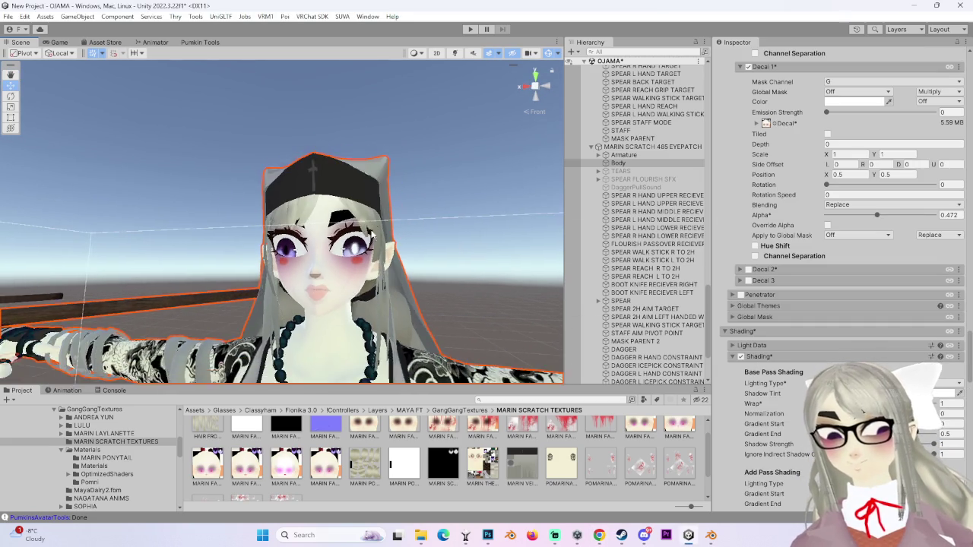
scroll(436, 286, down, 5)
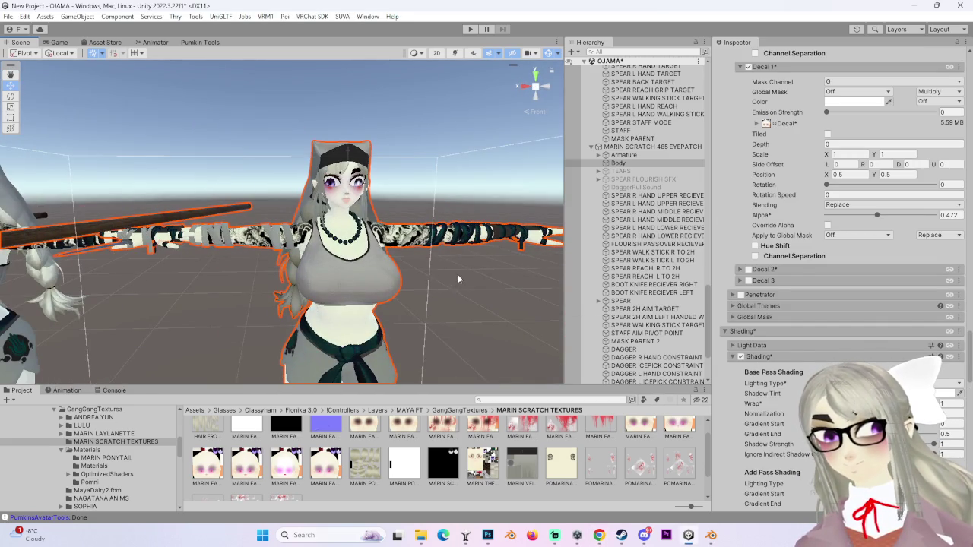
mouse_move(458, 280)
right_down()
mouse_move(433, 280)
mouse_move(441, 262)
mouse_move(435, 199)
right_up()
Step: Select the MARIN SCRATCH 485 EYEPATCH avatar and frame both avatars from the front
click(631, 147)
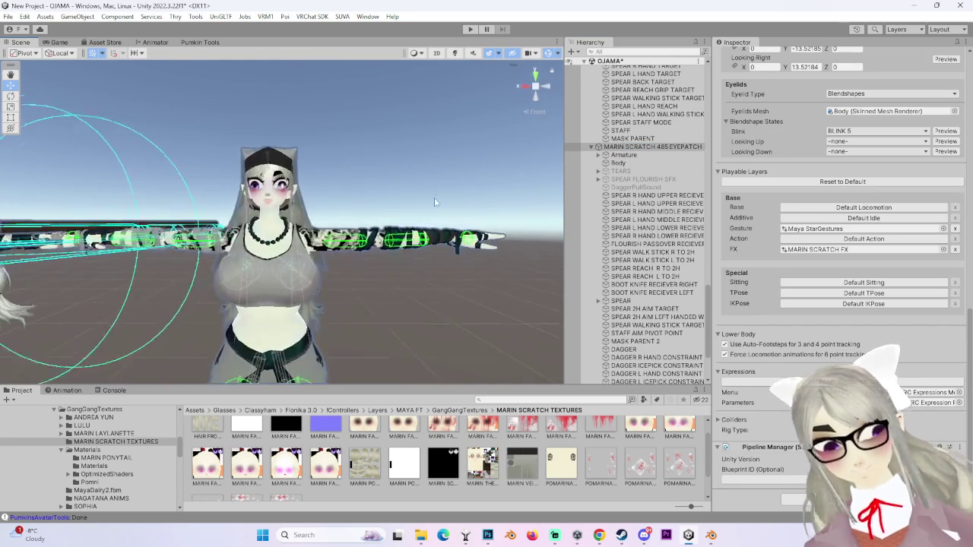
scroll(435, 198, down, 2)
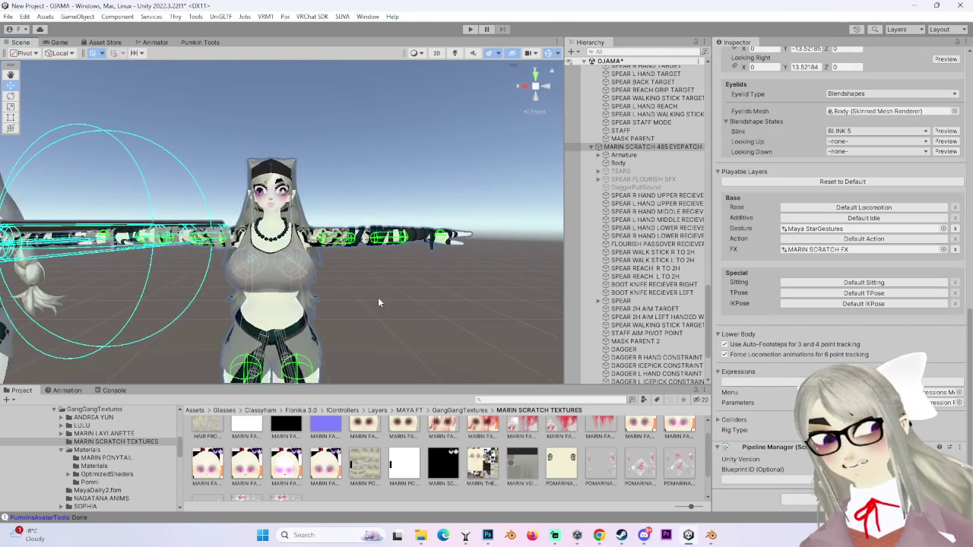
scroll(378, 302, up, 3)
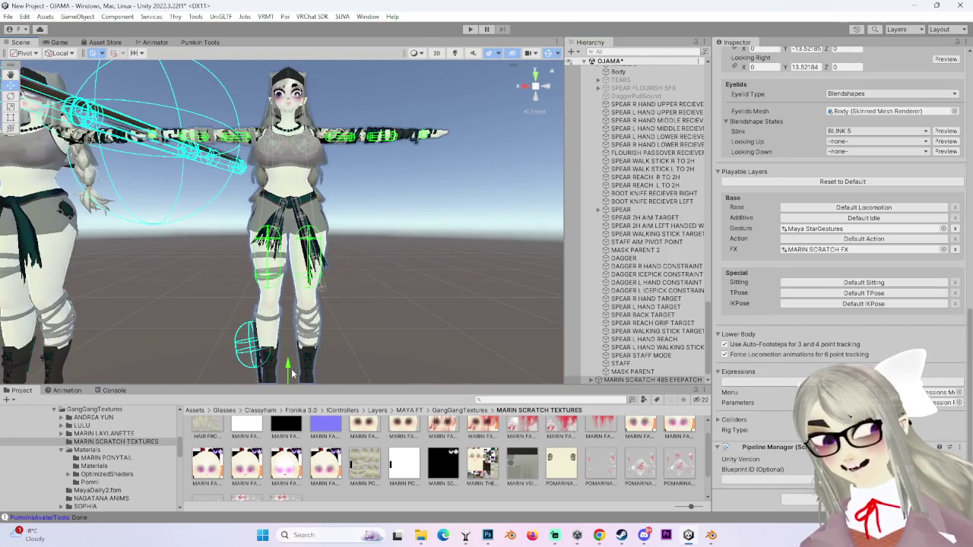
right_drag(378, 302, 281, 318)
middle_drag(281, 318, 334, 378)
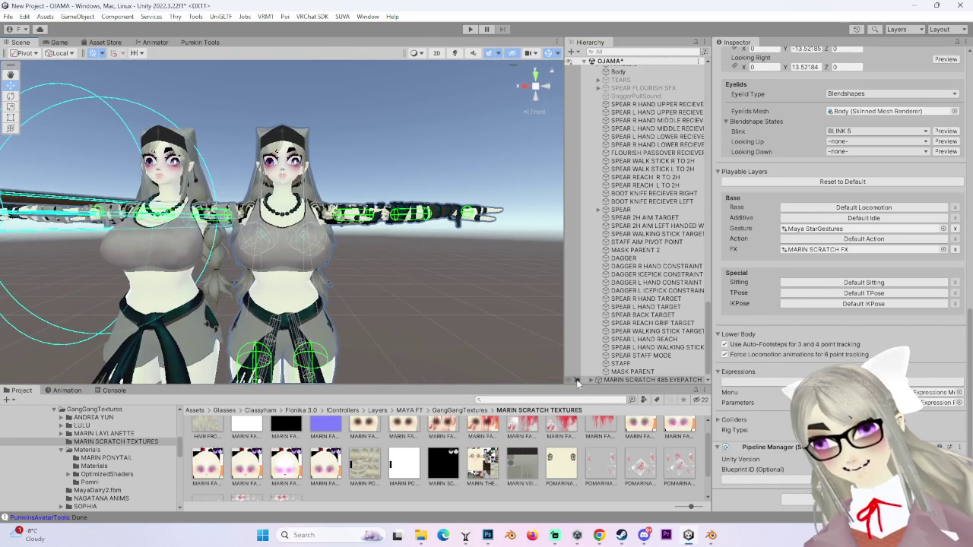
scroll(467, 231, up, 5)
right_drag(468, 231, 526, 91)
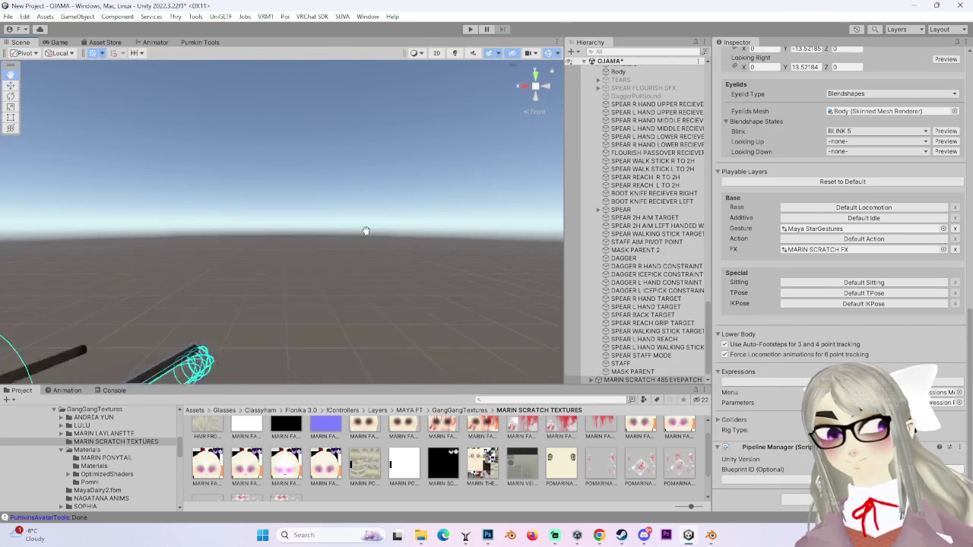
scroll(476, 177, down, 5)
right_drag(476, 178, 374, 283)
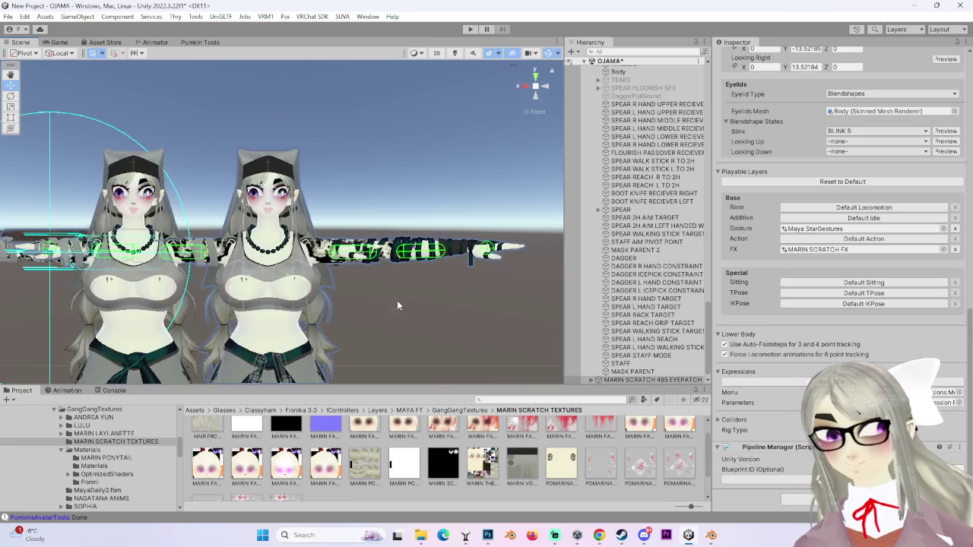
scroll(327, 243, down, 5)
scroll(327, 242, up, 6)
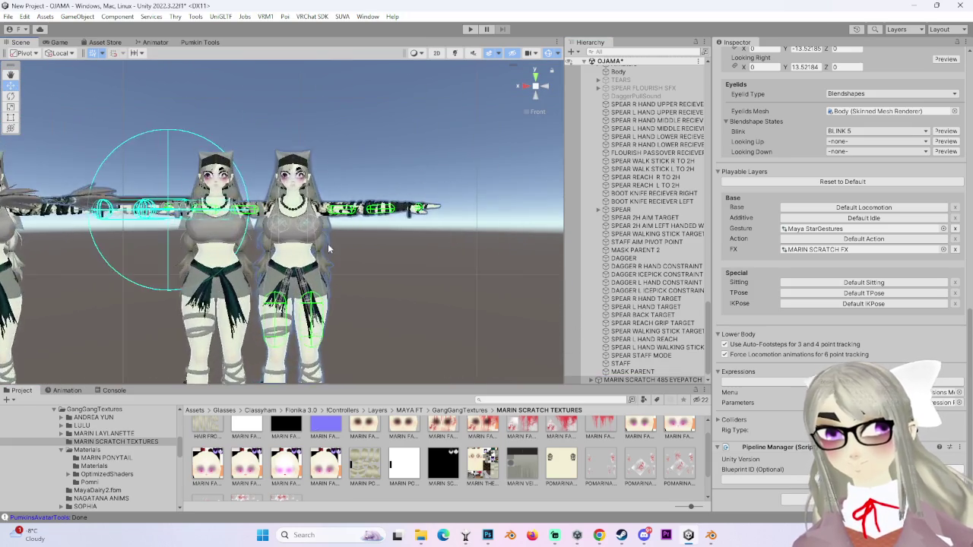
scroll(321, 255, up, 4)
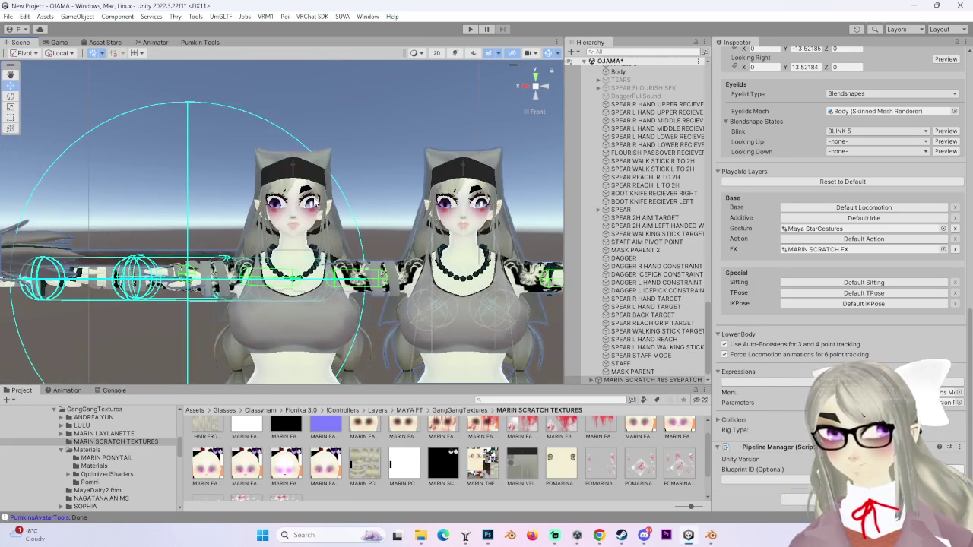
Step: Select the avatar's body mesh and expand its Armature, Hips and Spine bones
click(454, 236)
scroll(454, 234, up, 1)
scroll(614, 323, down, 5)
click(598, 208)
click(606, 216)
click(612, 272)
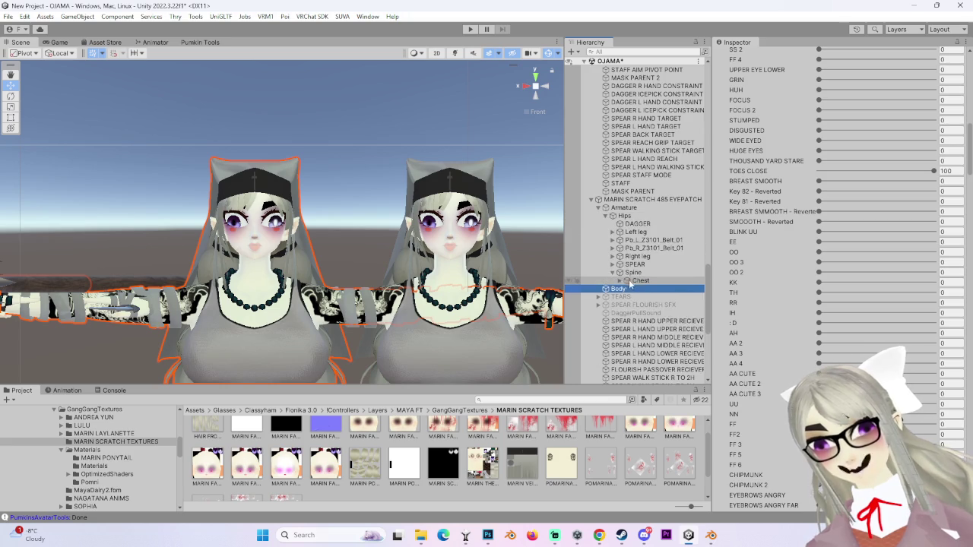
Step: Select the left avatar's Neck bone and stretch it tall with the scale tool
click(620, 281)
click(634, 314)
mouse_move(257, 259)
mouse_down()
mouse_move(265, 279)
mouse_move(261, 170)
mouse_move(138, 245)
mouse_move(172, 165)
mouse_up()
key(r)
key(ctrl+z)
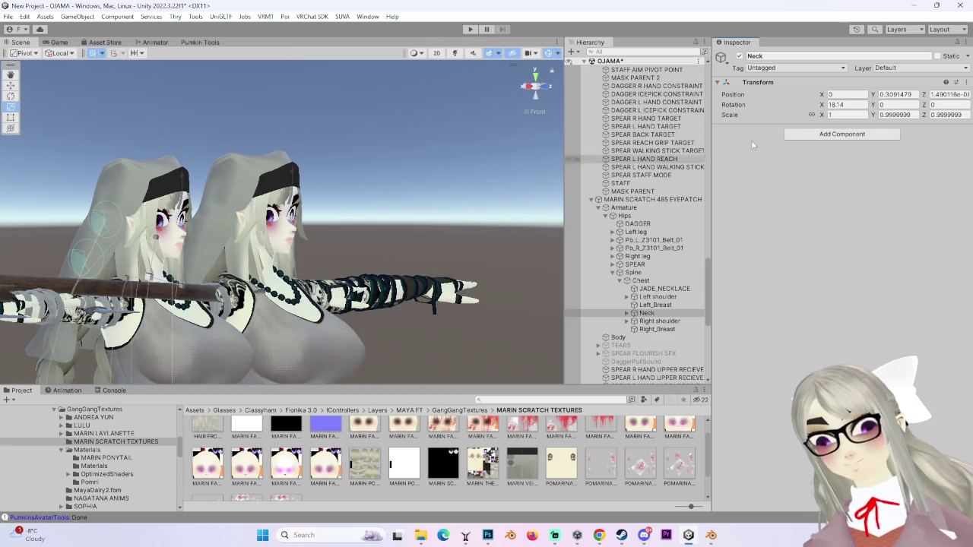
mouse_move(155, 239)
mouse_down()
mouse_move(159, 152)
mouse_move(242, 269)
mouse_up()
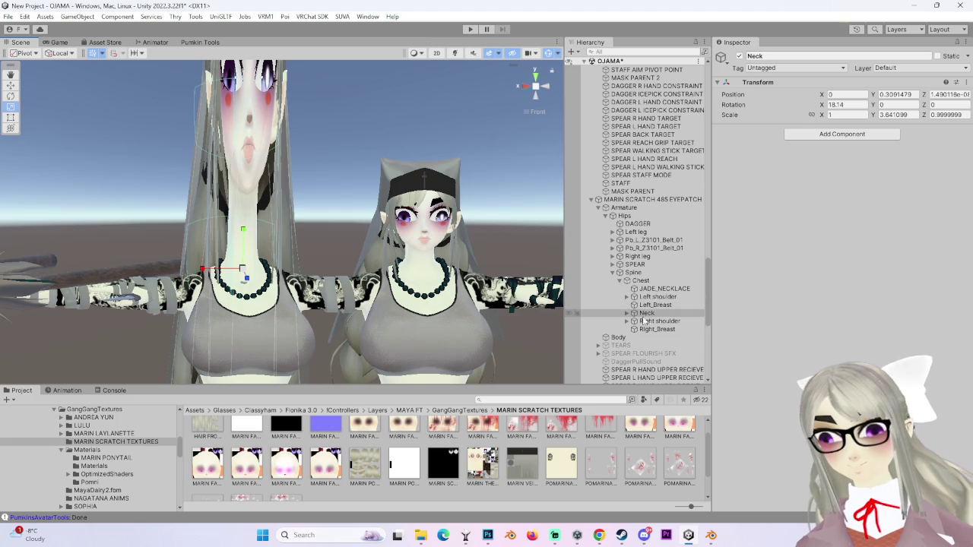
Step: Select the Head bone and squash it vertically to about a third
click(627, 313)
click(652, 320)
drag(244, 198, 238, 199)
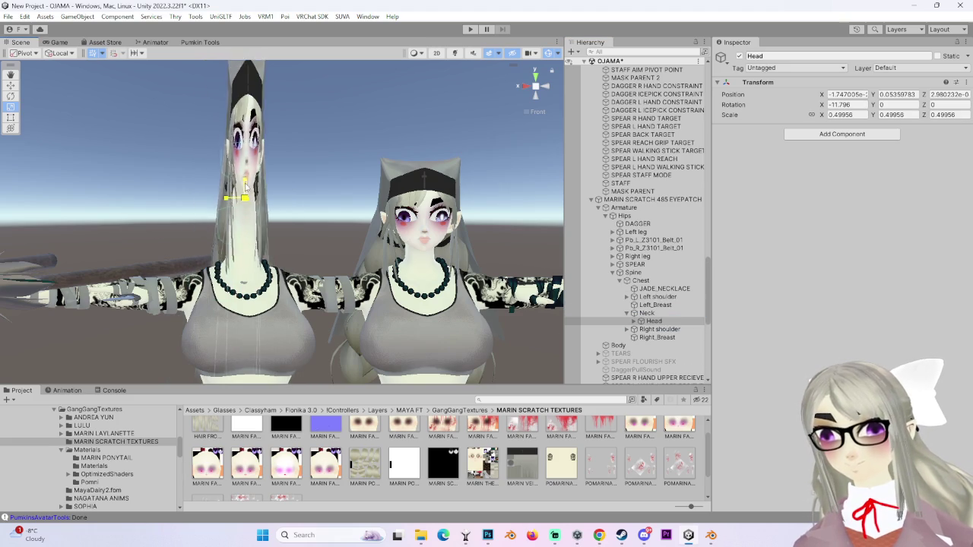
key(ctrl+z)
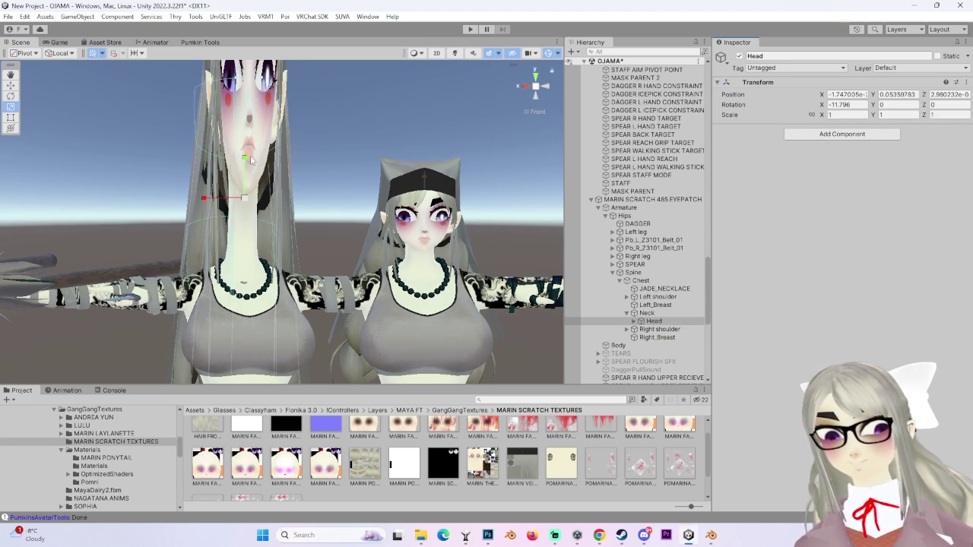
drag(245, 163, 245, 182)
Step: Snap to a straight front view, deselect the Head, and orbit in close on one face
alt+drag(304, 228, 365, 228)
click(535, 90)
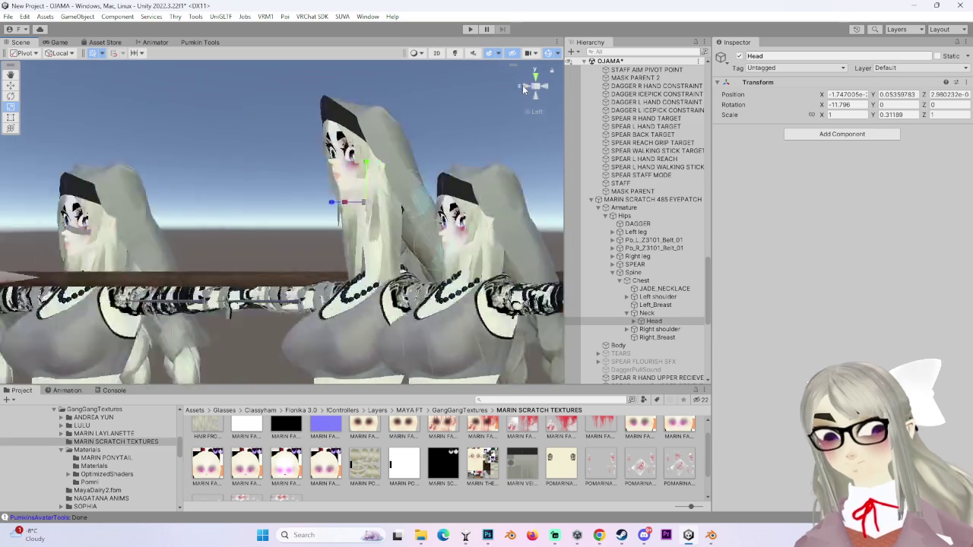
click(389, 137)
mouse_move(389, 137)
alt+mouse_down()
mouse_move(279, 287)
mouse_move(279, 219)
alt+mouse_up()
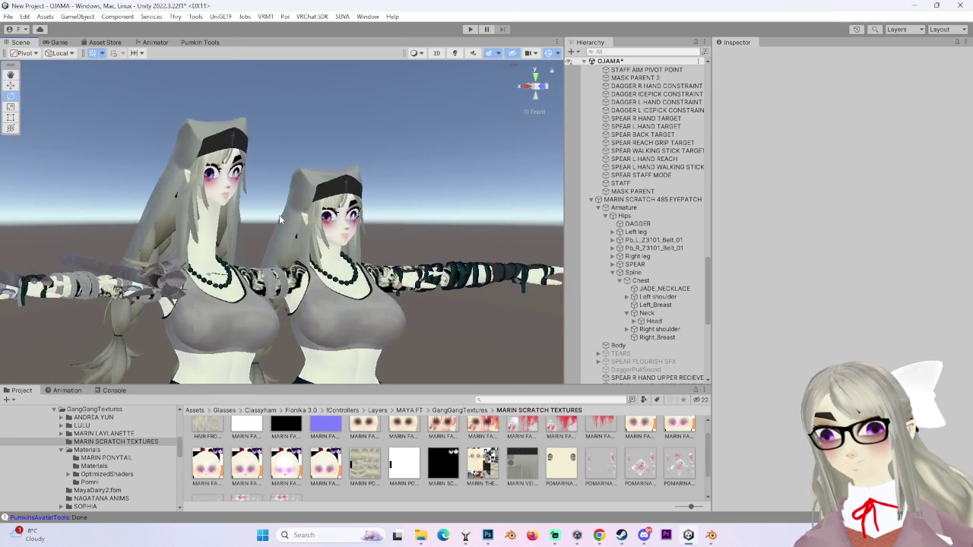
scroll(279, 214, down, 3)
middle_drag(278, 214, 530, 181)
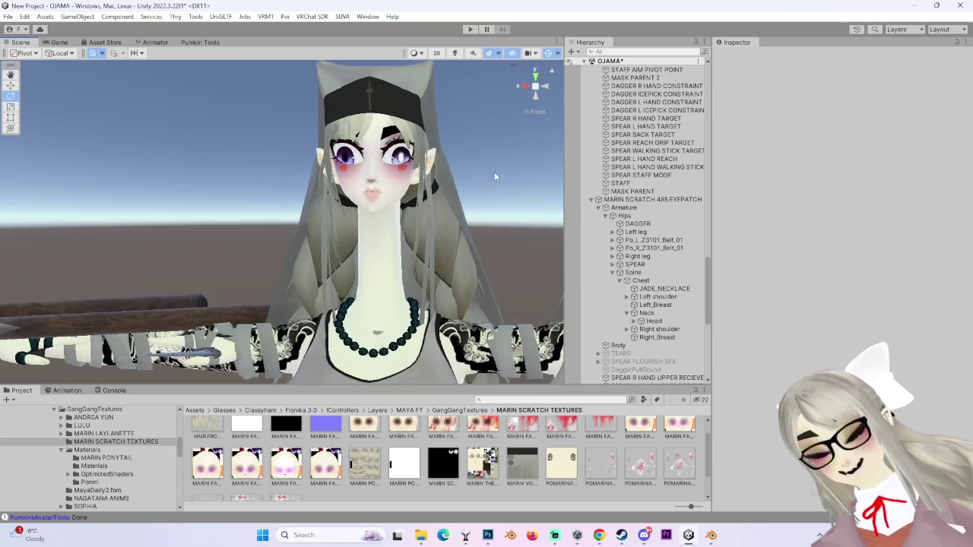
scroll(530, 181, up, 2)
alt+drag(530, 181, 395, 225)
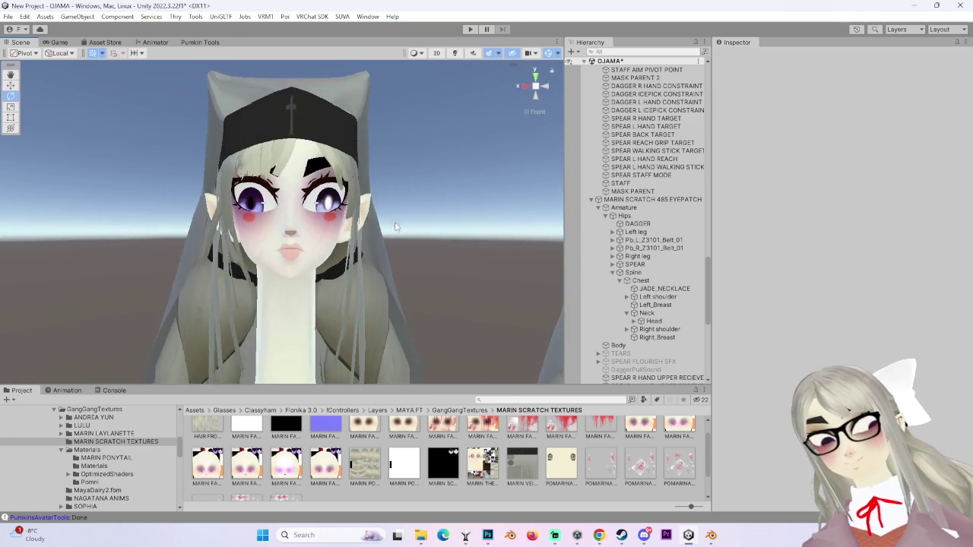
Step: Frame both avatars from head to thighs and pan to reveal a third avatar
scroll(394, 225, down, 3)
scroll(424, 223, down, 3)
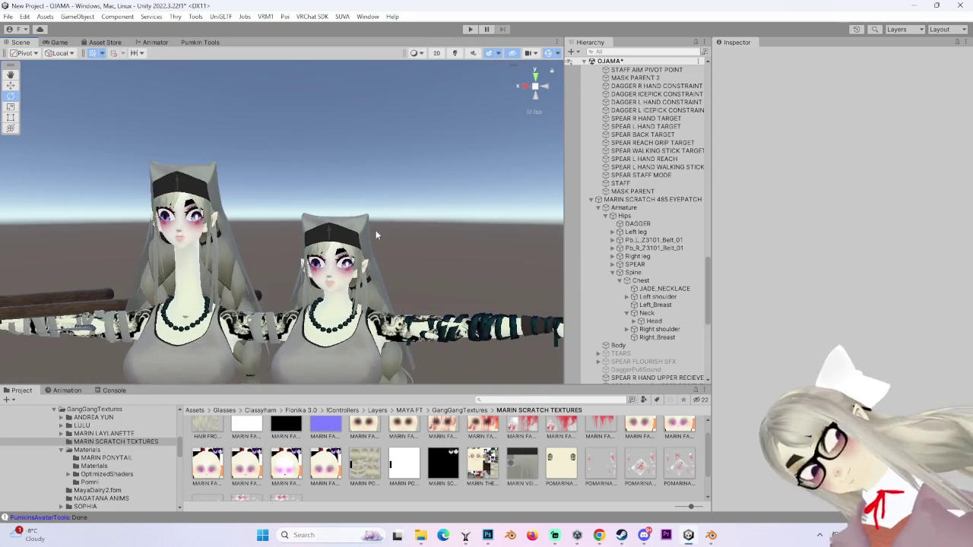
alt+drag(377, 228, 383, 191)
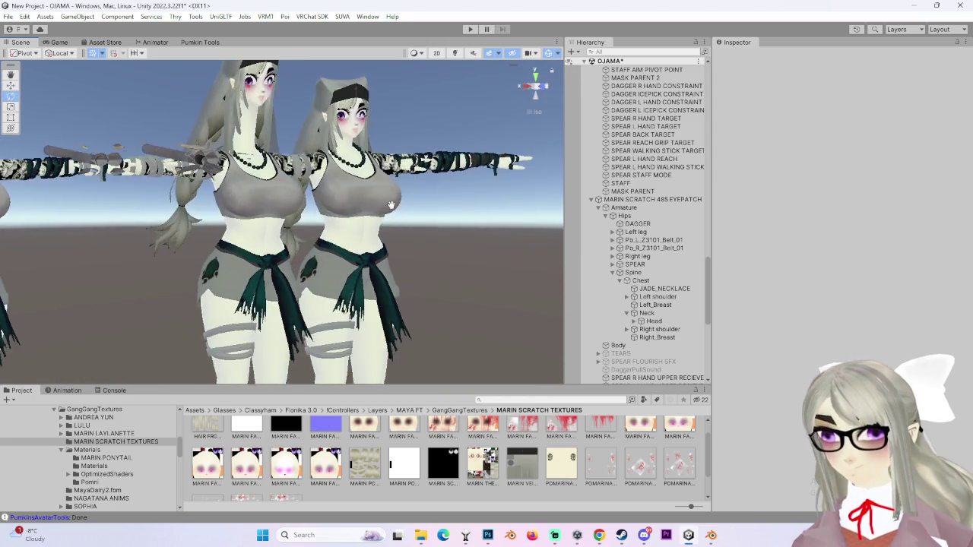
scroll(369, 233, down, 3)
middle_drag(375, 220, 462, 225)
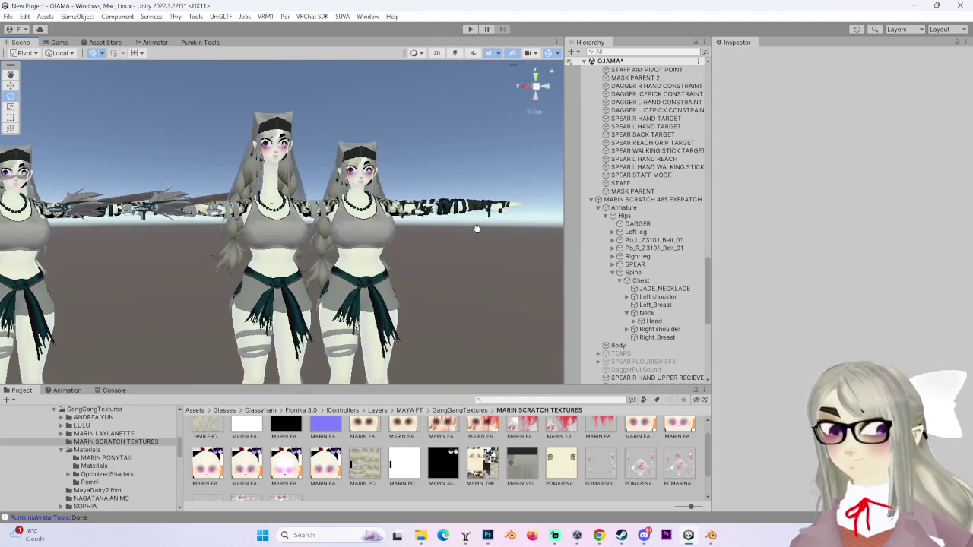
scroll(456, 229, up, 2)
scroll(380, 233, up, 2)
scroll(320, 232, up, 2)
scroll(365, 251, up, 3)
Step: Undo back to the Neck bone, view from Right then Front, and select the right avatar's body
key(ctrl+z)
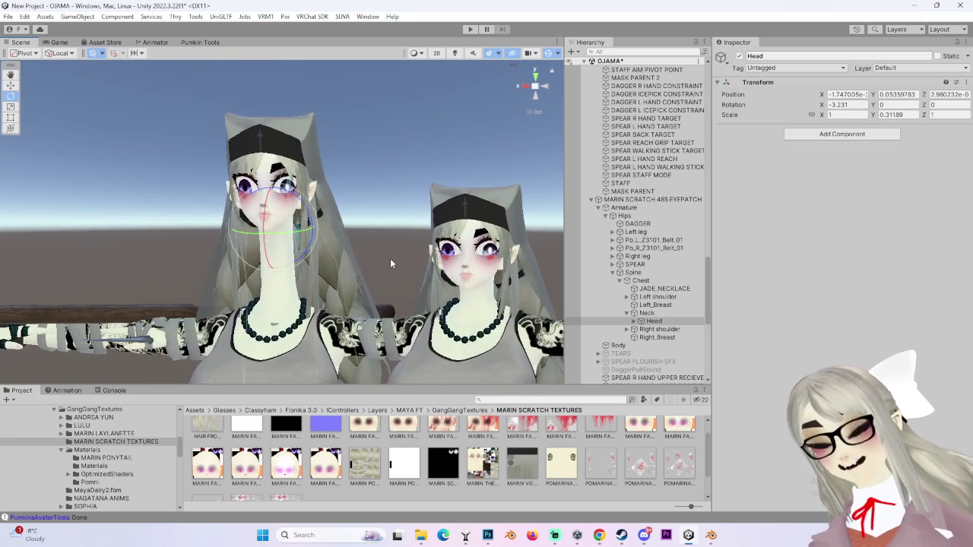
key(ctrl+z)
key(ctrl+z)
key(ctrl+z)
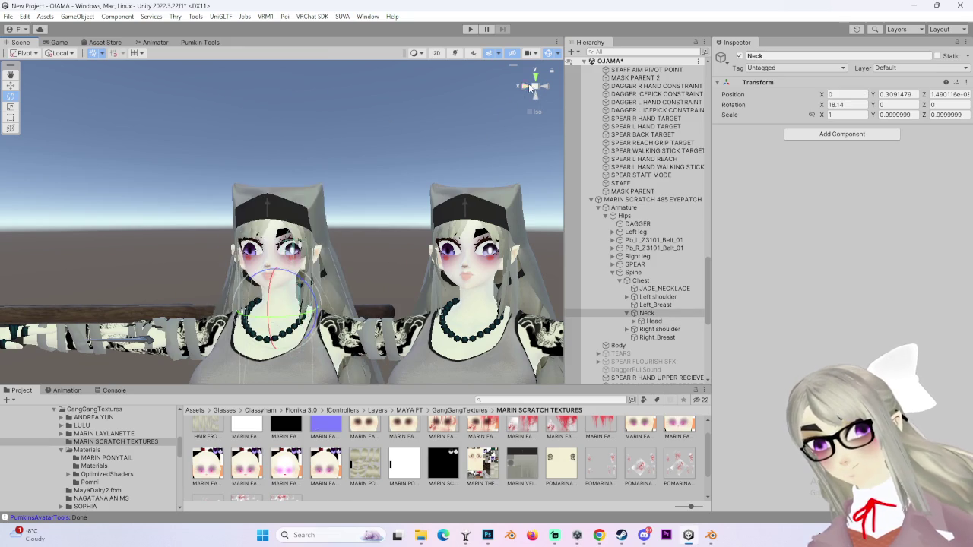
click(531, 86)
click(551, 87)
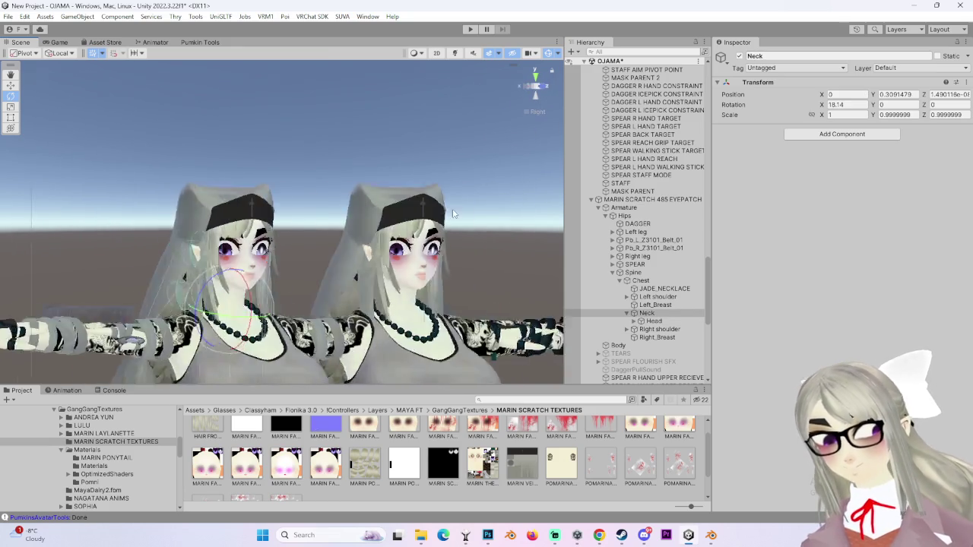
click(443, 260)
scroll(779, 393, down, 5)
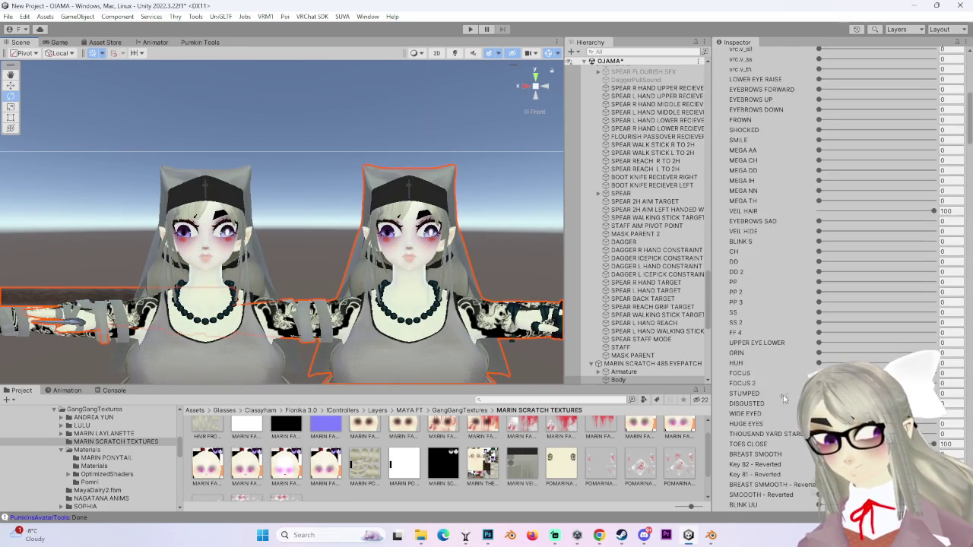
Step: Scroll to the face material in the Inspector and reveal it among Project assets
scroll(779, 393, down, 5)
scroll(779, 392, down, 5)
scroll(779, 393, down, 5)
scroll(771, 384, down, 5)
scroll(771, 380, down, 3)
scroll(770, 372, down, 5)
scroll(769, 357, down, 5)
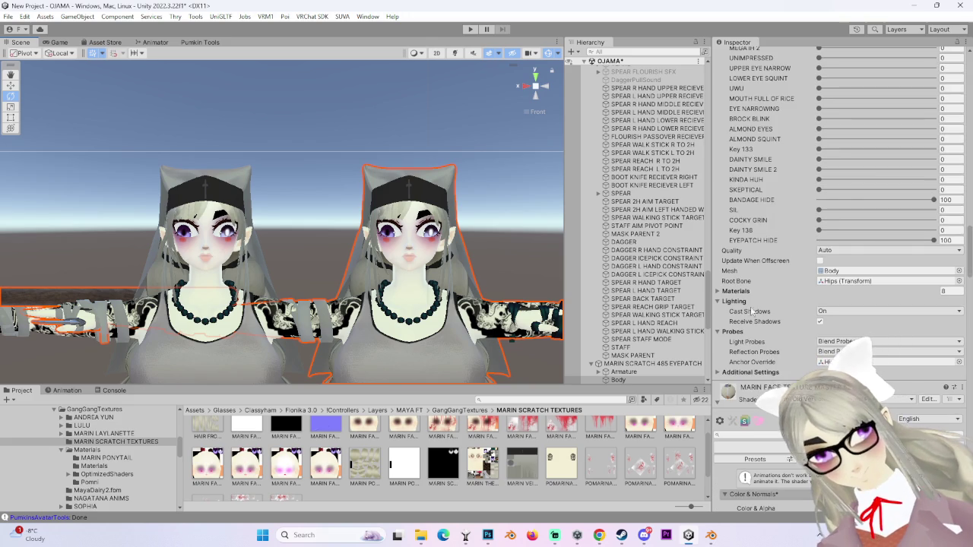
scroll(753, 295, down, 3)
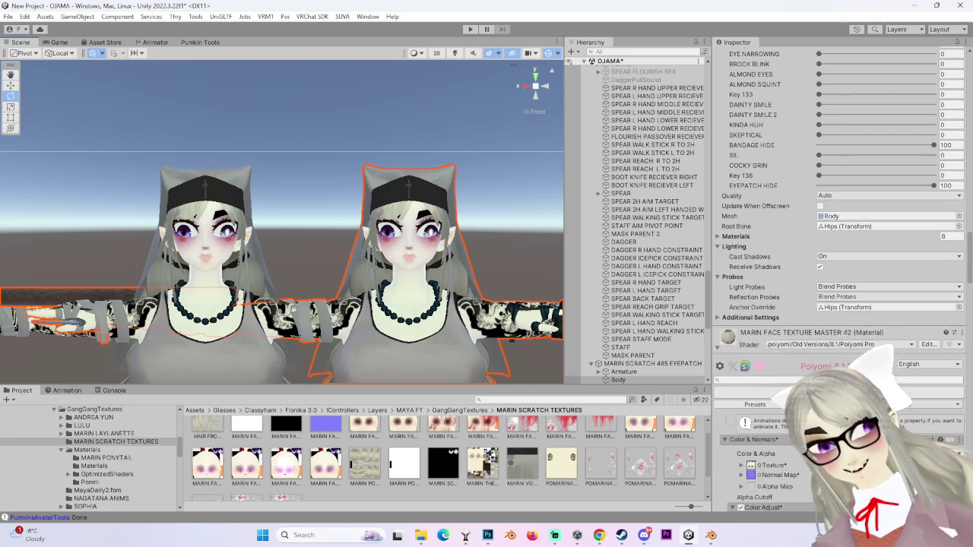
scroll(727, 421, down, 3)
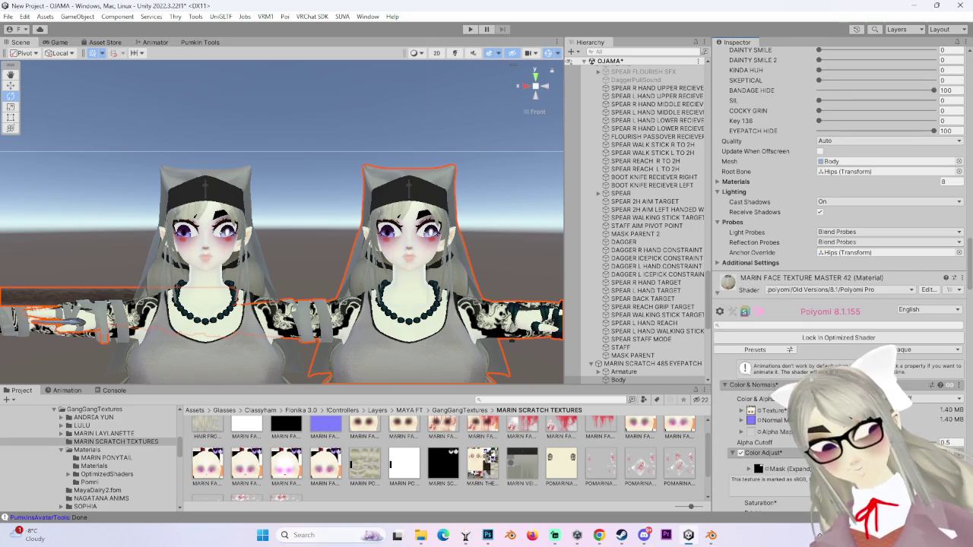
click(954, 291)
click(938, 327)
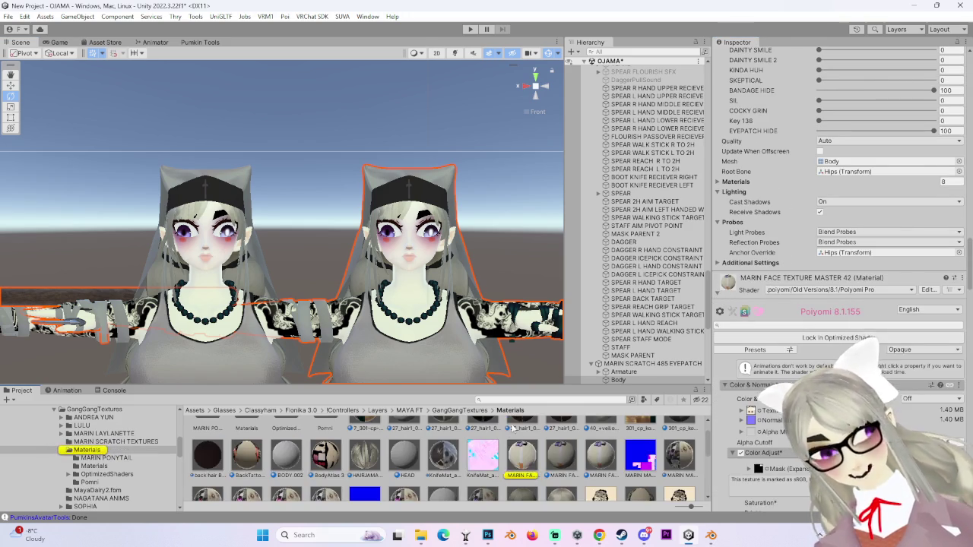
Step: Apply the MARIN FACE TEXTURE MASTER 43 material onto the avatar's face
click(524, 456)
scroll(471, 380, up, 3)
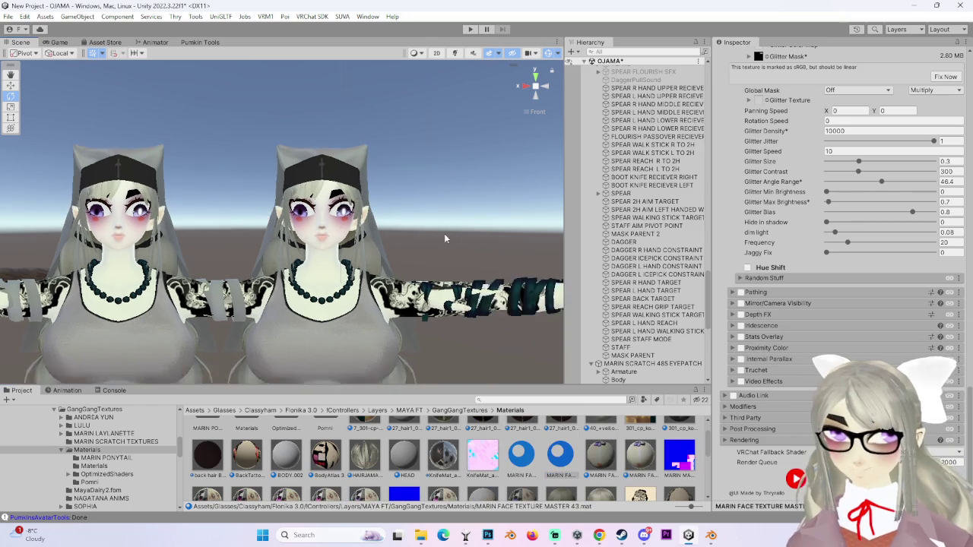
click(570, 475)
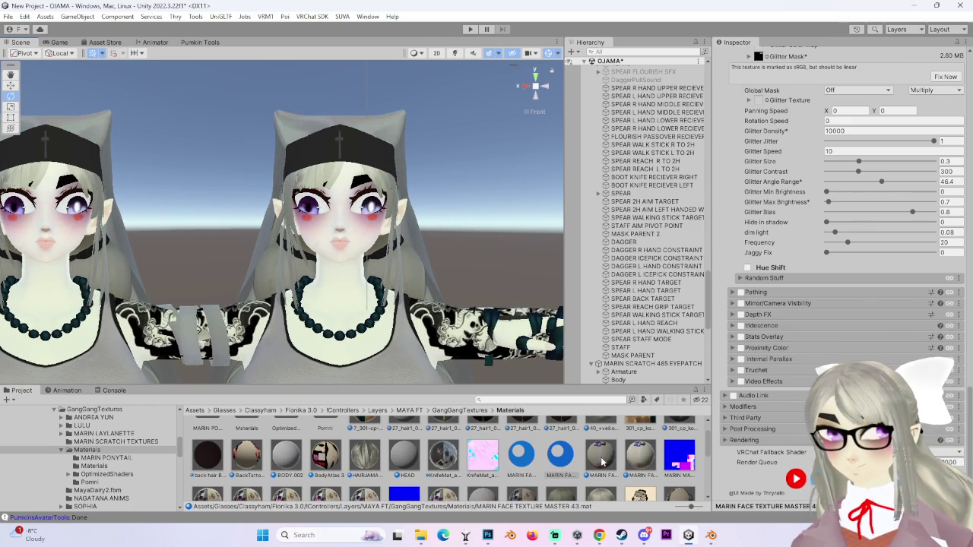
drag(561, 448, 354, 241)
Step: Select the avatar's Body mesh and scroll to its Decal settings, collapsing Decal 1
click(645, 379)
scroll(798, 304, down, 5)
scroll(748, 367, down, 5)
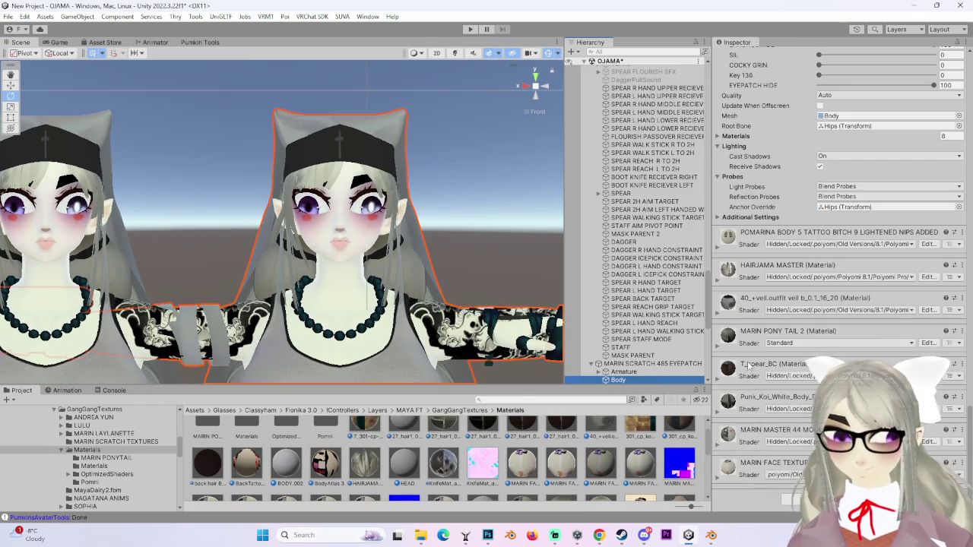
click(735, 426)
scroll(736, 427, down, 5)
scroll(736, 395, down, 3)
scroll(736, 387, down, 5)
scroll(737, 387, down, 5)
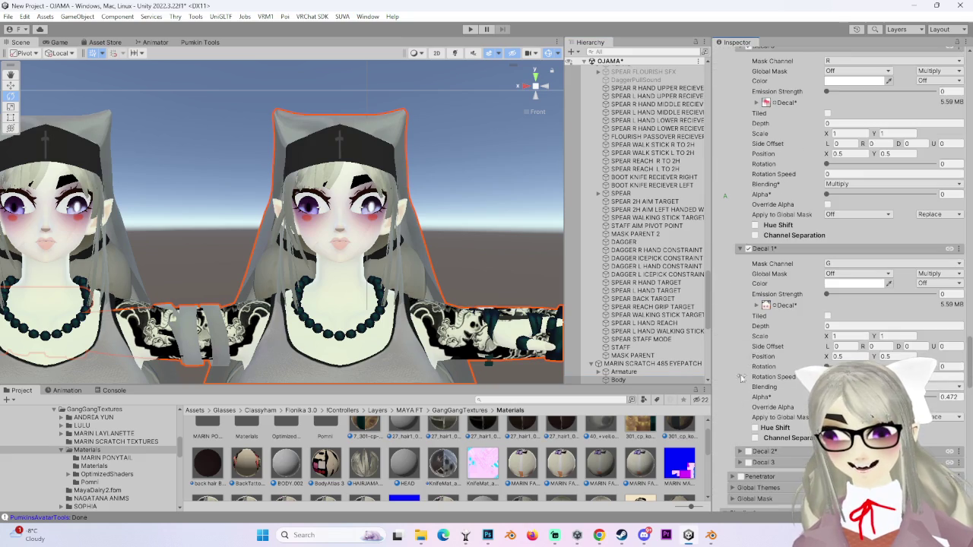
click(740, 249)
mouse_move(491, 252)
right_down()
mouse_move(352, 197)
mouse_move(420, 236)
mouse_move(491, 239)
mouse_move(393, 221)
mouse_move(484, 224)
mouse_move(403, 230)
right_up()
click(351, 197)
click(617, 379)
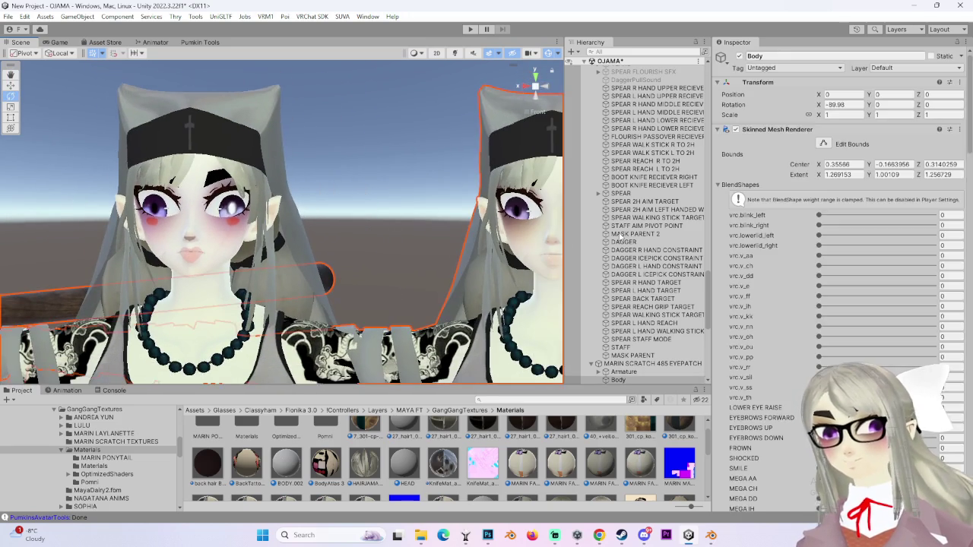
click(657, 363)
mouse_move(413, 246)
right_down()
mouse_move(429, 266)
mouse_move(372, 228)
mouse_move(235, 216)
right_up()
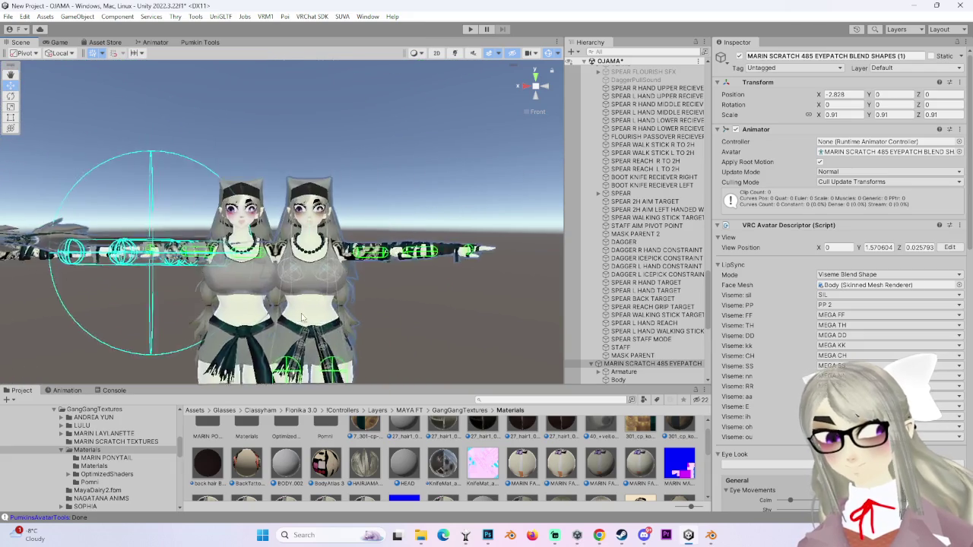
mouse_move(253, 215)
right_down()
mouse_move(289, 145)
mouse_move(397, 201)
mouse_move(439, 184)
mouse_move(410, 188)
right_up()
click(289, 145)
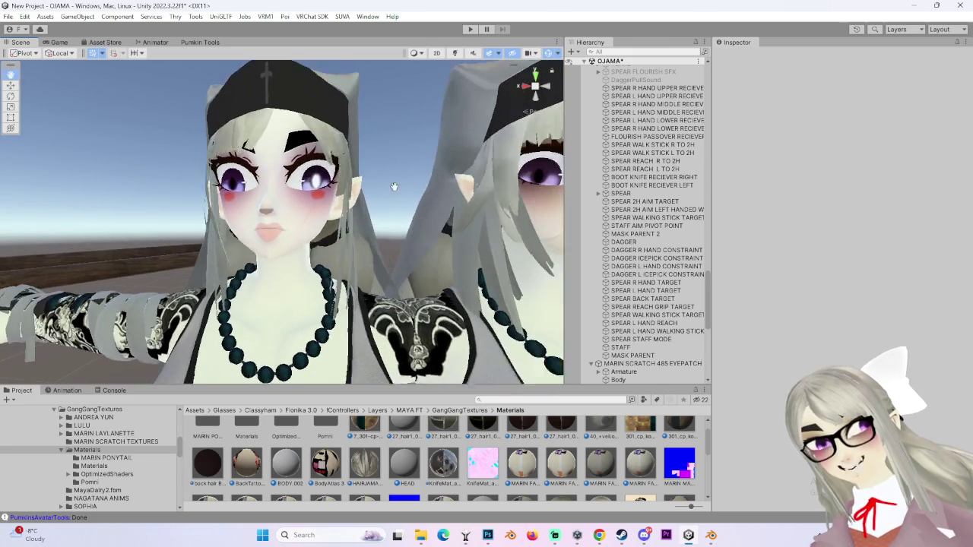
mouse_move(11, 201)
right_down()
mouse_move(418, 203)
mouse_move(342, 256)
right_up()
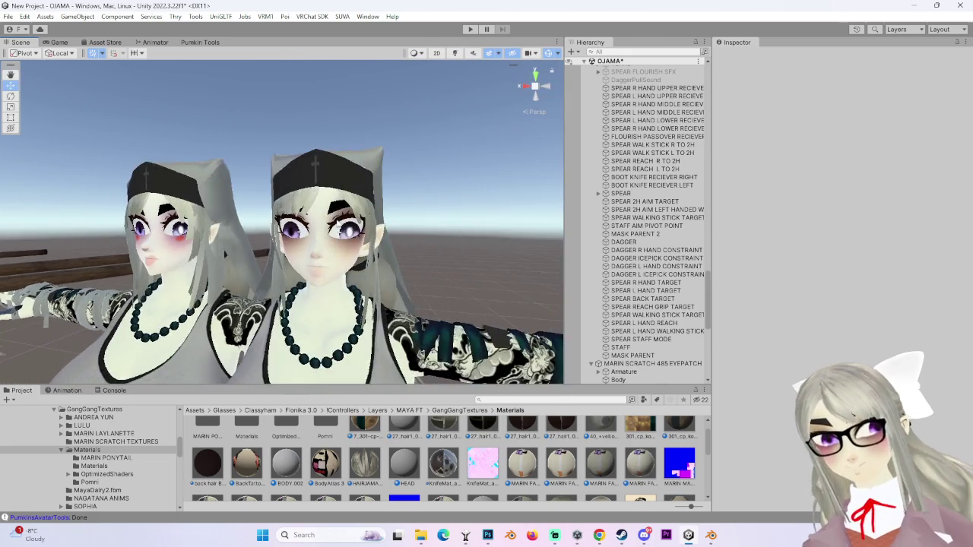
right_drag(262, 259, 338, 236)
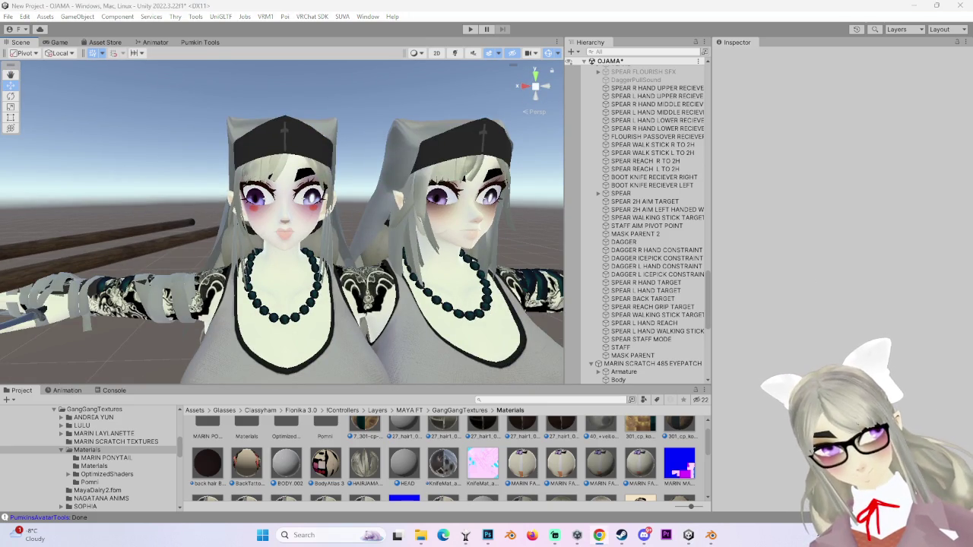
mouse_move(341, 280)
right_down()
mouse_move(352, 316)
mouse_move(380, 279)
right_up()
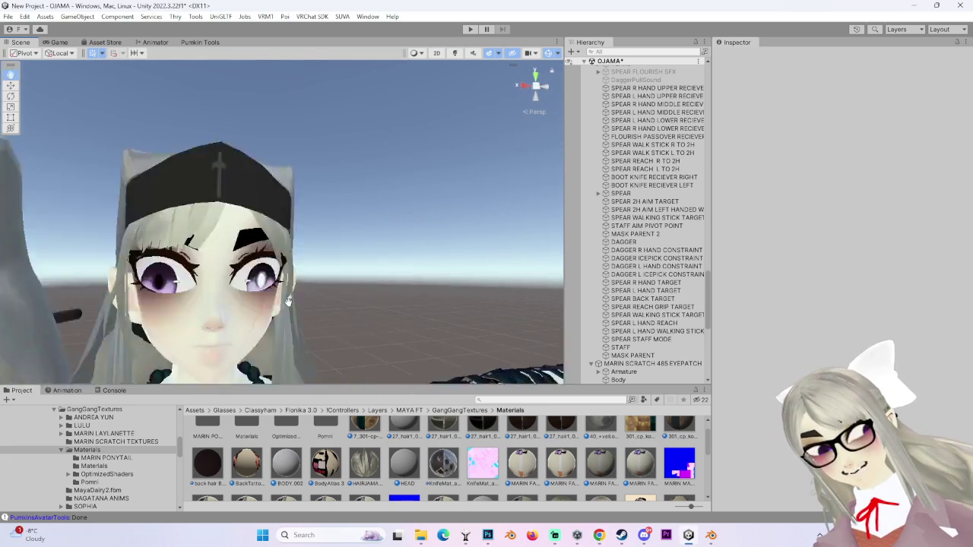
alt+drag(424, 255, 349, 244)
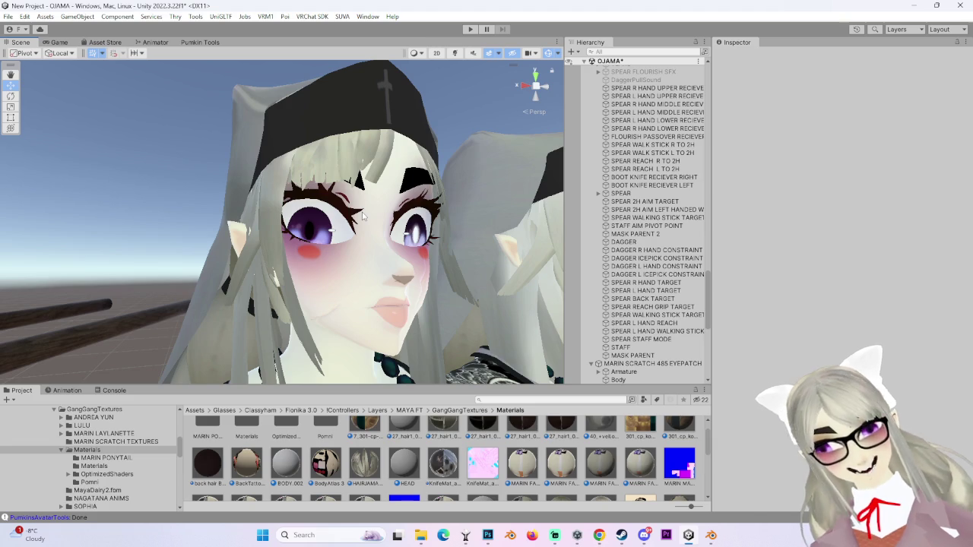
mouse_move(363, 217)
right_down()
mouse_move(394, 257)
mouse_move(352, 270)
right_up()
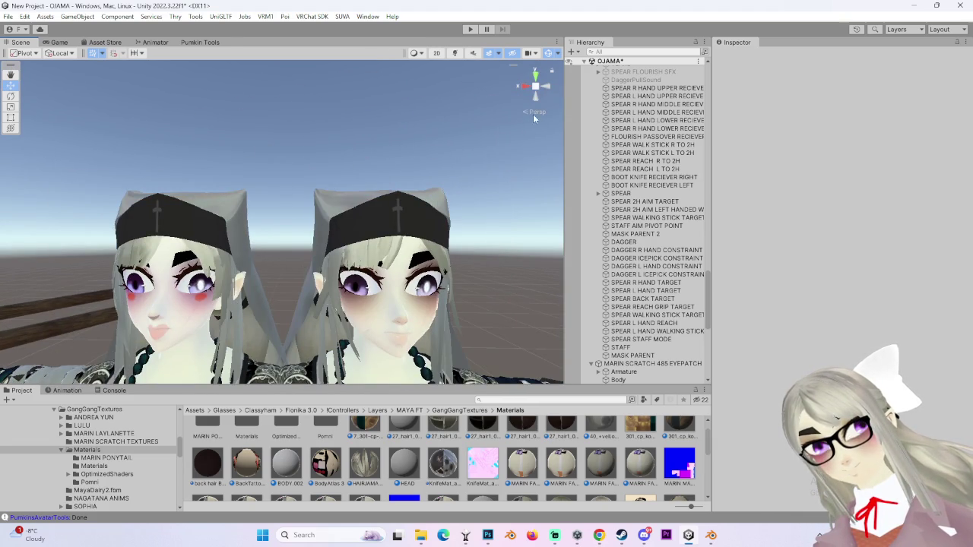
click(536, 115)
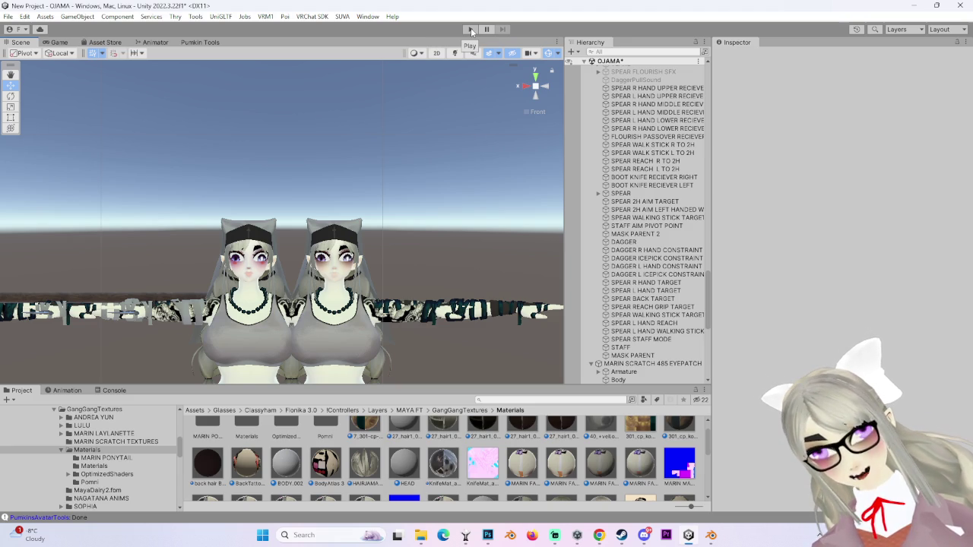
Step: Orbit and zoom the Scene view to a close three-quarter view of both avatars' heads
scroll(354, 234, up, 2)
scroll(354, 234, up, 2)
scroll(354, 234, up, 3)
scroll(355, 234, down, 5)
click(364, 258)
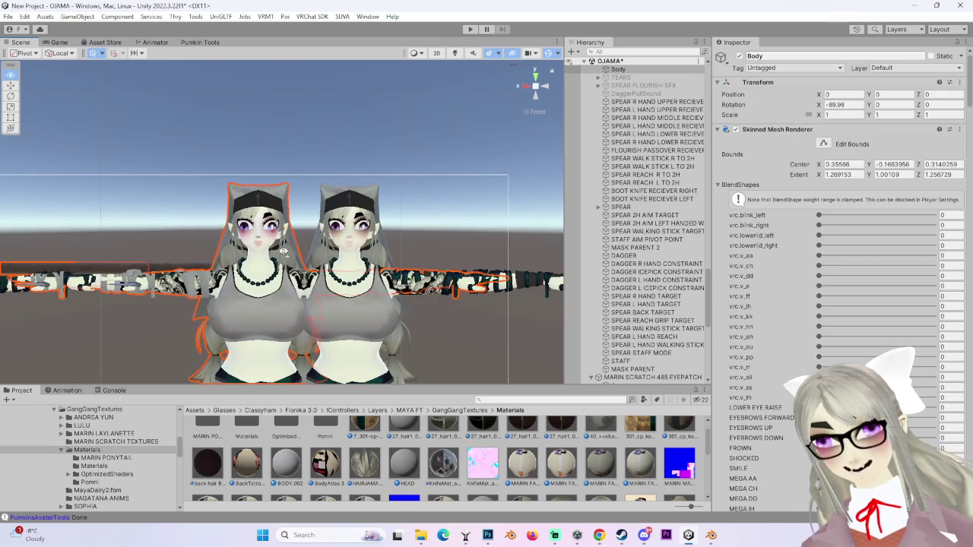
alt+drag(365, 258, 444, 112)
click(448, 169)
mouse_move(450, 169)
alt+mouse_down()
mouse_move(363, 198)
mouse_move(191, 199)
alt+mouse_up()
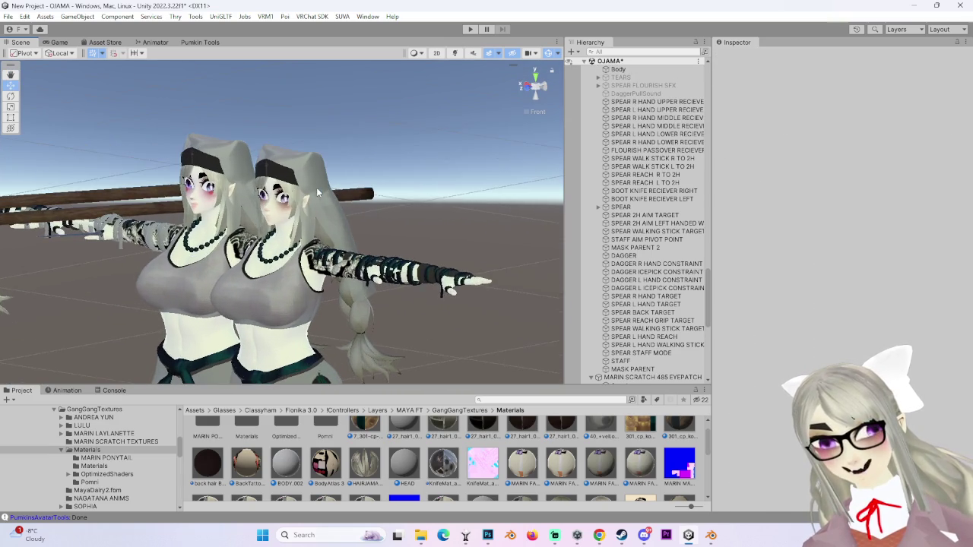
alt+drag(191, 199, 393, 171)
mouse_move(527, 87)
alt+mouse_down()
mouse_move(423, 237)
mouse_move(365, 213)
alt+mouse_up()
scroll(423, 237, up, 5)
scroll(423, 237, up, 2)
middle_drag(364, 213, 314, 186)
scroll(376, 233, up, 2)
mouse_move(378, 235)
alt+mouse_down()
mouse_move(424, 184)
mouse_move(397, 188)
mouse_move(495, 182)
mouse_move(301, 238)
mouse_move(457, 208)
mouse_move(525, 106)
mouse_move(490, 200)
alt+mouse_up()
Step: Frame both faces front-on and select the left avatar's Body mesh
click(490, 200)
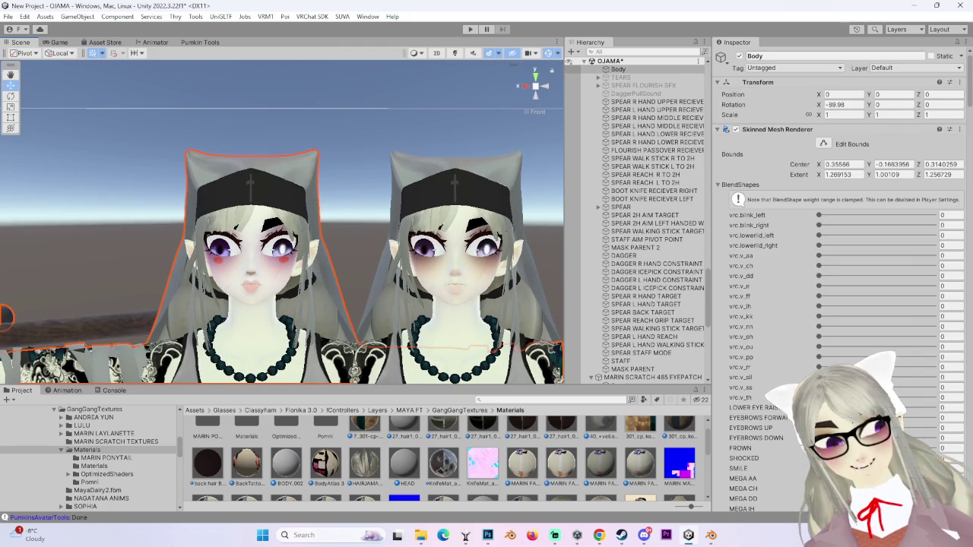
alt+drag(344, 176, 419, 136)
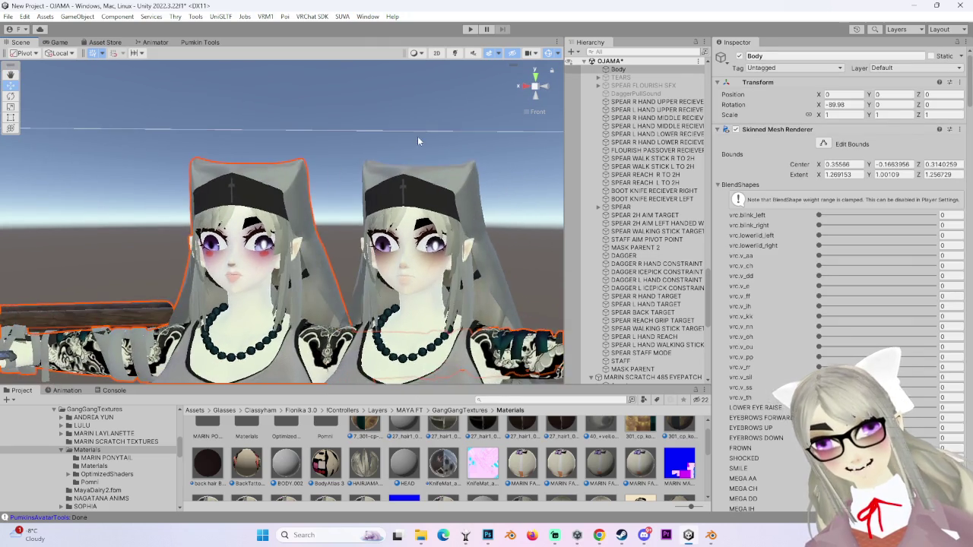
click(420, 136)
mouse_move(484, 156)
middle_down()
mouse_move(461, 112)
mouse_move(395, 165)
middle_up()
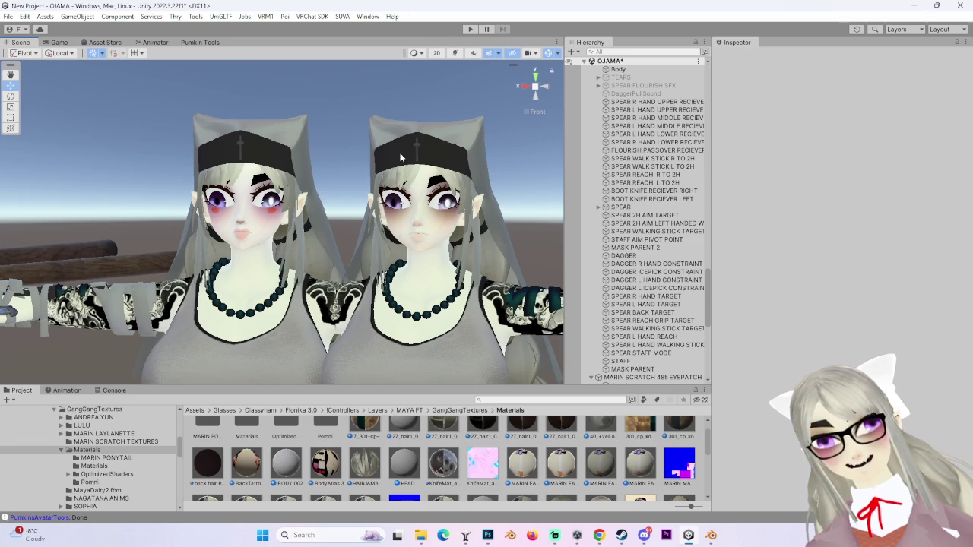
click(520, 84)
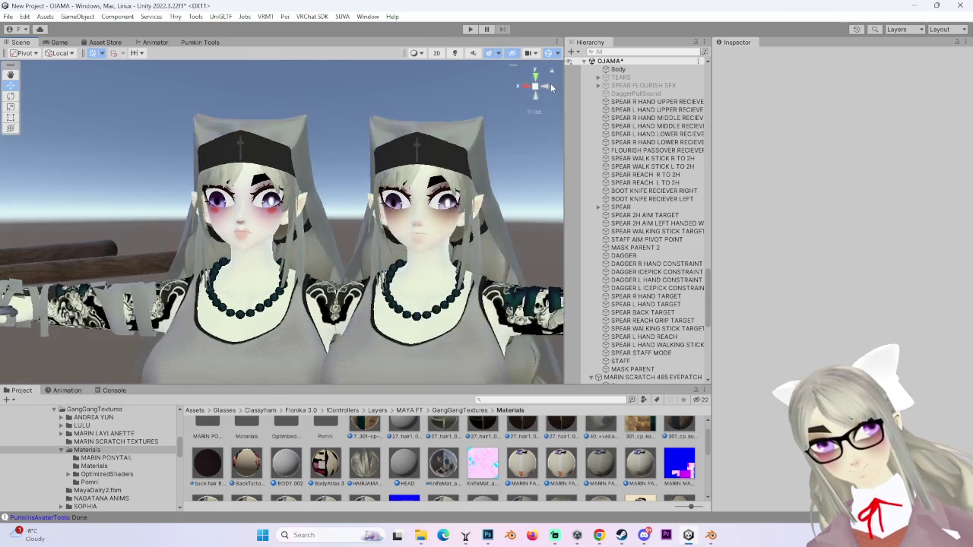
click(520, 82)
scroll(316, 293, up, 3)
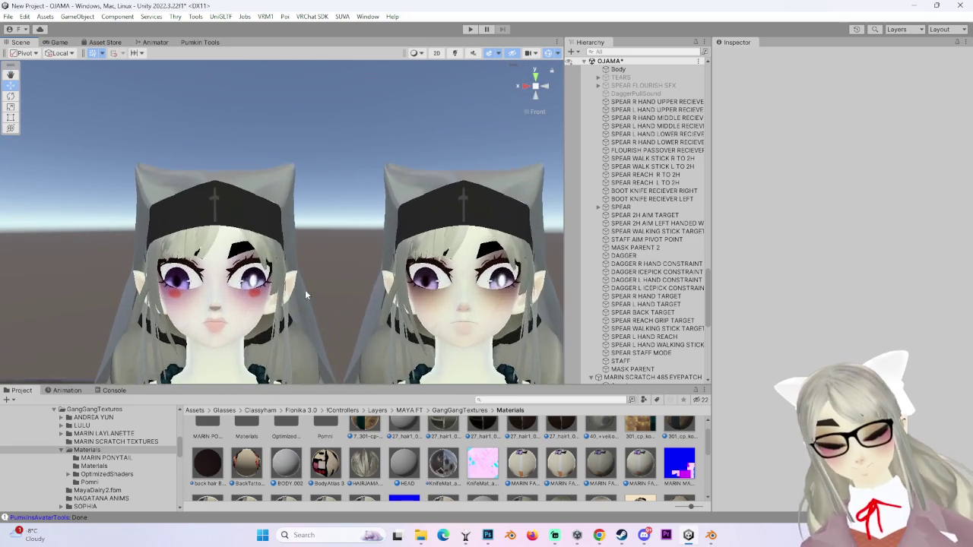
middle_drag(335, 250, 465, 200)
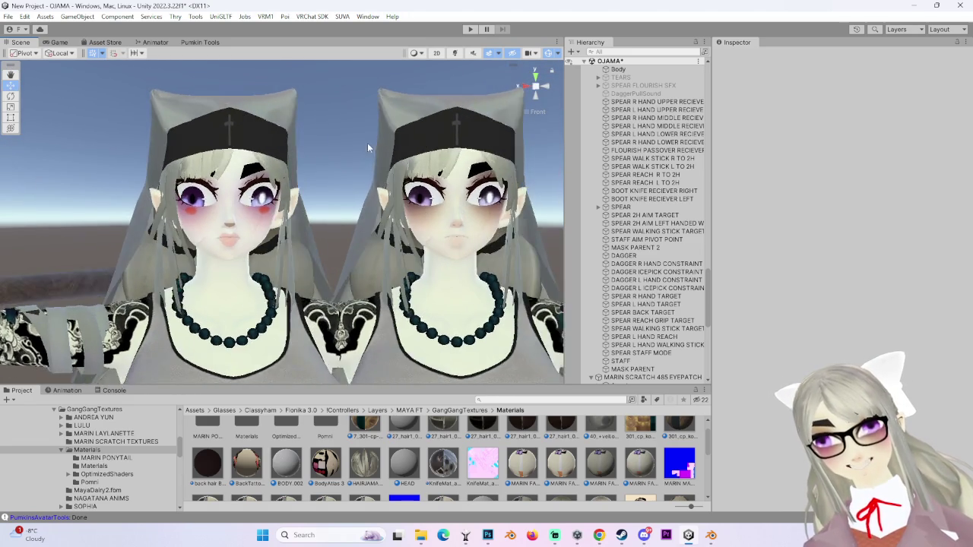
scroll(405, 192, down, 3)
middle_drag(405, 192, 426, 178)
scroll(444, 266, up, 3)
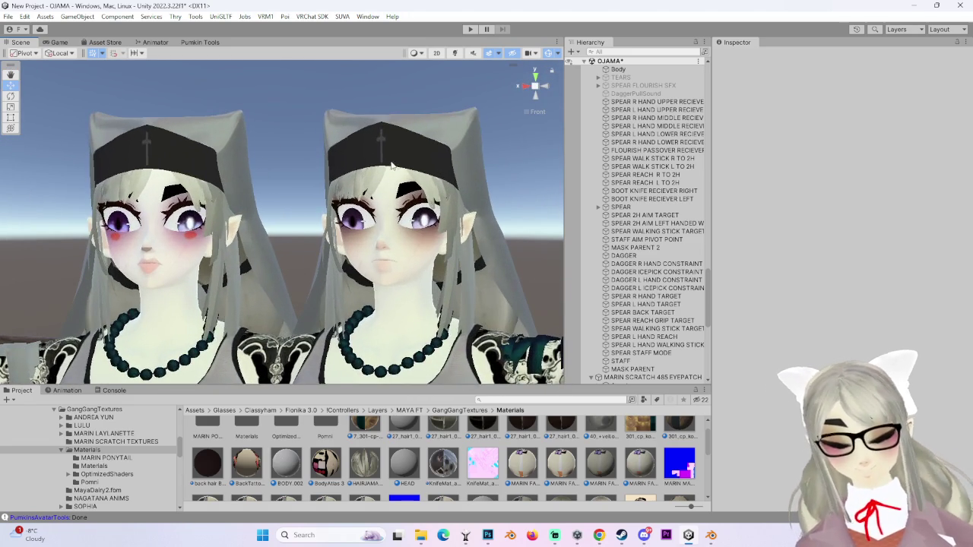
click(445, 266)
click(444, 266)
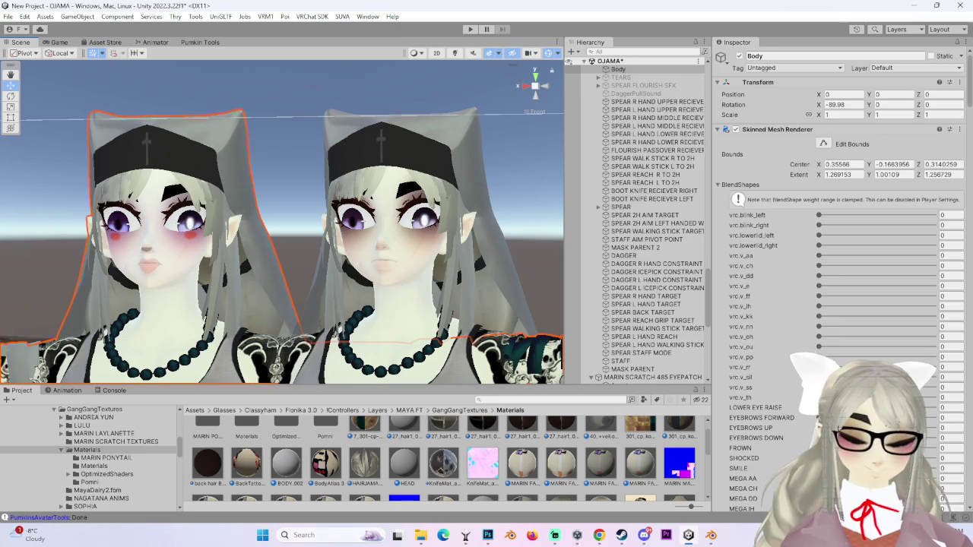
Step: Scroll through the Body's Inspector and orbit around the left avatar's face to see its side
scroll(785, 426, down, 3)
scroll(785, 426, down, 3)
scroll(785, 426, down, 3)
scroll(785, 426, down, 3)
scroll(785, 426, down, 3)
scroll(785, 427, down, 3)
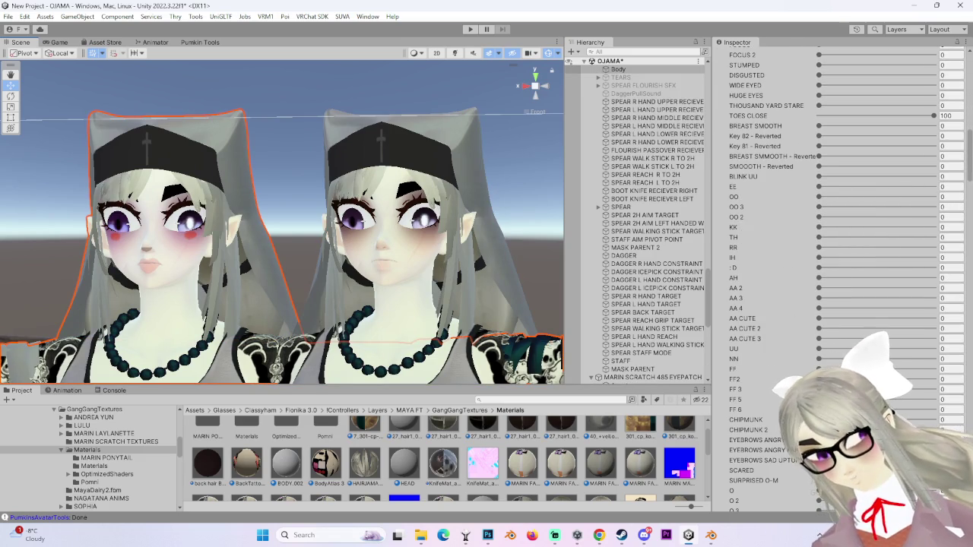
scroll(760, 431, down, 3)
scroll(760, 430, down, 3)
scroll(760, 430, down, 3)
scroll(759, 433, down, 3)
scroll(255, 277, up, 2)
scroll(335, 285, up, 2)
scroll(369, 280, up, 2)
scroll(351, 266, up, 2)
mouse_move(352, 266)
alt+mouse_down()
mouse_move(391, 271)
mouse_move(266, 280)
mouse_move(398, 276)
alt+mouse_up()
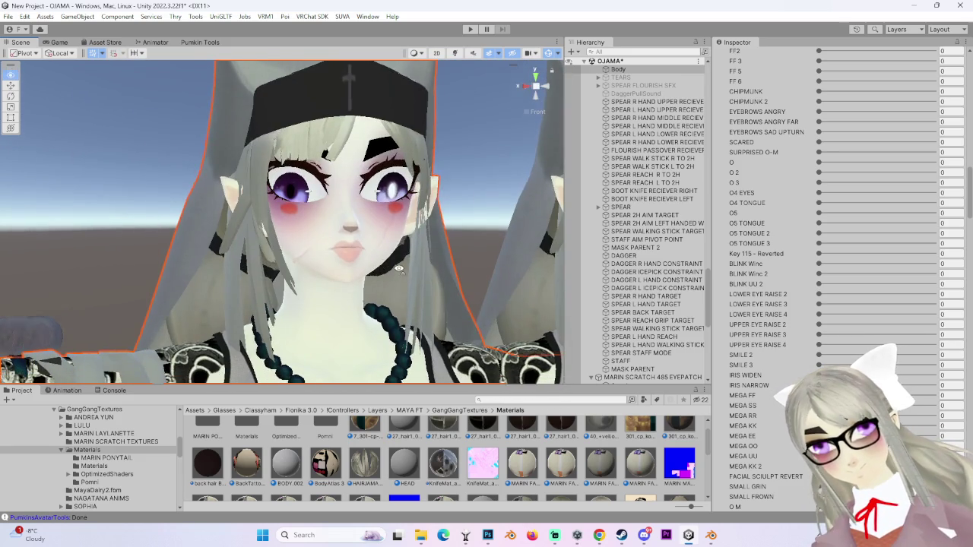
scroll(397, 276, up, 2)
middle_drag(398, 276, 332, 304)
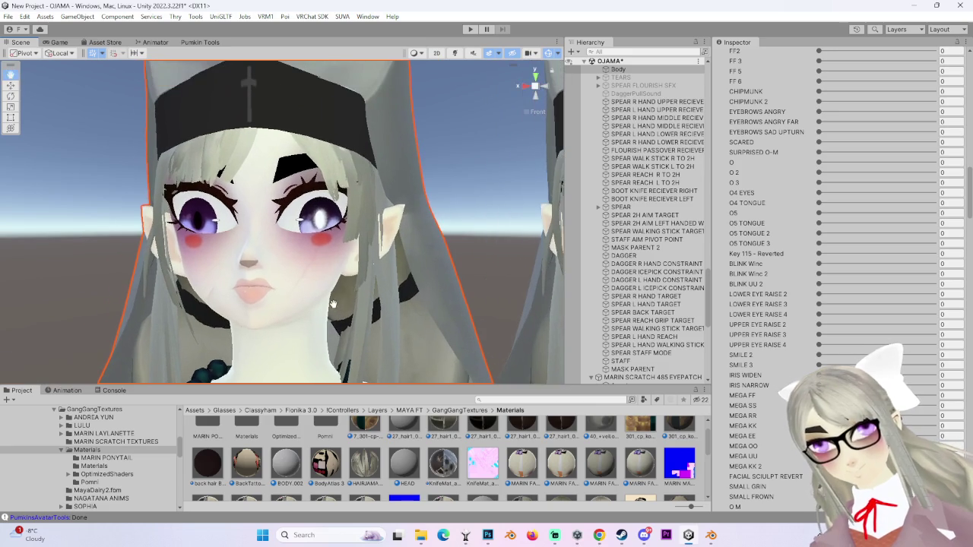
mouse_move(288, 296)
alt+mouse_down()
mouse_move(407, 283)
mouse_move(279, 242)
alt+mouse_up()
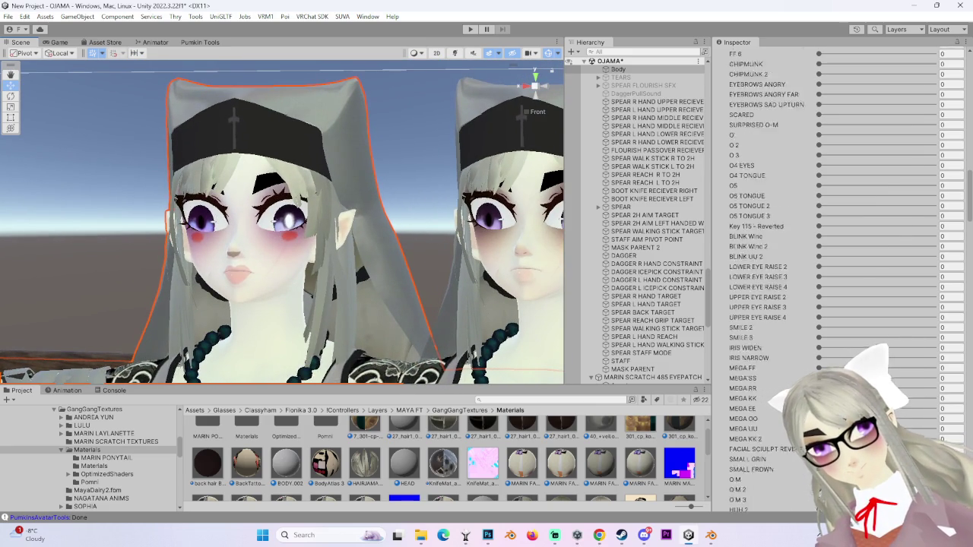
Step: Scroll the Inspector down to the Poiyomi Decals section showing Decal 0 and Decal 1
scroll(836, 274, down, 5)
scroll(836, 273, down, 5)
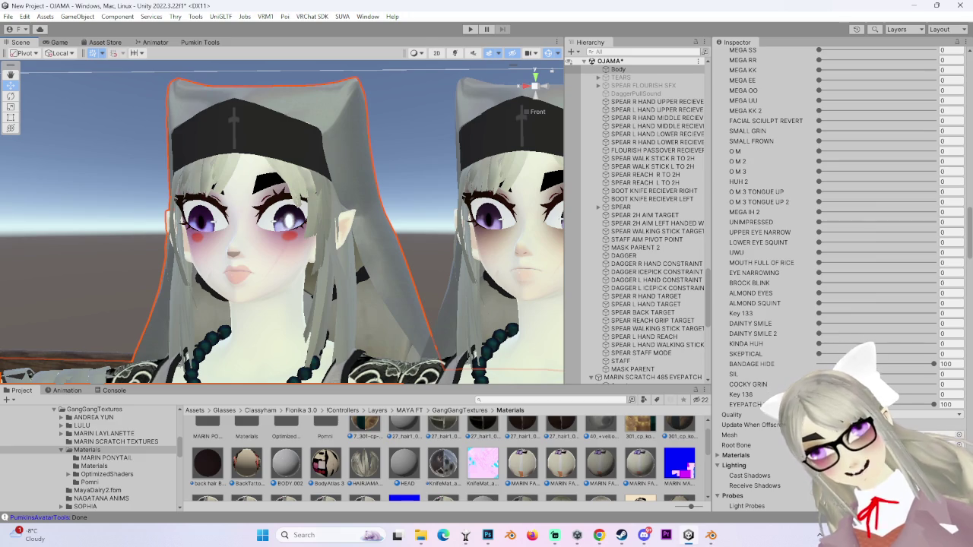
scroll(836, 273, down, 5)
scroll(836, 274, down, 5)
scroll(836, 274, down, 5)
scroll(836, 274, down, 5)
scroll(836, 273, down, 3)
scroll(836, 274, down, 3)
scroll(836, 273, down, 3)
scroll(836, 273, down, 3)
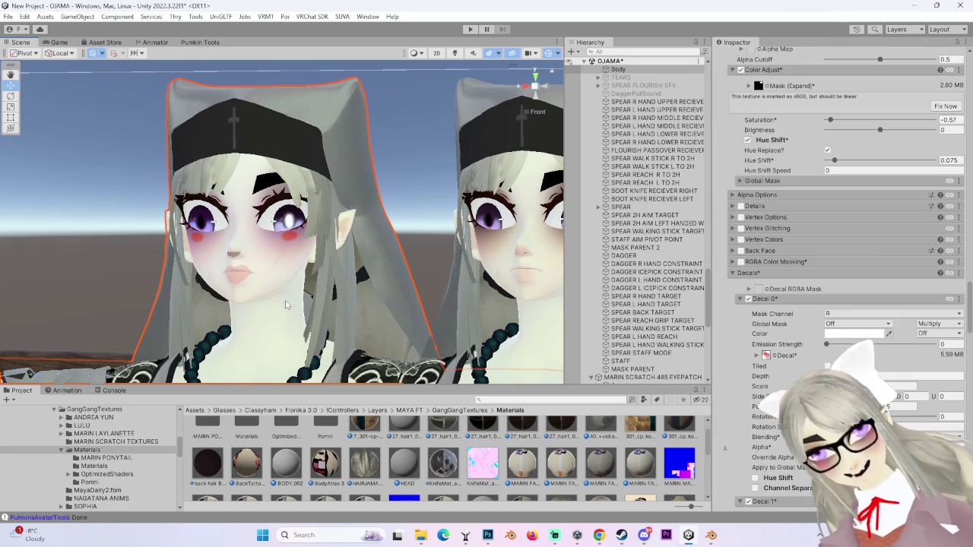
scroll(836, 273, down, 3)
scroll(836, 274, down, 3)
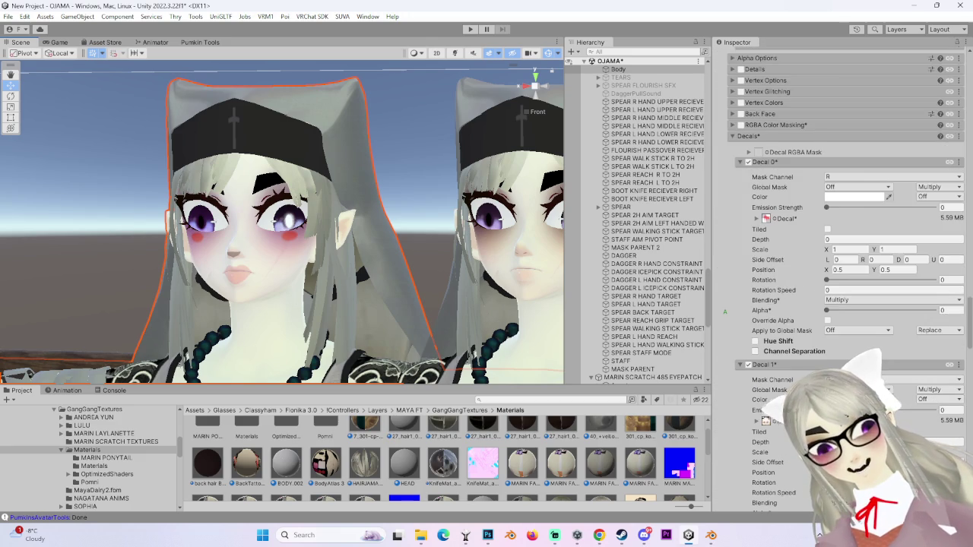
scroll(836, 274, down, 2)
Step: Set Decal 1 Alpha to 1 to preview the blush and lip decal at full strength
drag(876, 431, 864, 430)
click(942, 431)
text(1)
key(Return)
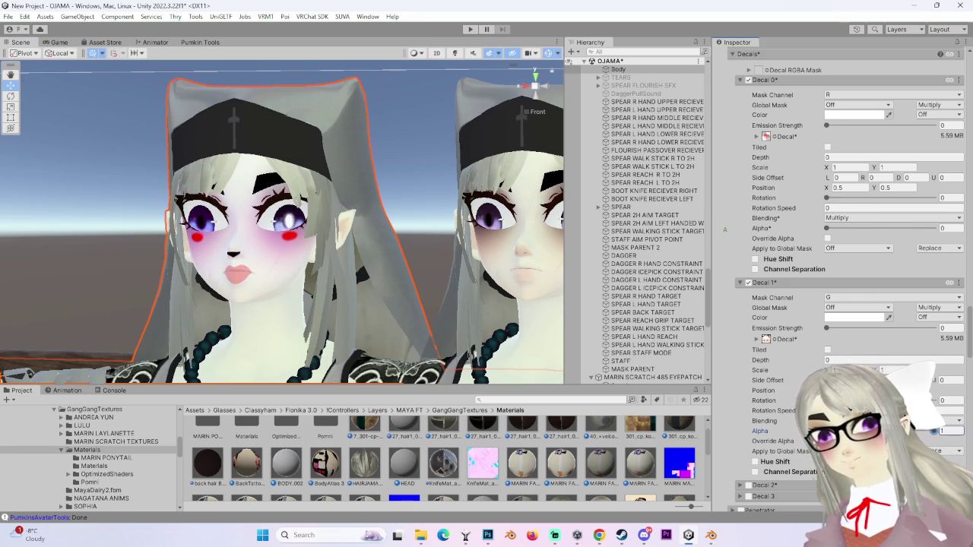
Step: Deselect the avatar to view its face without the selection outline
scroll(318, 254, down, 3)
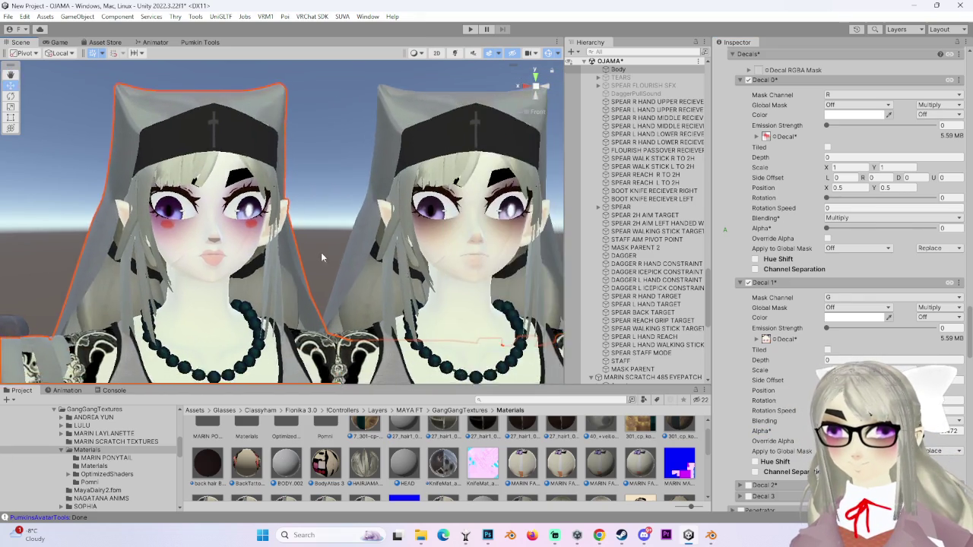
scroll(262, 247, down, 2)
scroll(289, 243, up, 2)
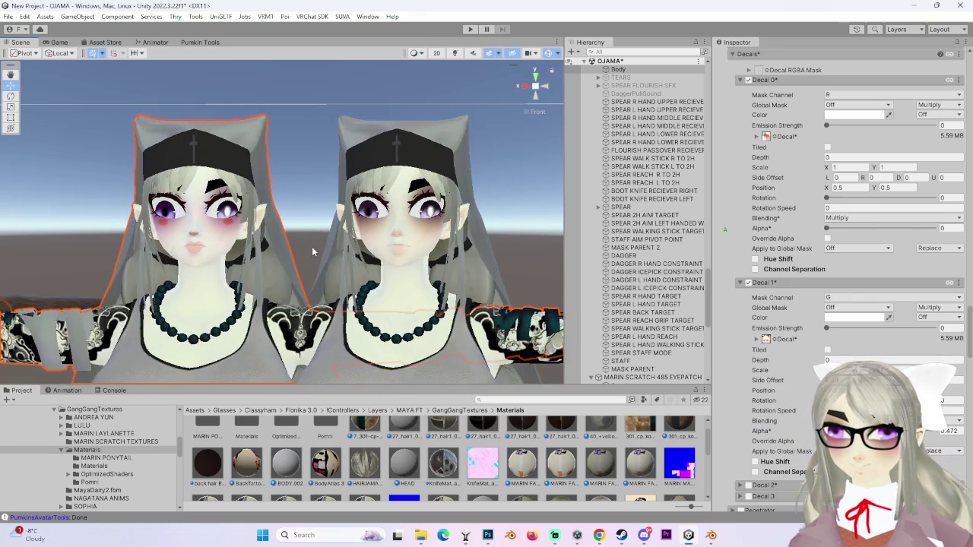
scroll(247, 236, up, 2)
scroll(314, 163, up, 2)
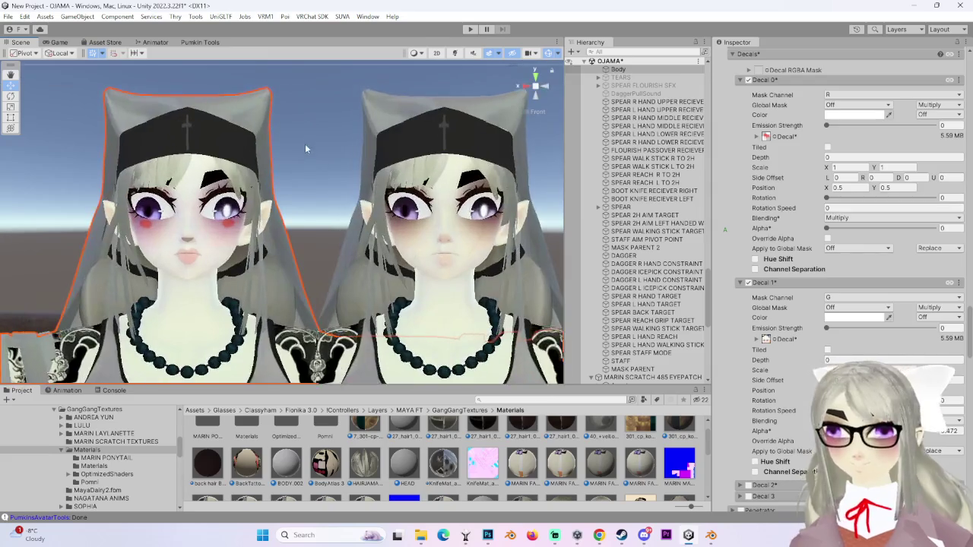
click(314, 162)
Step: Orbit, snap back to the Front view, and frame both avatars fully
scroll(342, 197, up, 2)
scroll(376, 233, up, 2)
scroll(376, 233, down, 1)
mouse_move(374, 256)
alt+mouse_down()
mouse_move(425, 254)
mouse_move(456, 228)
alt+mouse_up()
click(524, 85)
click(524, 84)
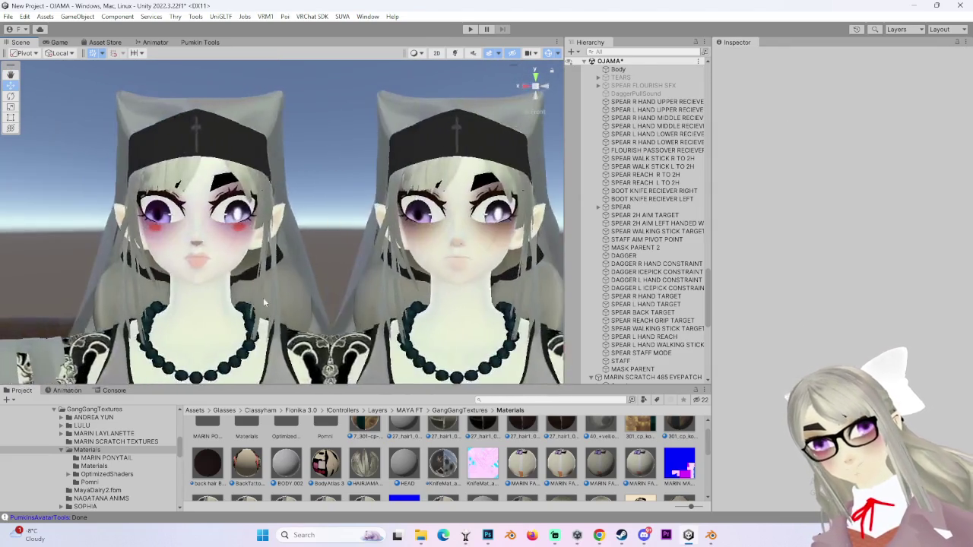
scroll(310, 257, up, 2)
scroll(271, 284, up, 2)
middle_drag(362, 292, 297, 302)
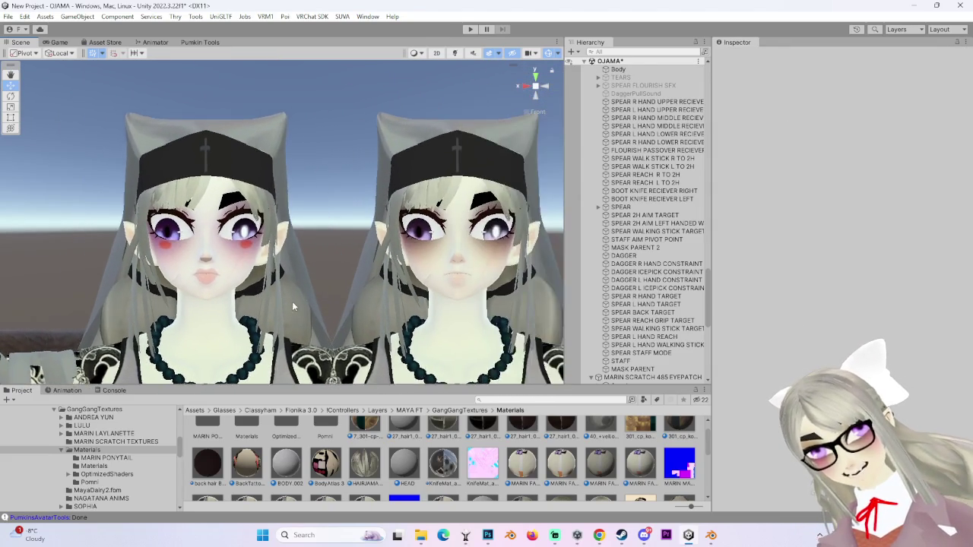
scroll(298, 307, down, 2)
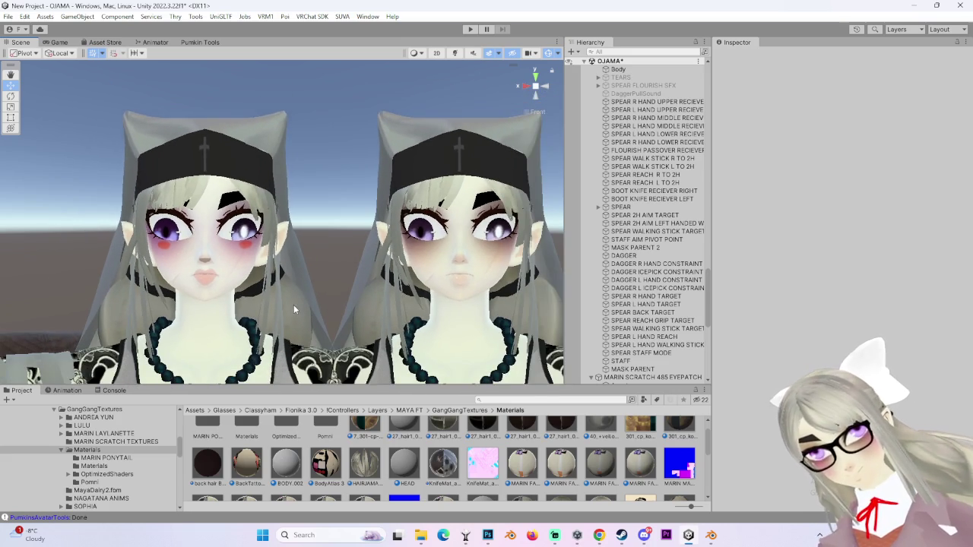
scroll(290, 301, down, 1)
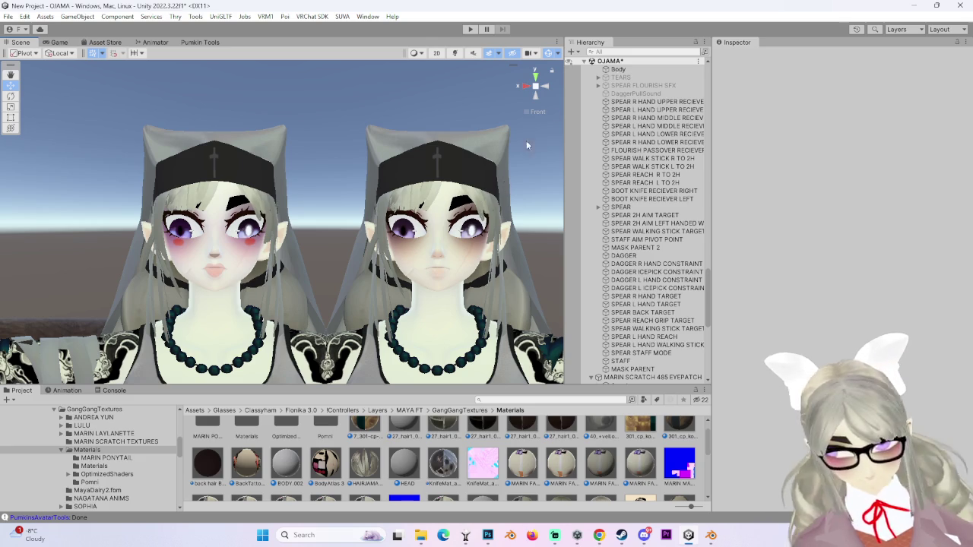
Step: Leave Unity for another program with both avatar faces framed side by side
click(666, 535)
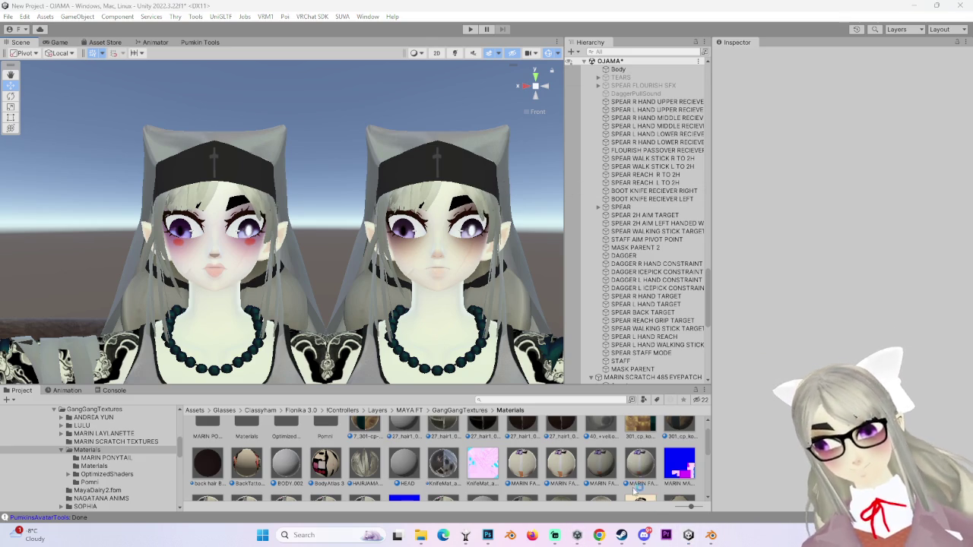
Step: In the Blender avatar project, switch to the Layout workspace and open CATS Import Model
click(710, 535)
scroll(476, 342, down, 2)
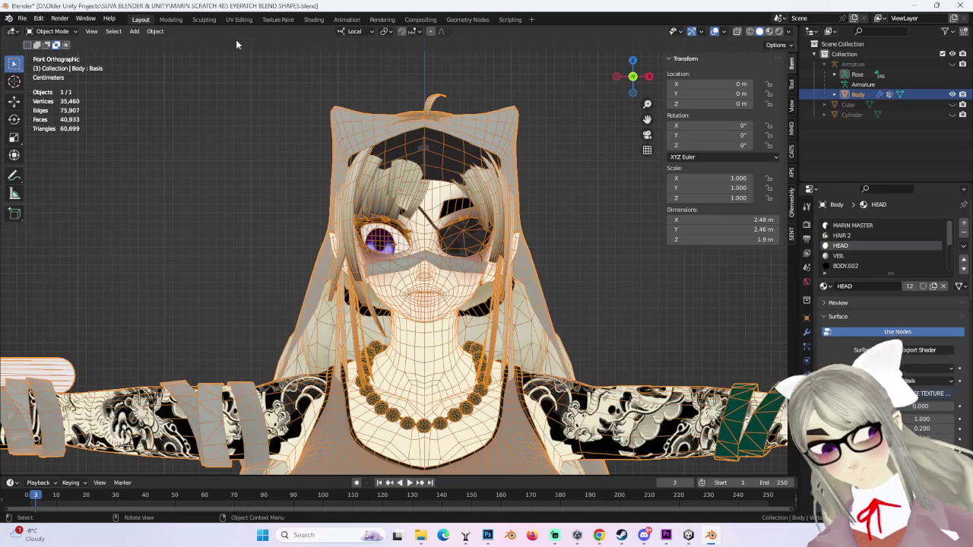
click(141, 19)
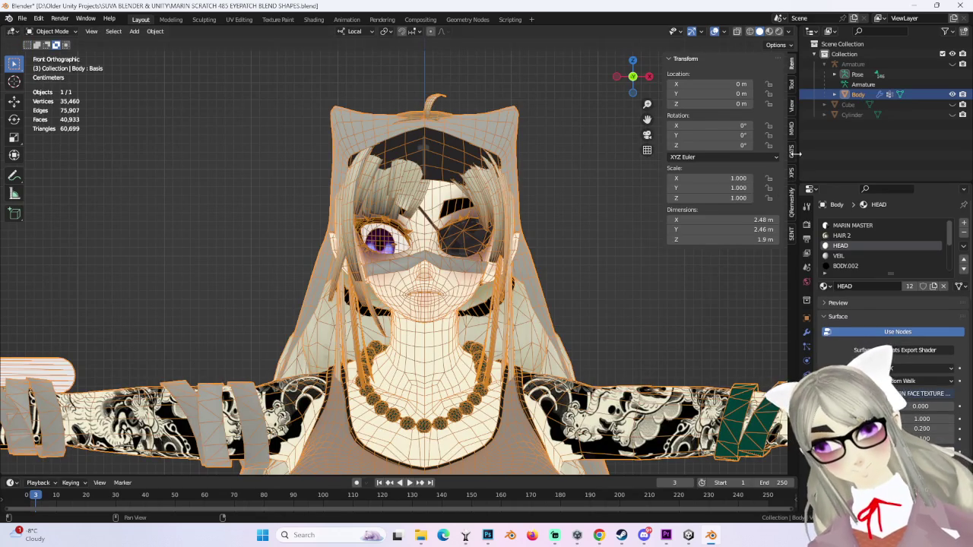
click(791, 150)
click(693, 78)
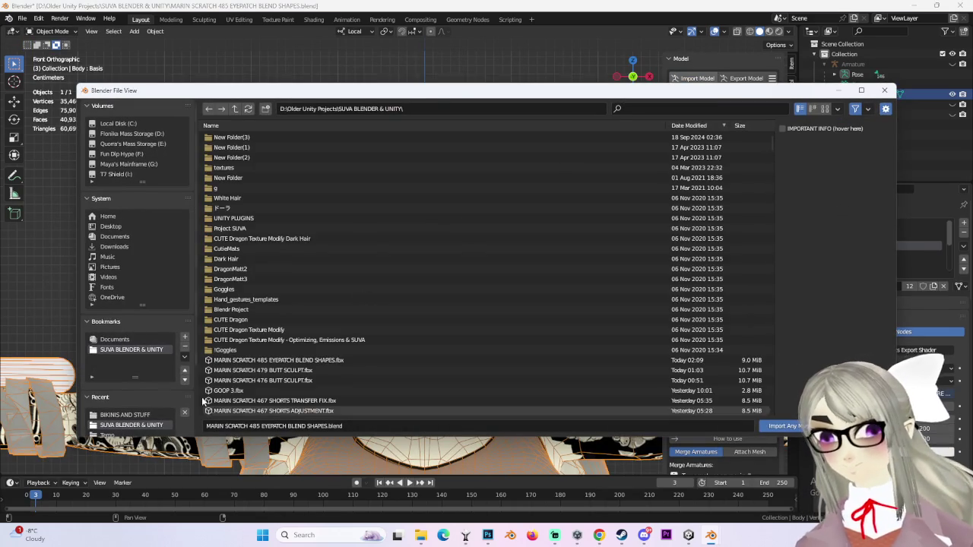
Step: Filter the import file list by 'pom'
click(714, 109)
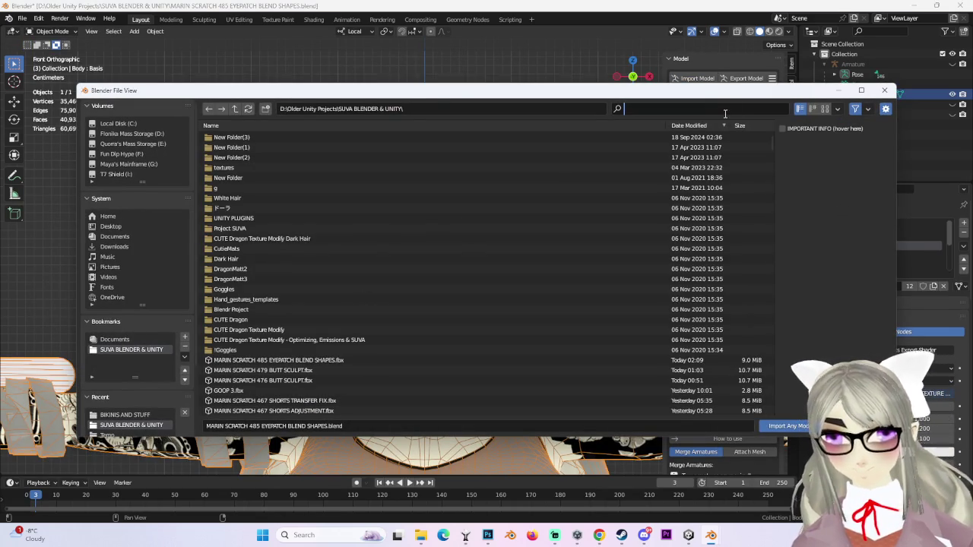
text(pom)
key(Return)
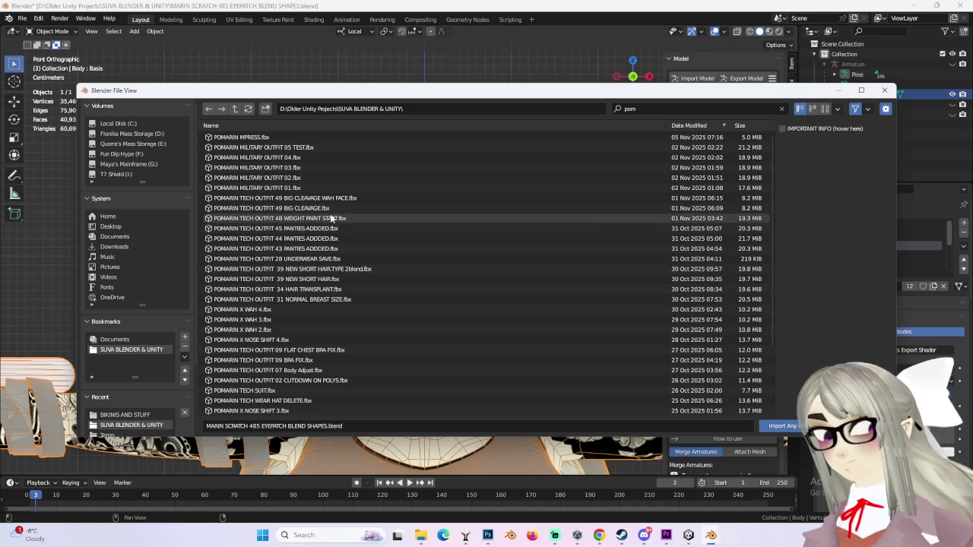
scroll(372, 287, down, 2)
scroll(368, 289, down, 1)
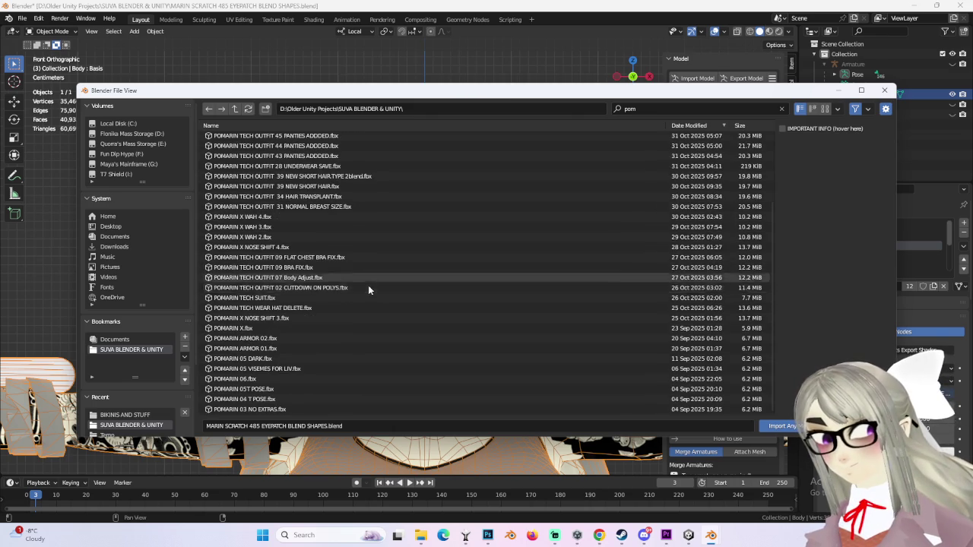
Step: Pick POMARIN 05 VISEMES FOR LIV.fbx from the POMARIN files and import it
click(306, 258)
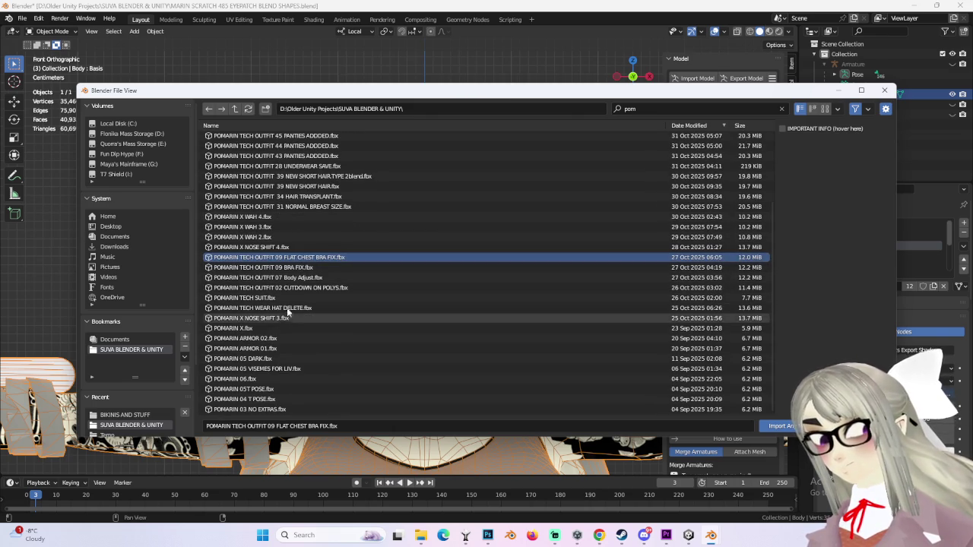
click(298, 328)
click(301, 348)
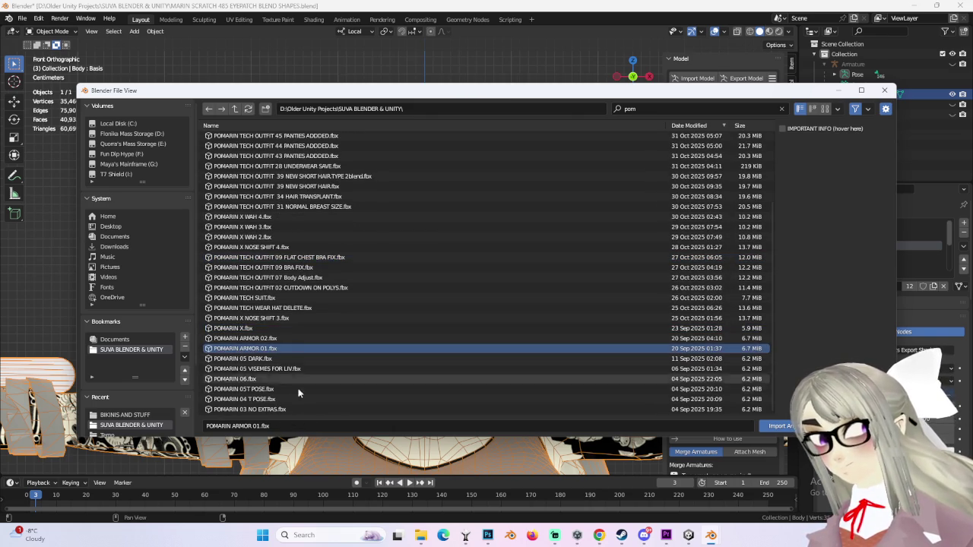
click(282, 409)
click(284, 388)
click(288, 379)
click(297, 399)
click(295, 369)
double_click(295, 373)
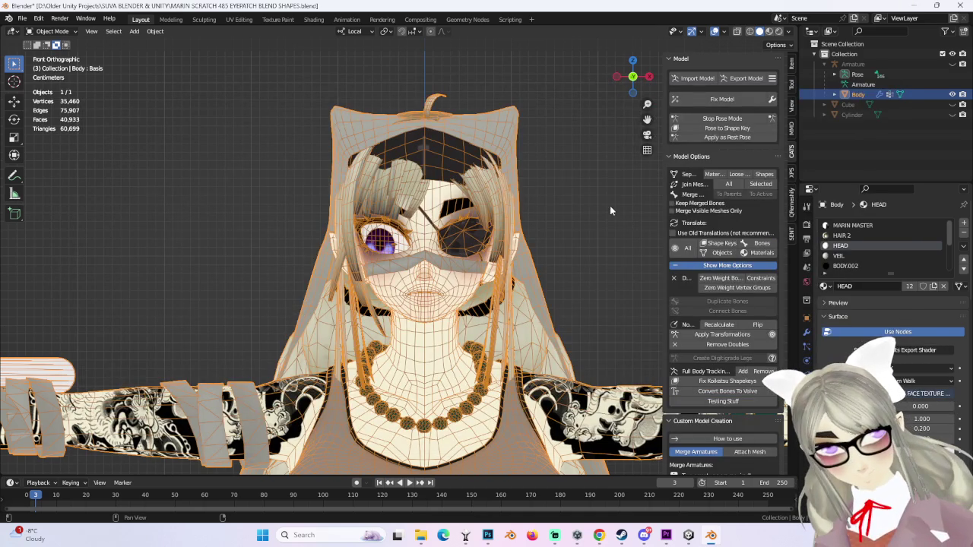
click(665, 535)
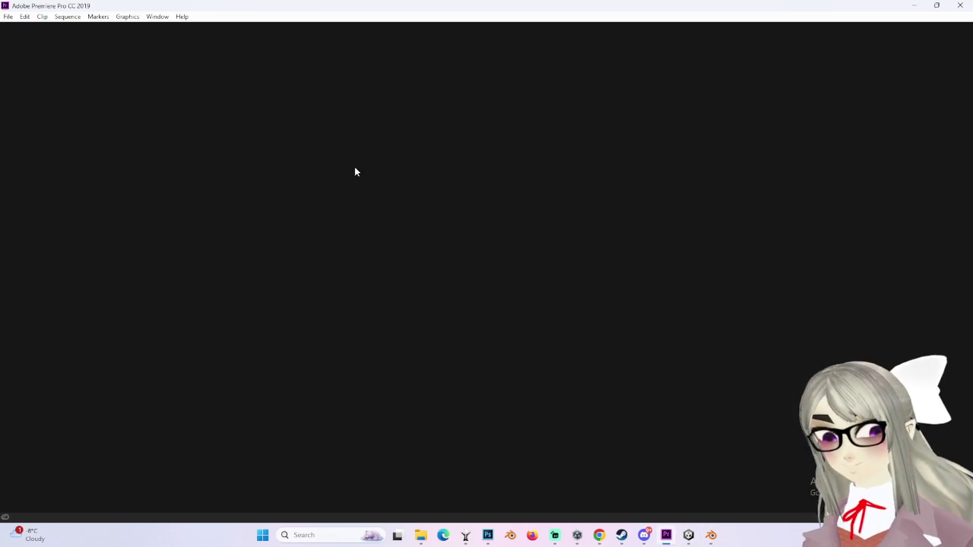
Step: Open the recent MARIN ANIME OPENING 2 project and park the playhead at 00:44:01:04
click(8, 16)
mouse_move(36, 62)
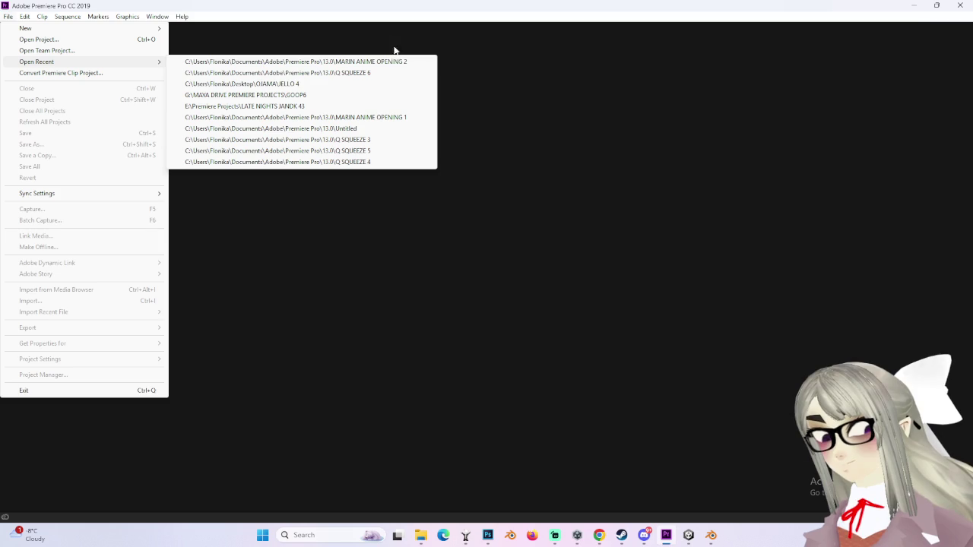
click(397, 63)
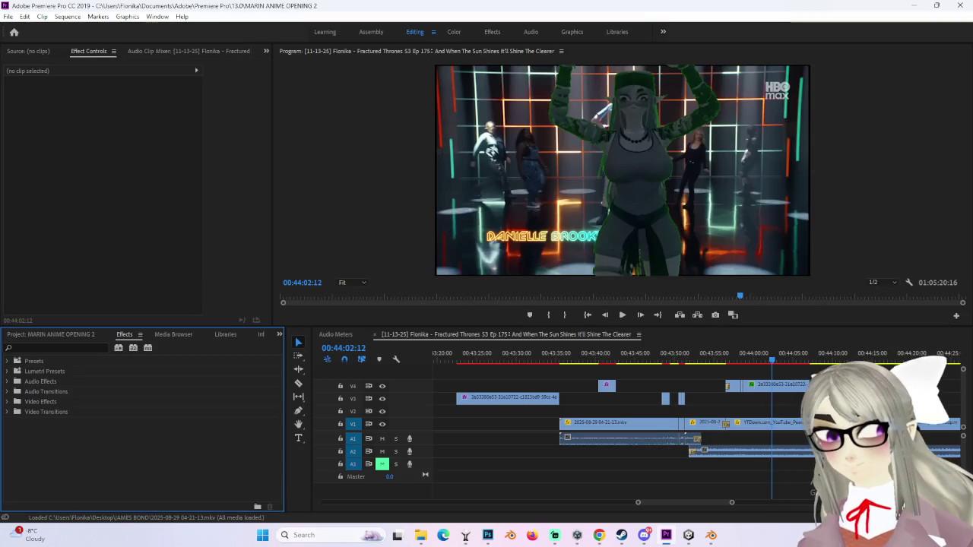
click(762, 355)
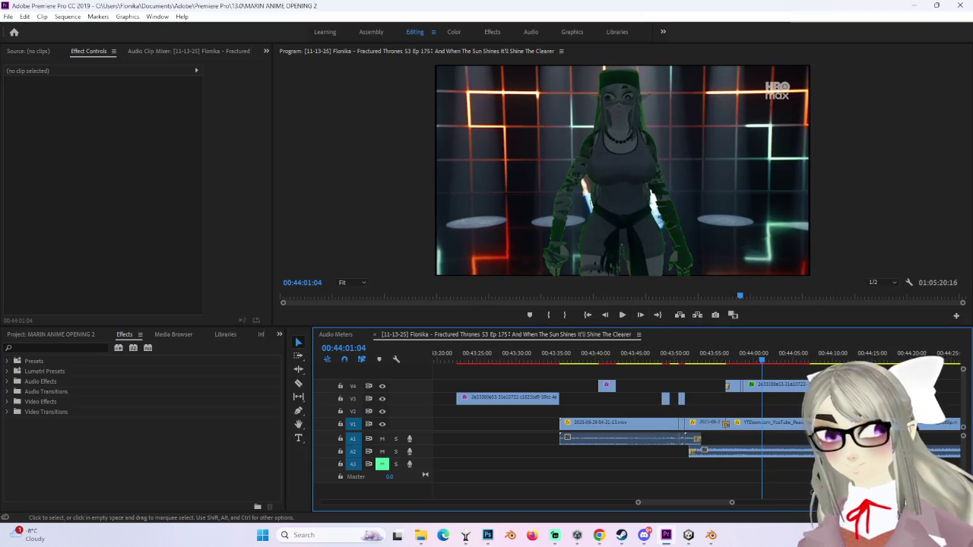
click(599, 535)
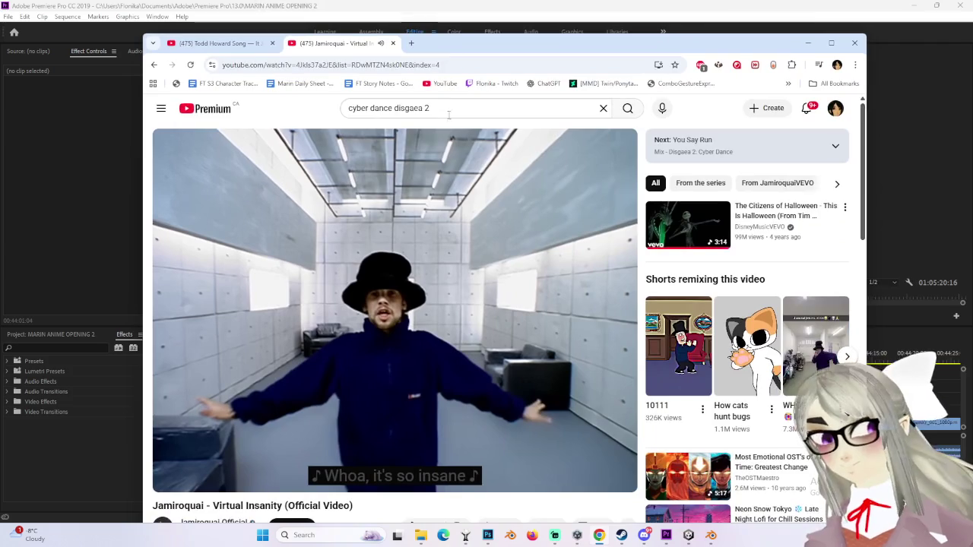
Step: Search YouTube for 'bruce lee kick'
triple_click(448, 115)
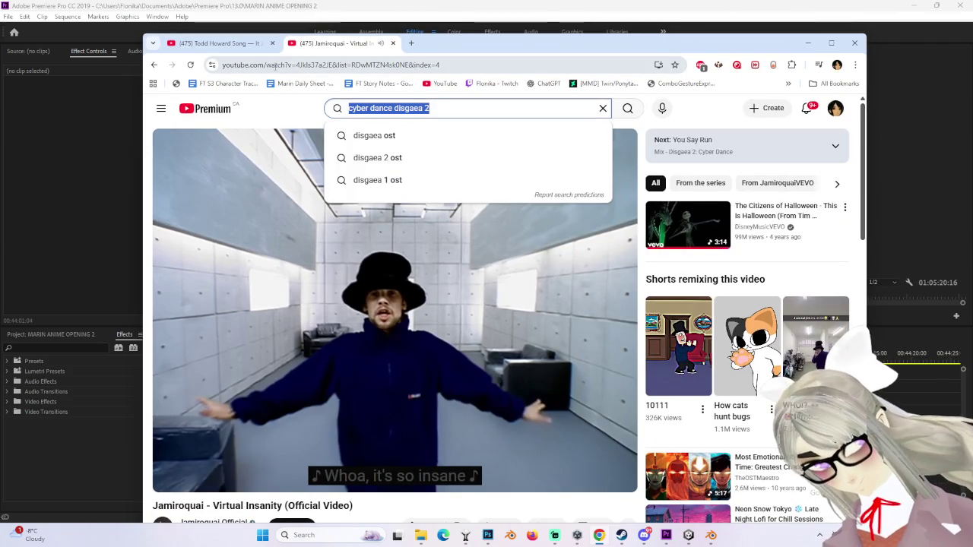
text(bruce lee kick)
key(Return)
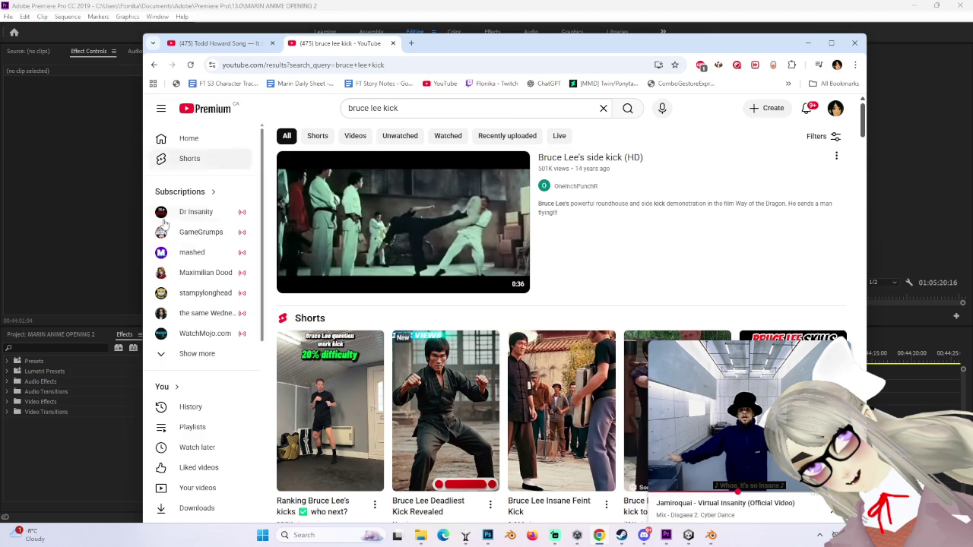
Step: Open Bruce Lee Kick 1080p HD - Enter the Dragon and pause it near its start
scroll(441, 387, down, 2)
scroll(442, 387, down, 1)
scroll(441, 387, down, 4)
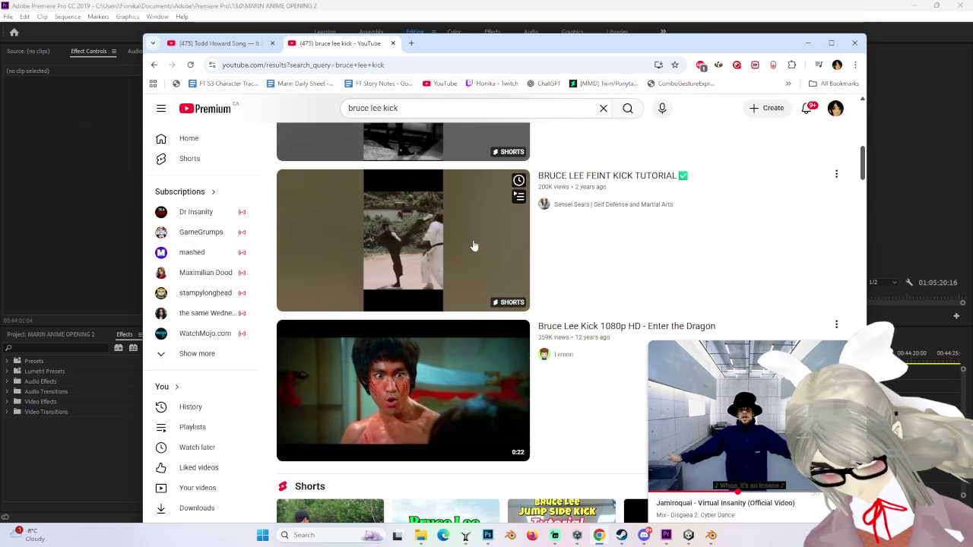
click(507, 393)
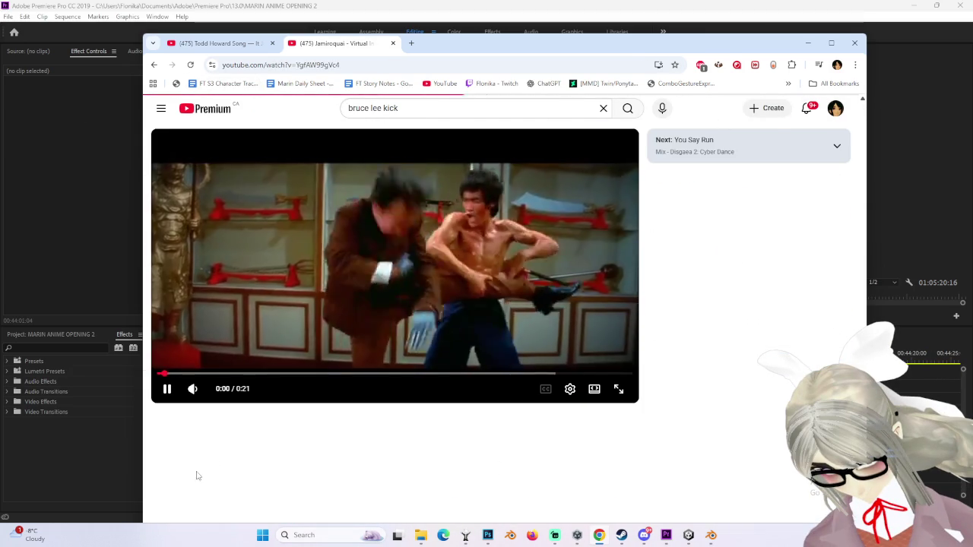
key(space)
click(365, 532)
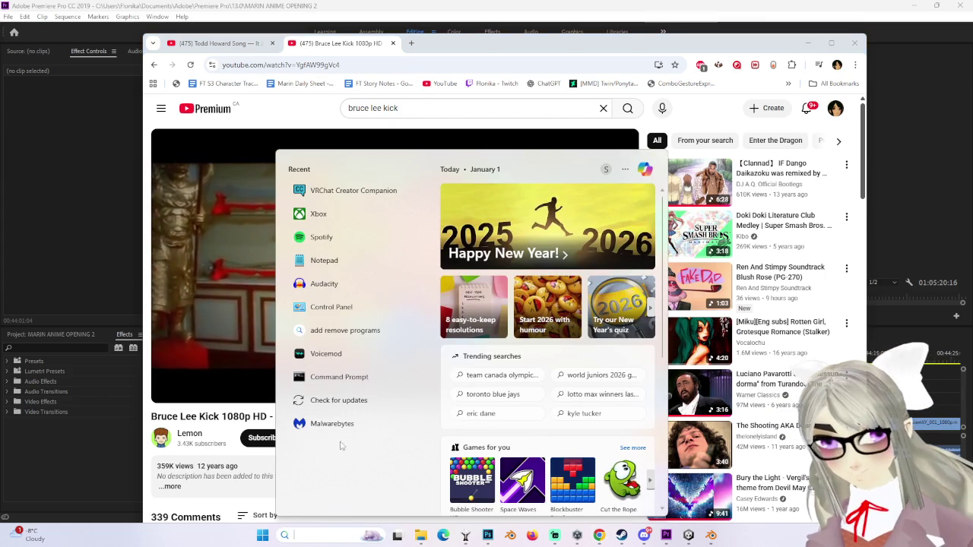
Step: Launch OBS Studio from a Windows search for 'obs' and dismiss its update notice
text(obs)
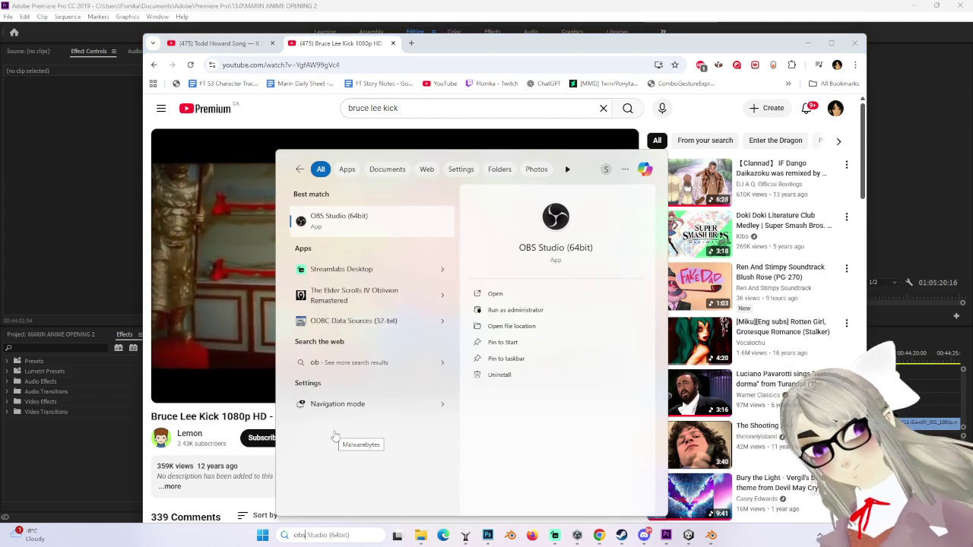
key(Escape)
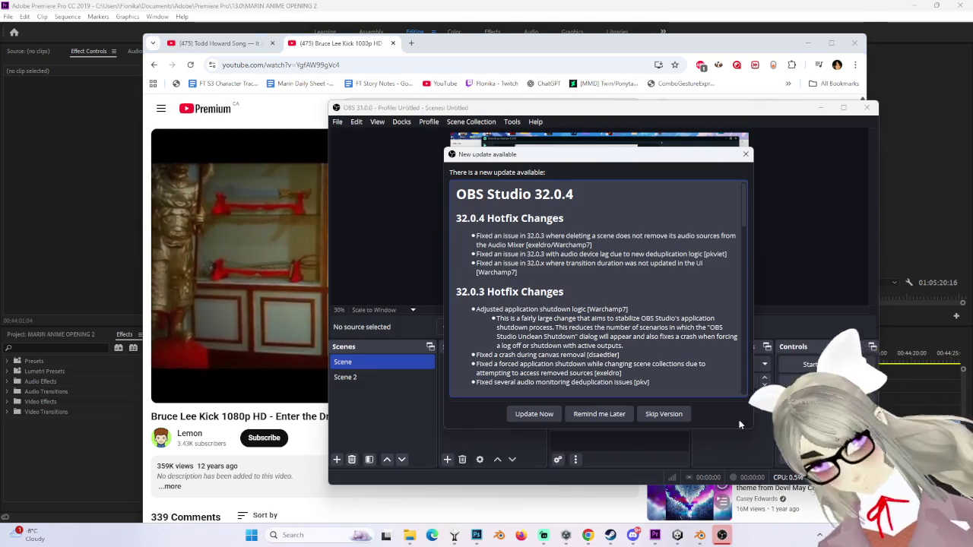
click(745, 155)
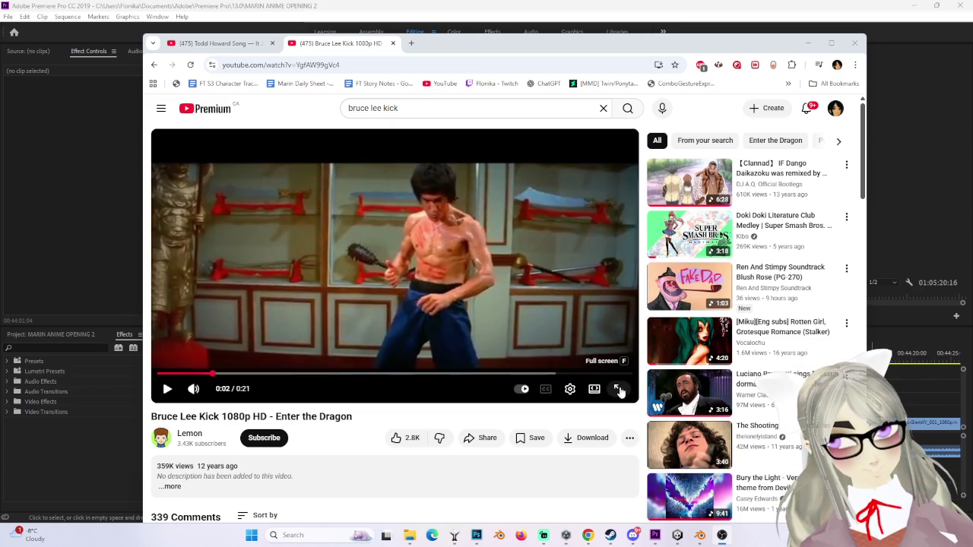
Step: Play the Enter the Dragon kick clip full screen, then exit full screen and pause it
click(619, 388)
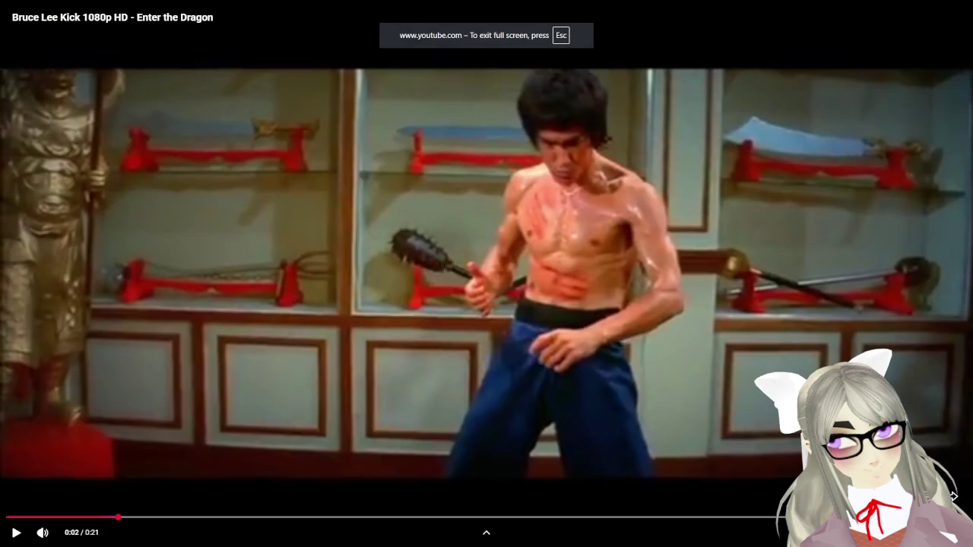
click(681, 328)
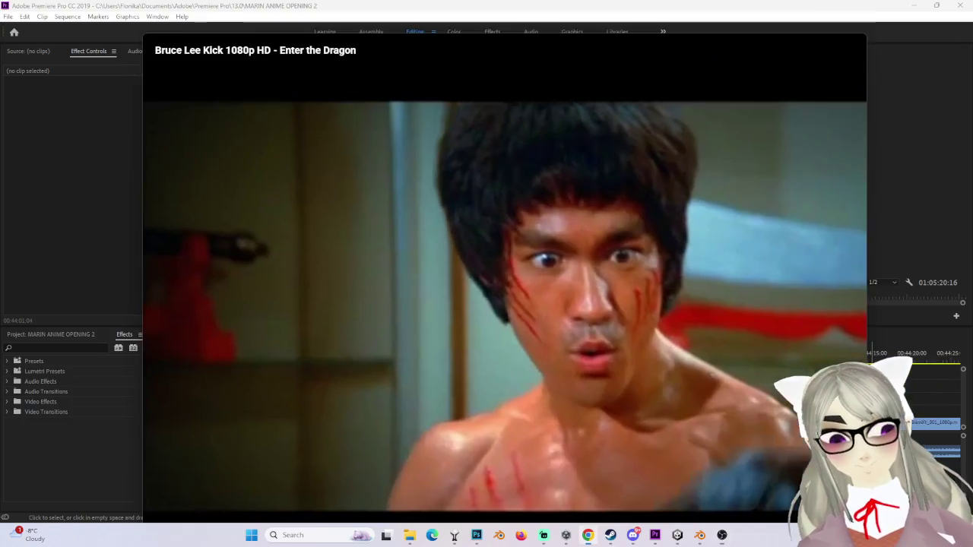
key(Escape)
click(449, 256)
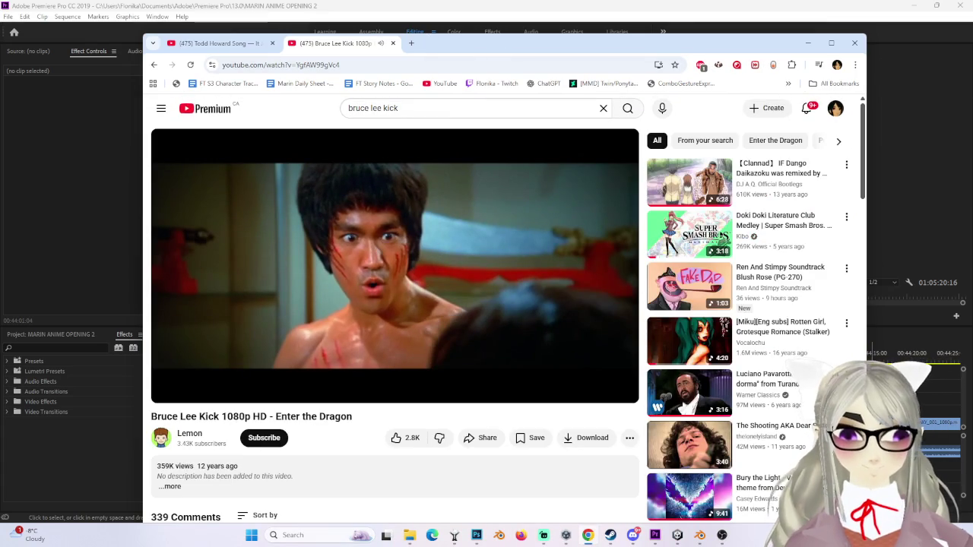
drag(642, 50, 972, 50)
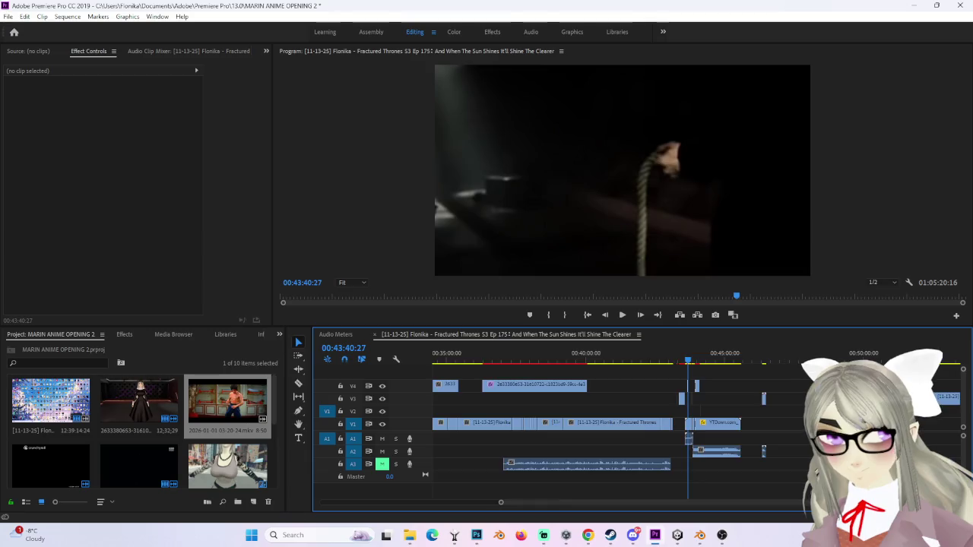
Step: Scrub the Premiere sequence to locate the cut point
mouse_move(700, 366)
mouse_down()
mouse_move(738, 372)
mouse_move(730, 371)
mouse_up()
Step: Razor-cut the V1 clip and its A1 audio at 00:43:46:20 and select the short piece
key(c)
click(729, 423)
key(v)
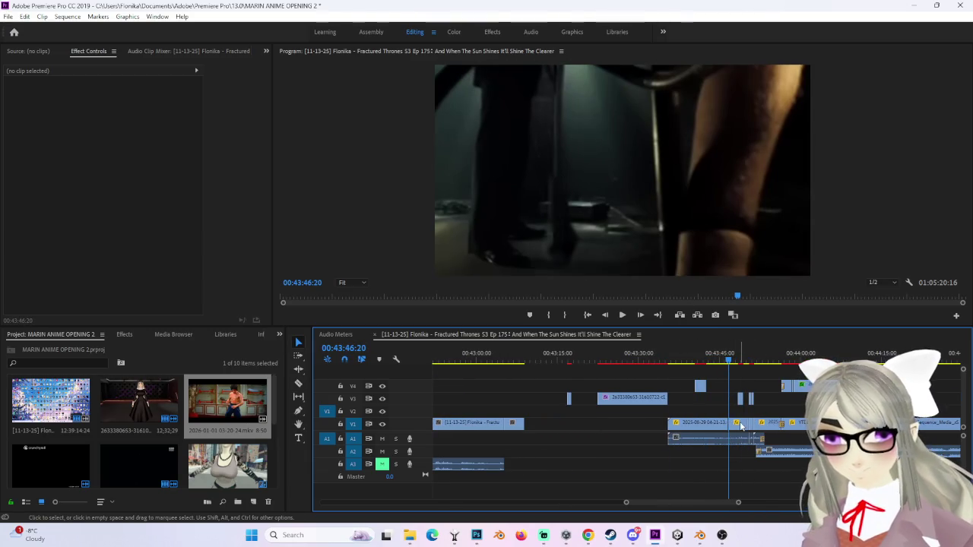
click(735, 424)
shift+click(743, 443)
key(c)
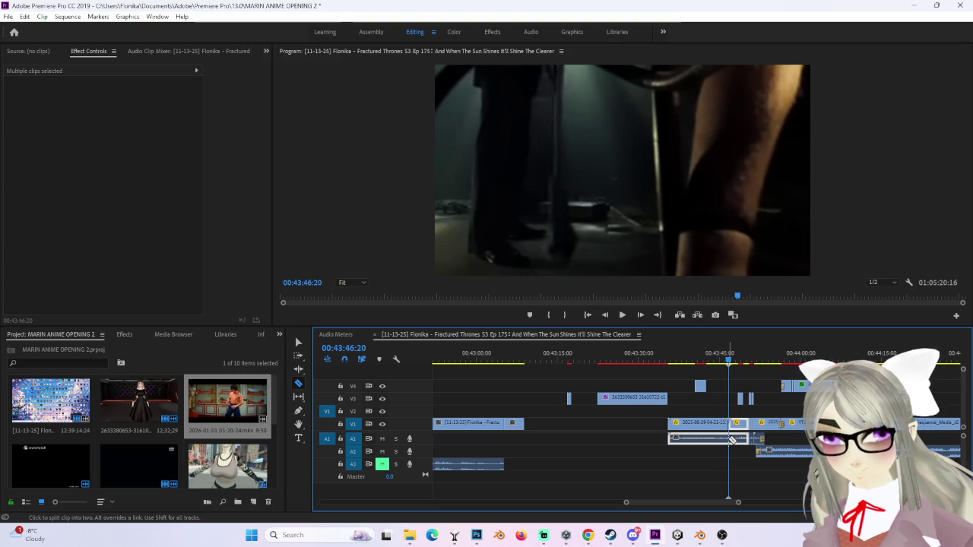
click(730, 439)
key(v)
shift+click(742, 428)
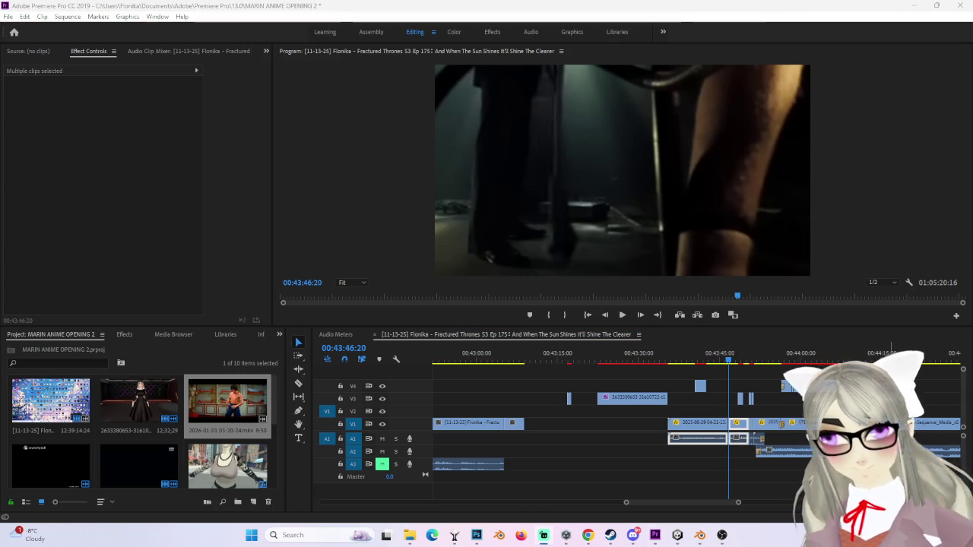
Step: Paste the cut piece at around 00:46:00 on the timeline
scroll(752, 502, down, 3)
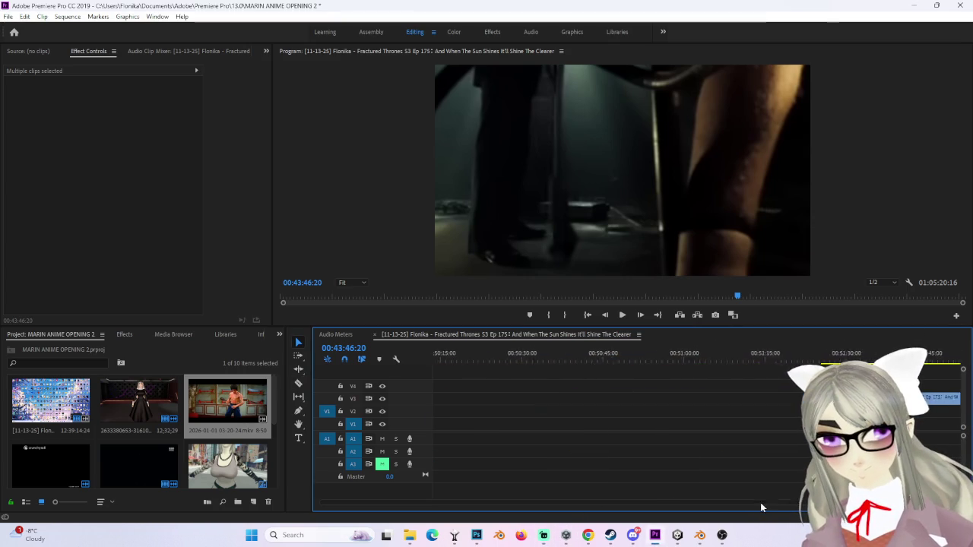
scroll(750, 503, down, 3)
scroll(749, 505, down, 2)
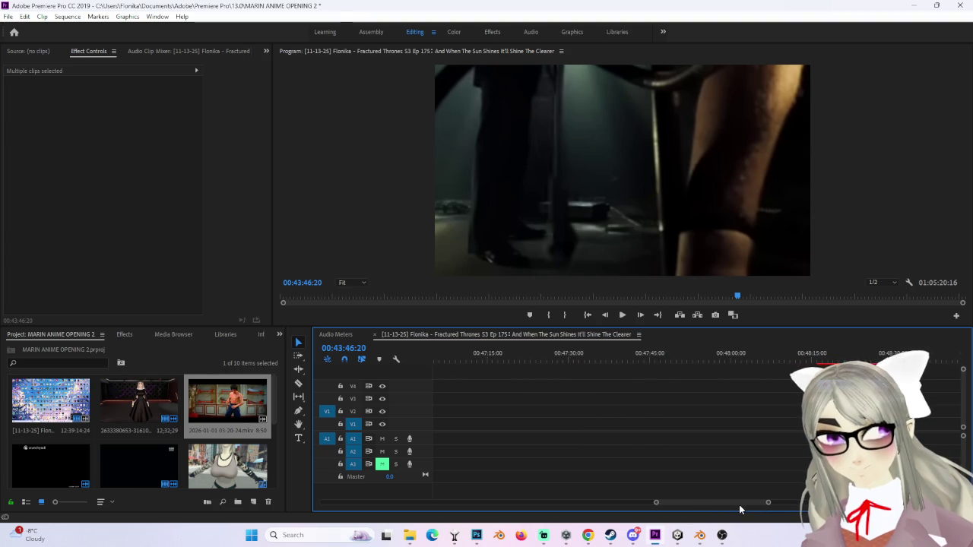
scroll(734, 505, up, 2)
scroll(725, 504, up, 2)
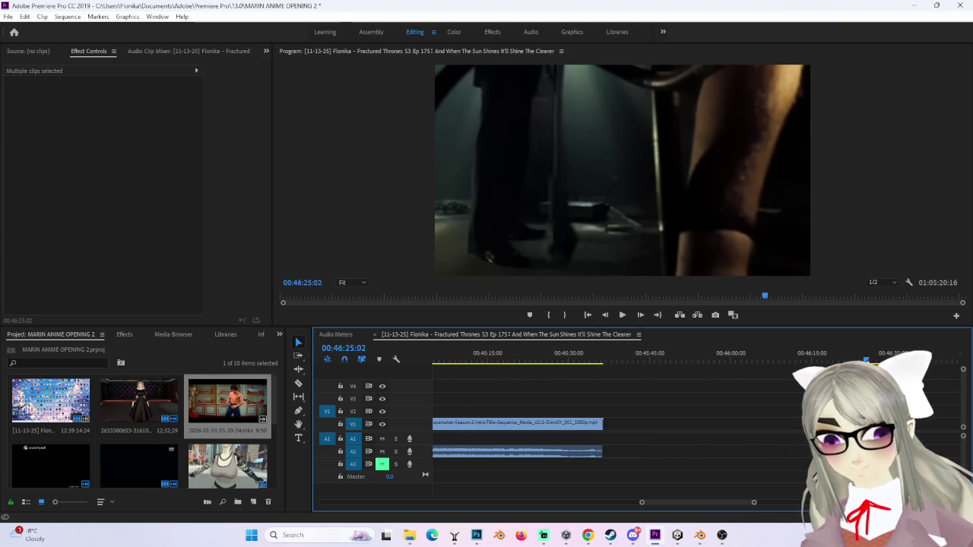
click(699, 353)
key(ctrl+v)
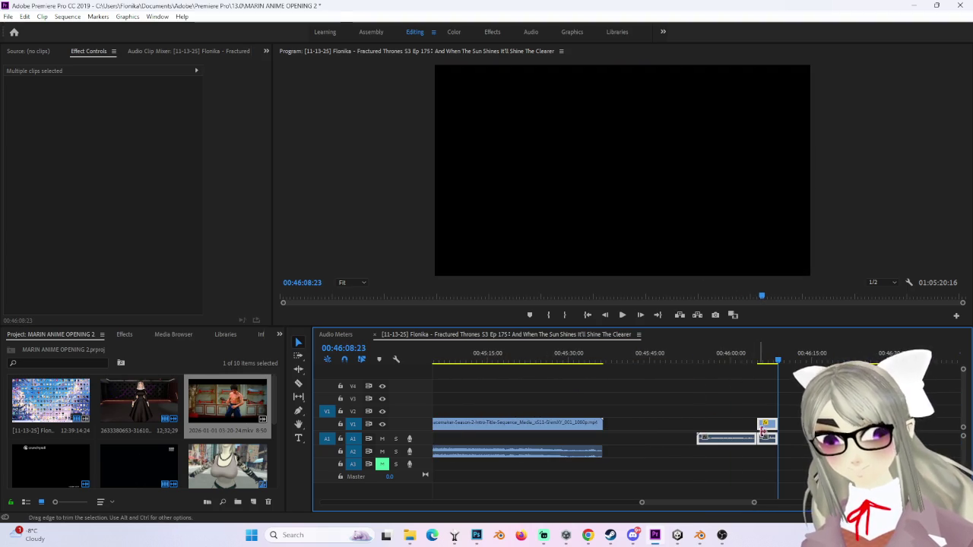
Step: Trim the pasted clip near 00:46:06:06 and show its Motion and Opacity properties
click(764, 354)
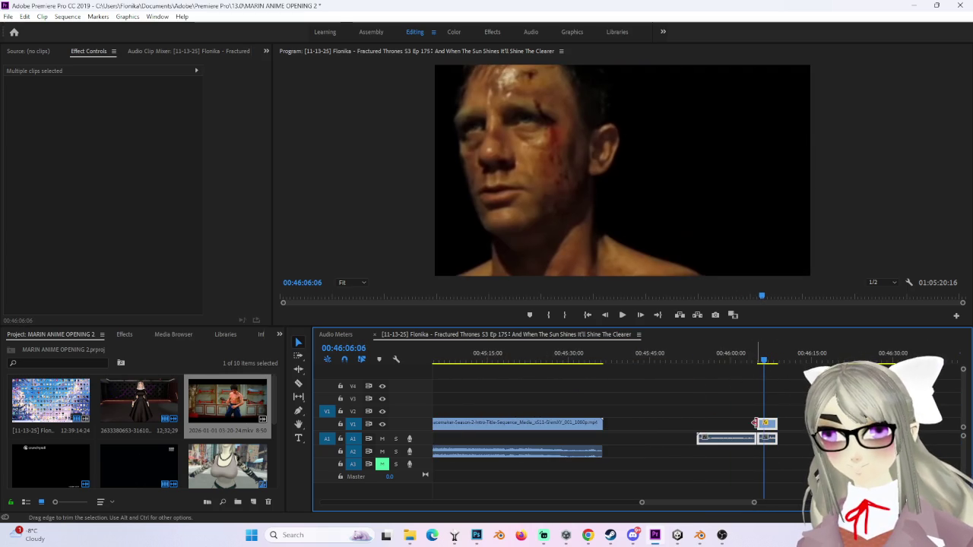
drag(768, 424, 769, 423)
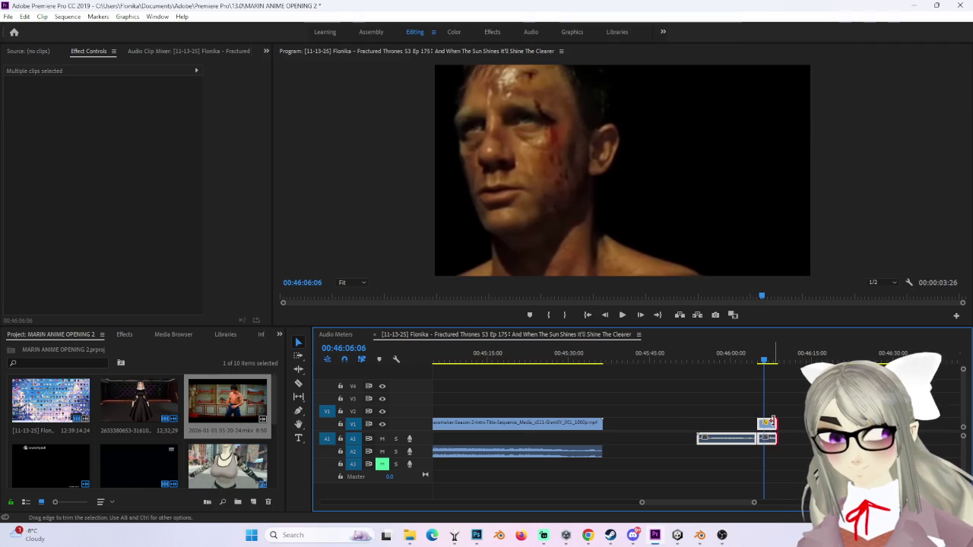
click(768, 423)
click(763, 423)
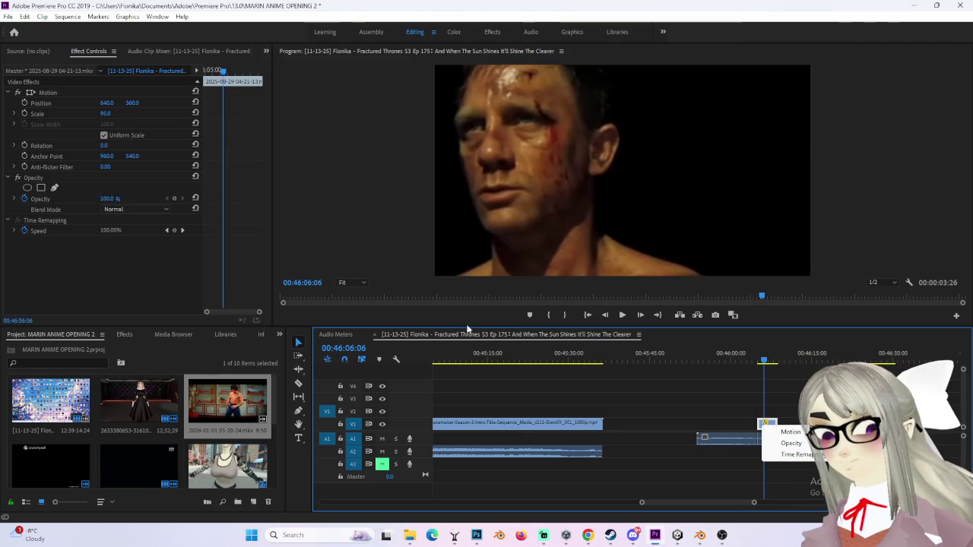
Step: Move the short clip's audio down to the next audio track and extend the V1 clip earlier
drag(456, 376, 769, 425)
right_click(768, 423)
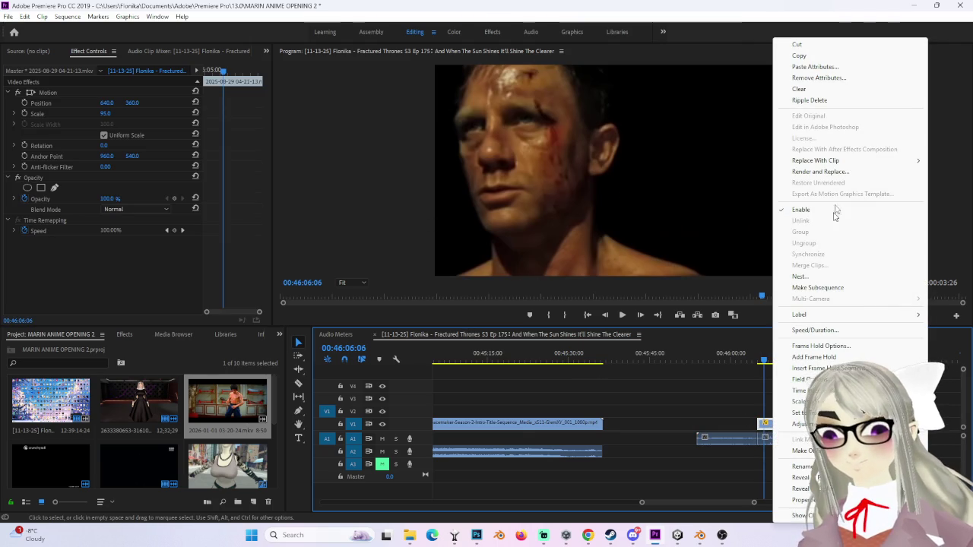
click(724, 414)
right_click(727, 437)
click(698, 401)
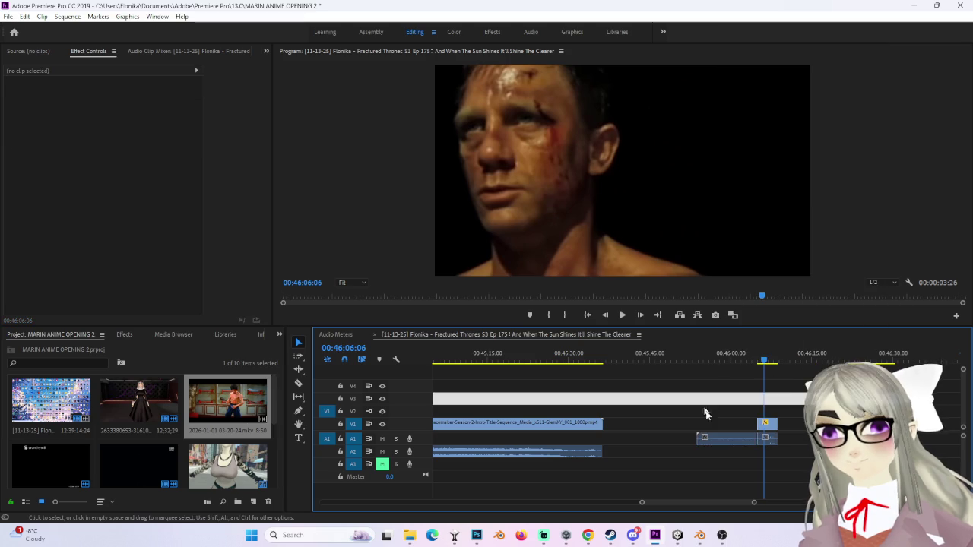
drag(718, 438, 677, 438)
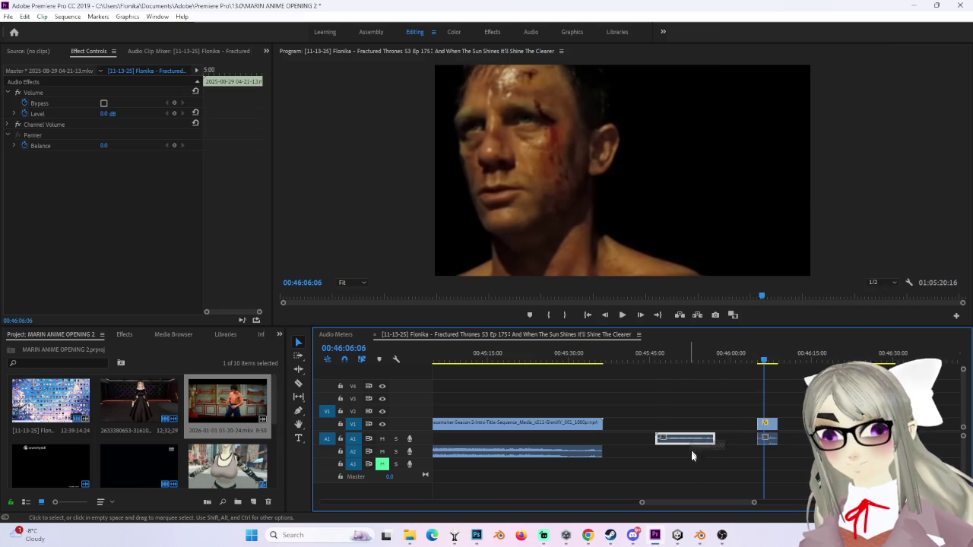
key(ctrl+z)
drag(729, 438, 734, 456)
mouse_move(761, 423)
mouse_down()
mouse_move(696, 424)
mouse_move(697, 439)
mouse_up()
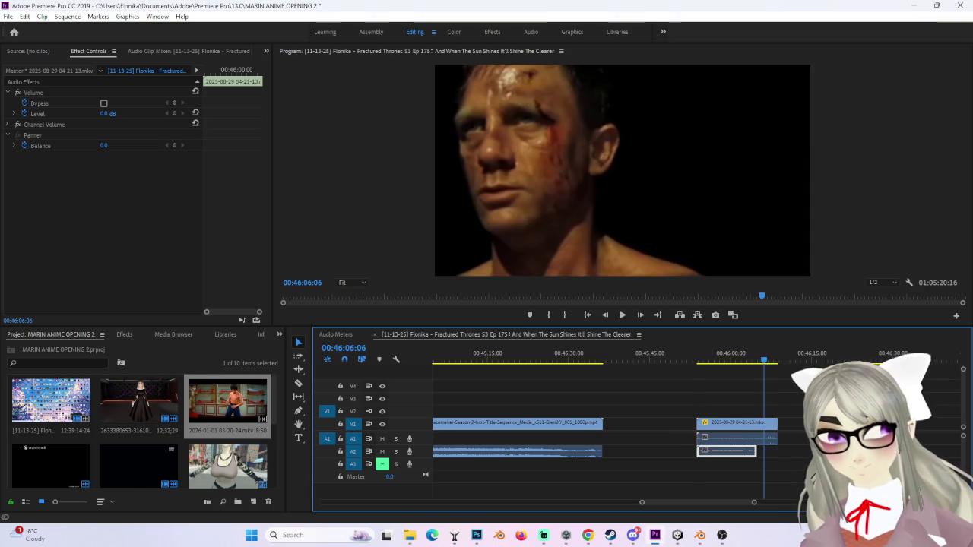
Step: Step to 00:46:26:00 and split the fight clip and its audio with Ctrl+K
drag(764, 360, 871, 359)
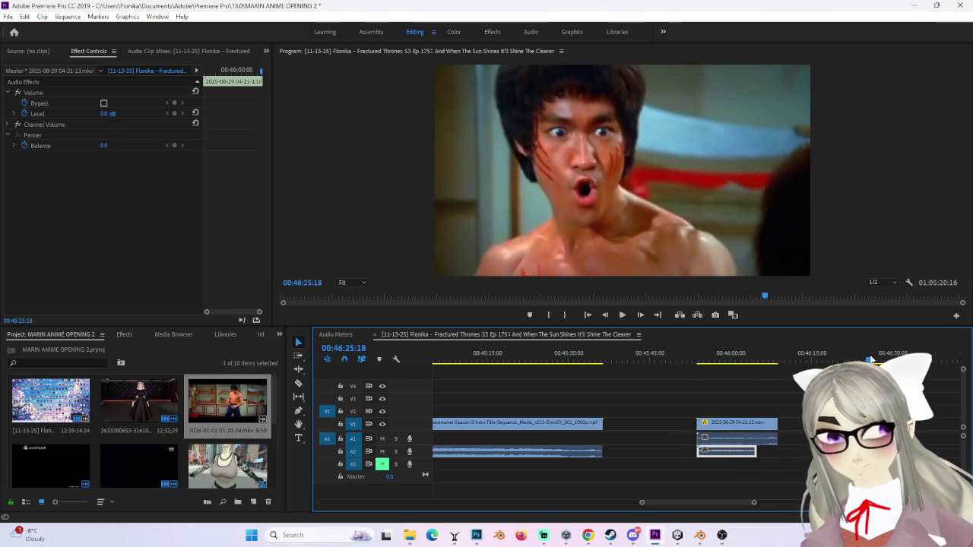
drag(754, 502, 743, 504)
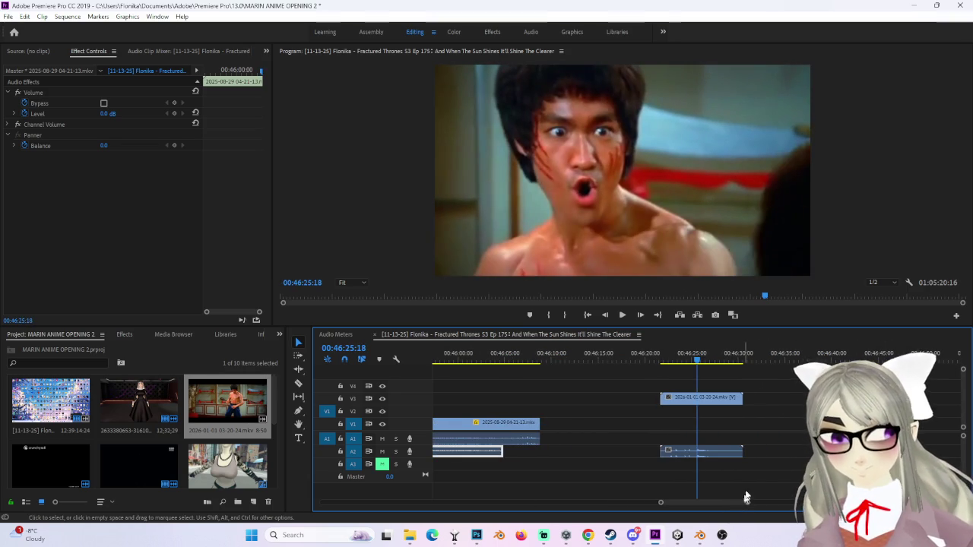
drag(698, 359, 702, 364)
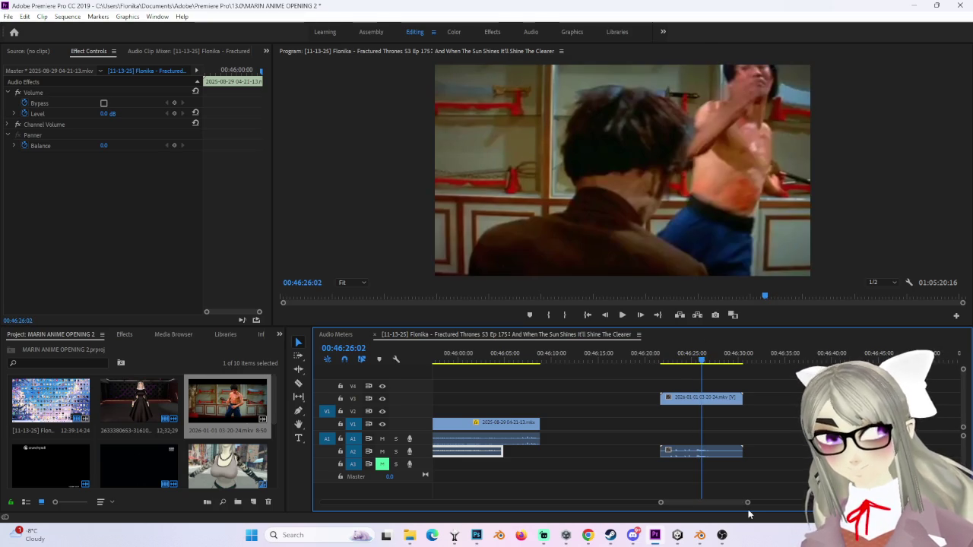
key(Left)
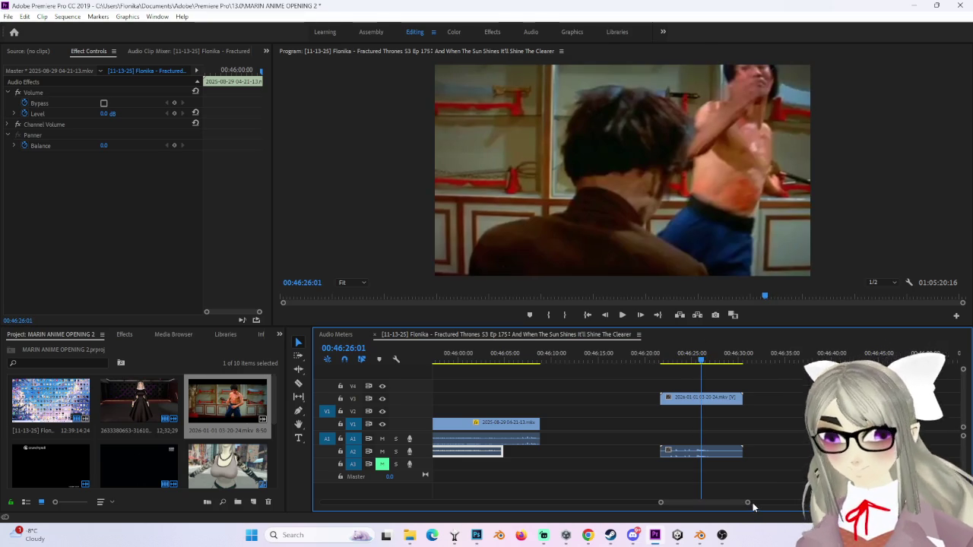
key(Down)
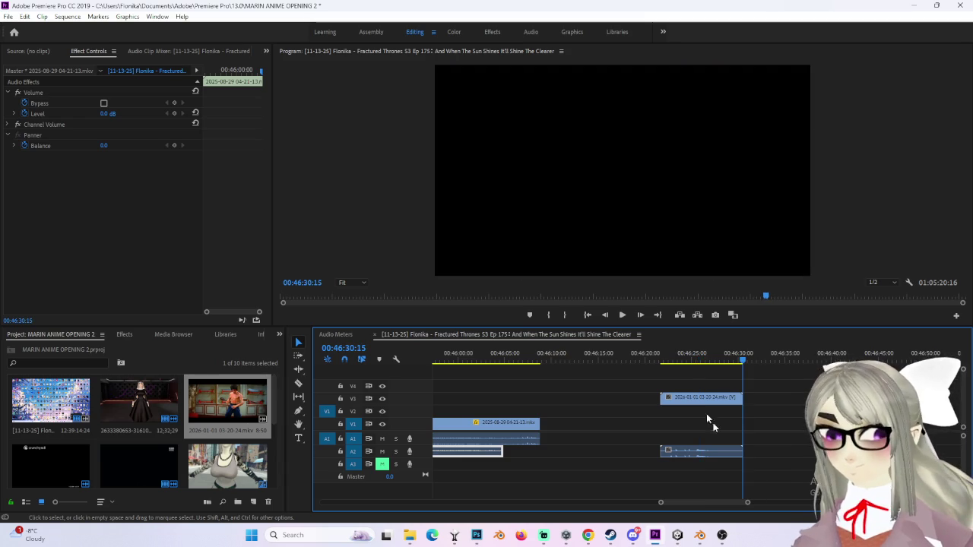
click(699, 359)
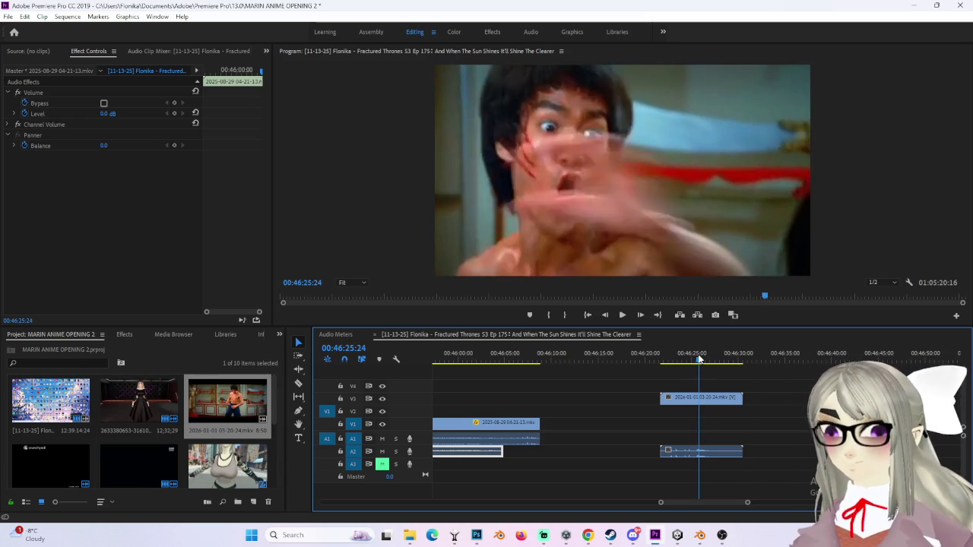
key(Right)
key(Right)
key(Right)
key(Right)
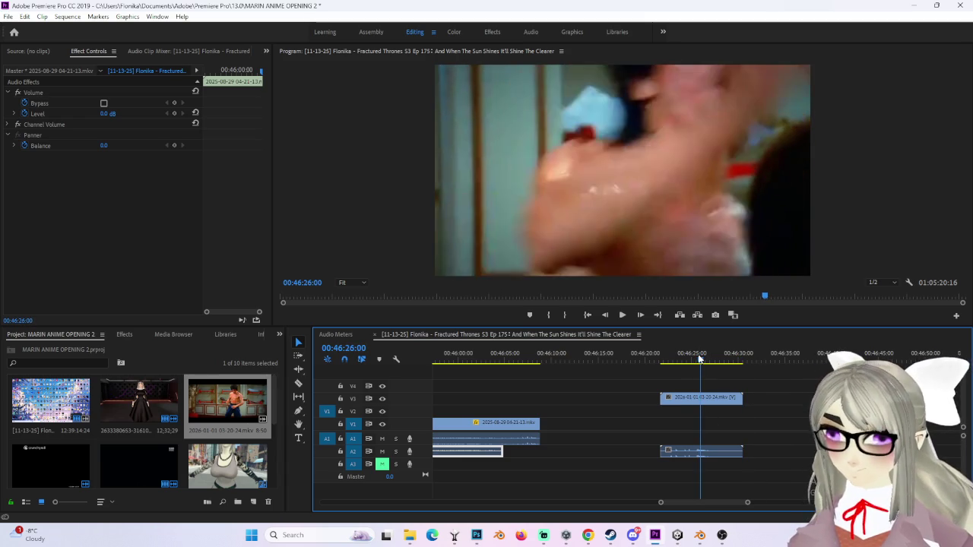
key(Right)
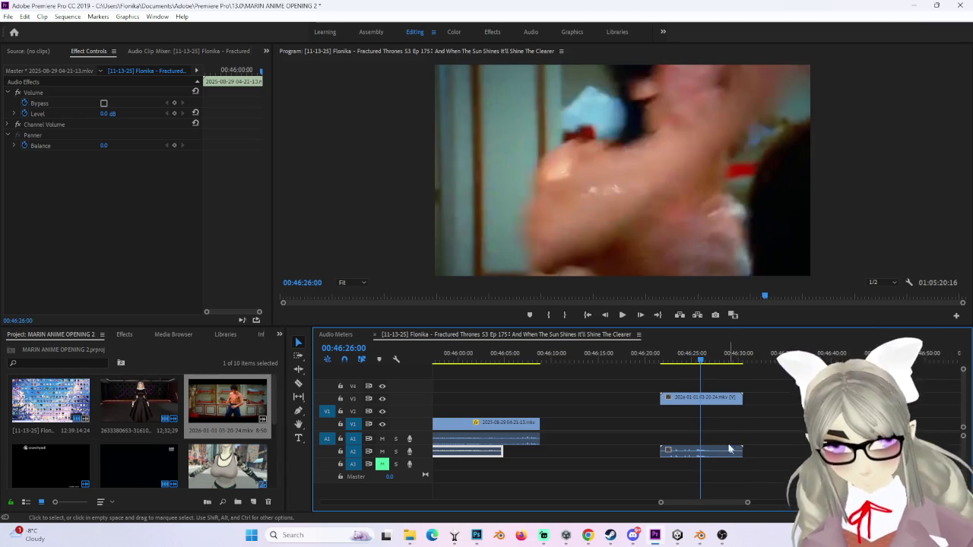
key(ctrl+k)
Step: Deselect the clips and step frame by frame around 00:46:26:08
click(765, 449)
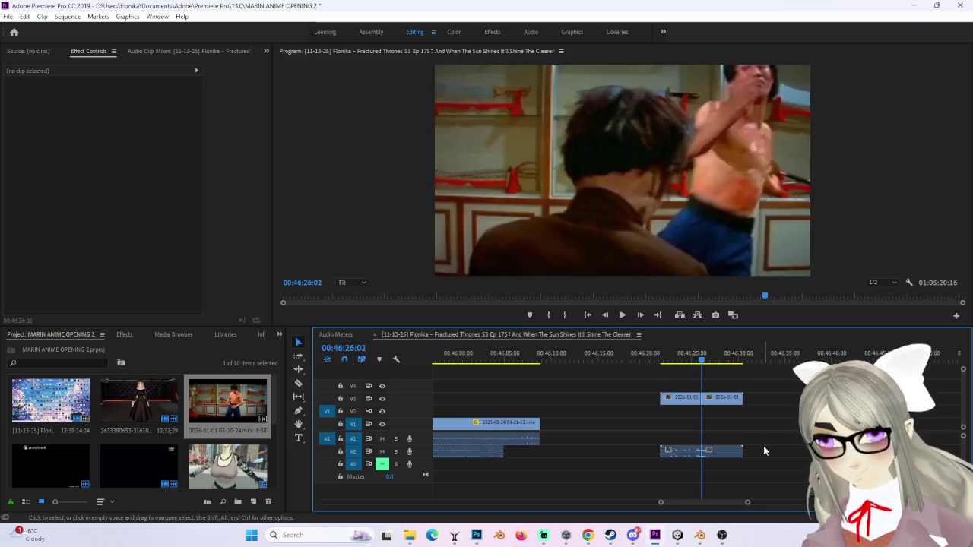
click(703, 366)
key(Right)
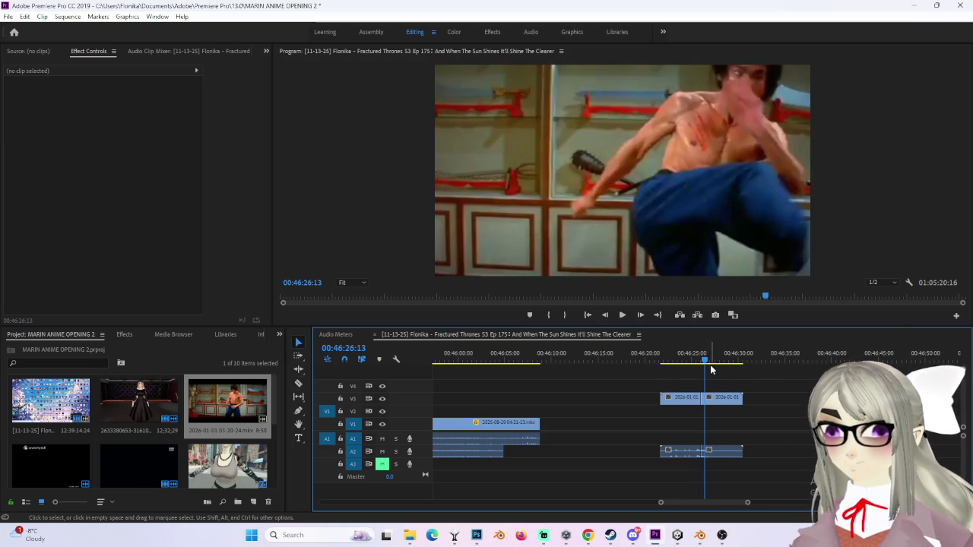
key(Left)
key(Left)
key(Right)
key(c)
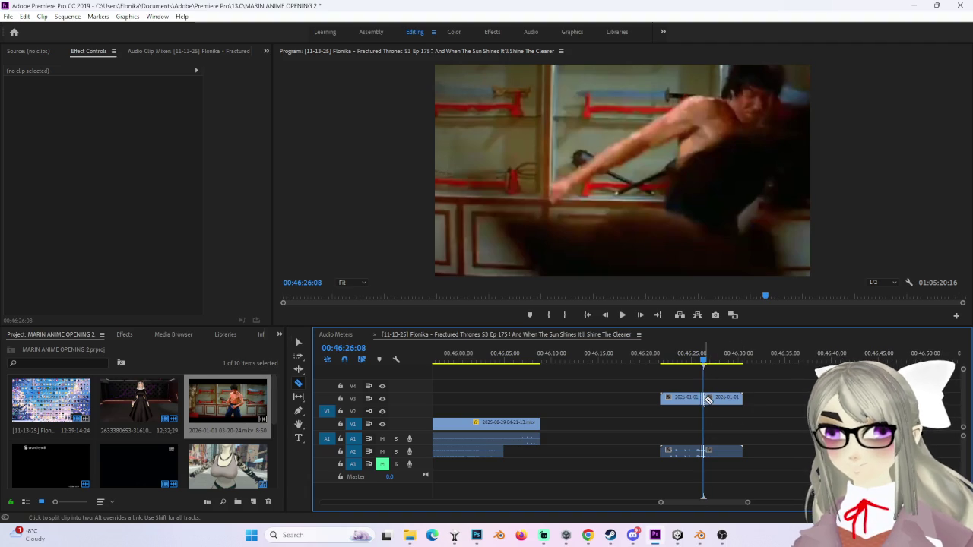
key(v)
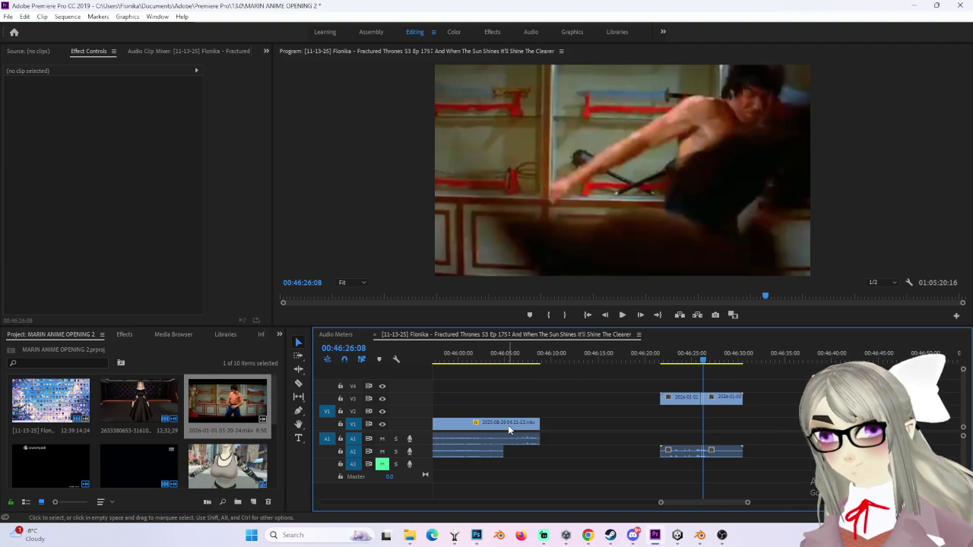
Step: Razor the V1 footage just after 00:46:05 and delete the short piece between the cuts
mouse_move(435, 354)
mouse_down()
mouse_move(550, 357)
mouse_move(507, 363)
mouse_move(552, 360)
mouse_move(539, 360)
mouse_move(544, 372)
mouse_up()
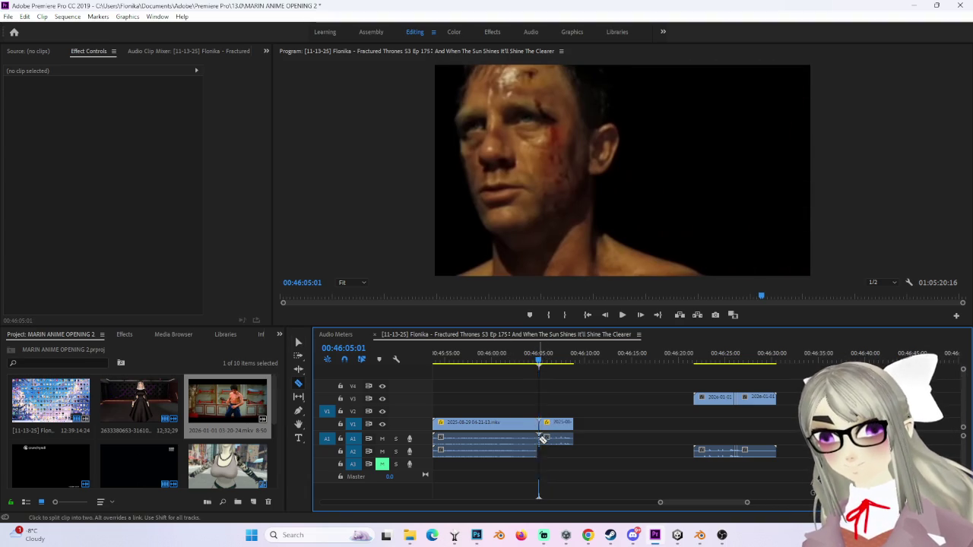
click(503, 427)
mouse_move(505, 359)
mouse_down()
mouse_move(470, 363)
mouse_move(565, 355)
mouse_up()
key(Left)
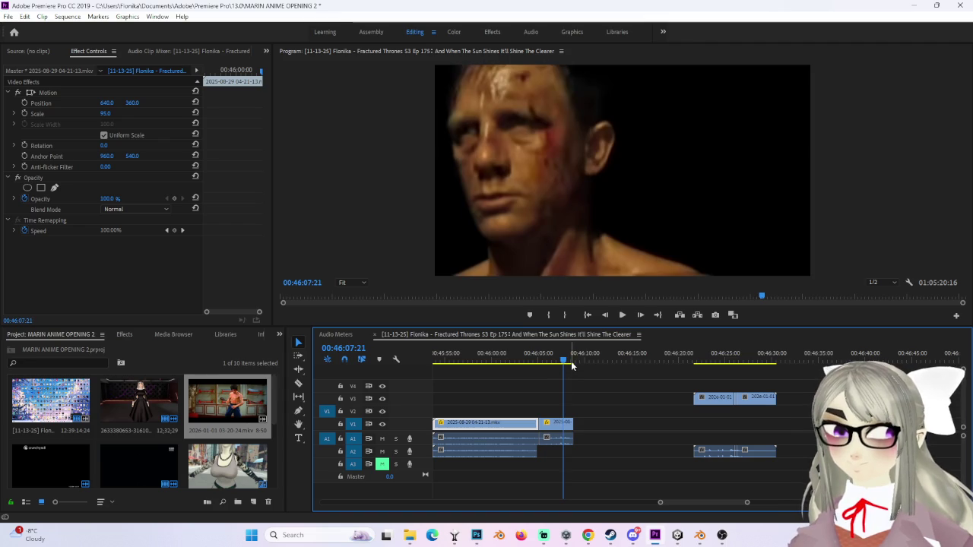
key(c)
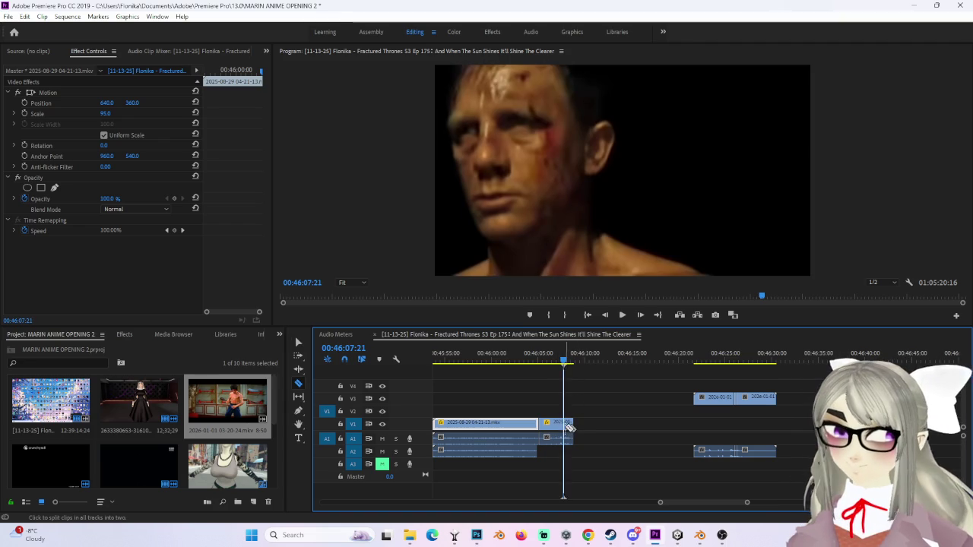
key(v)
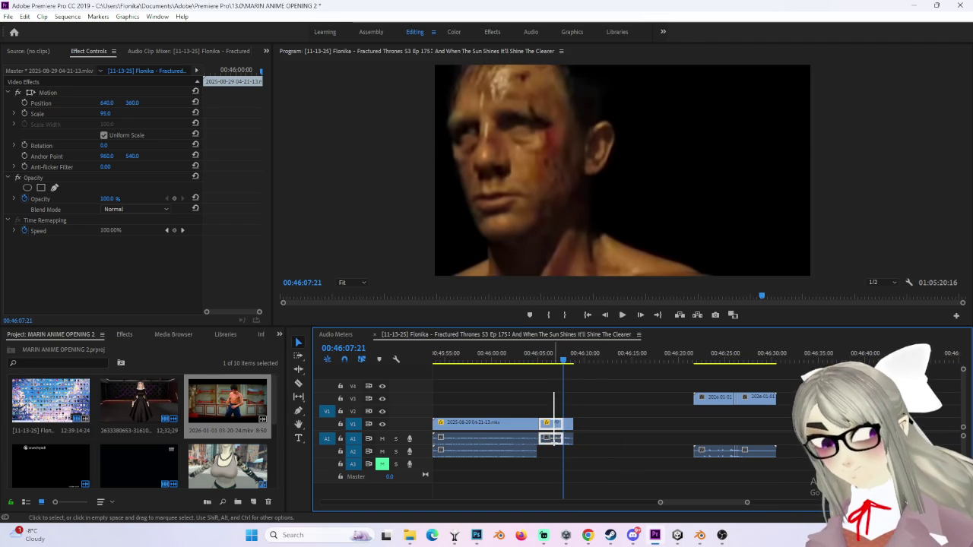
click(552, 438)
key(Delete)
Step: Scrub the playhead to 00:46:23:04
click(728, 356)
drag(728, 355, 711, 358)
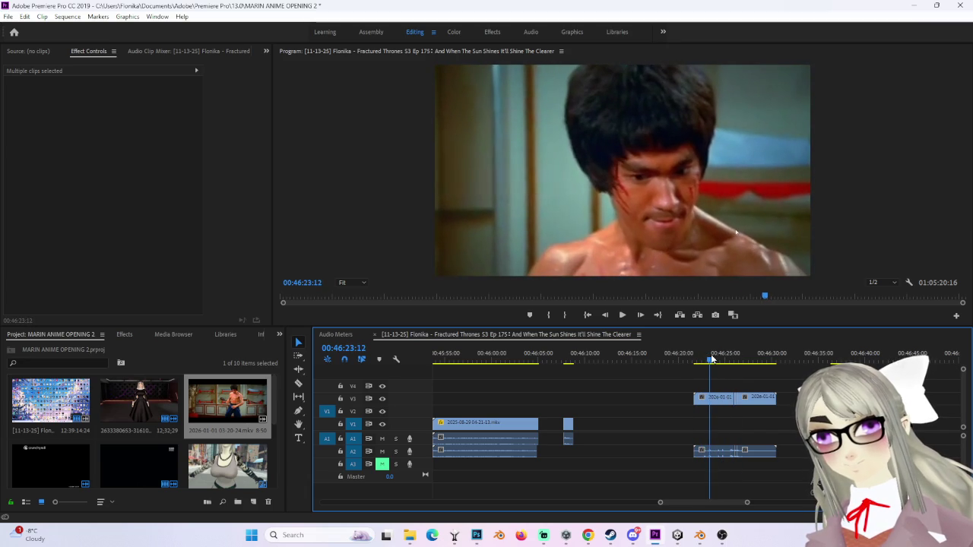
drag(710, 359, 726, 361)
Step: Remove the audio under the fight clip's middle piece around 00:46:23–00:46:25, leaving a gap
click(720, 456)
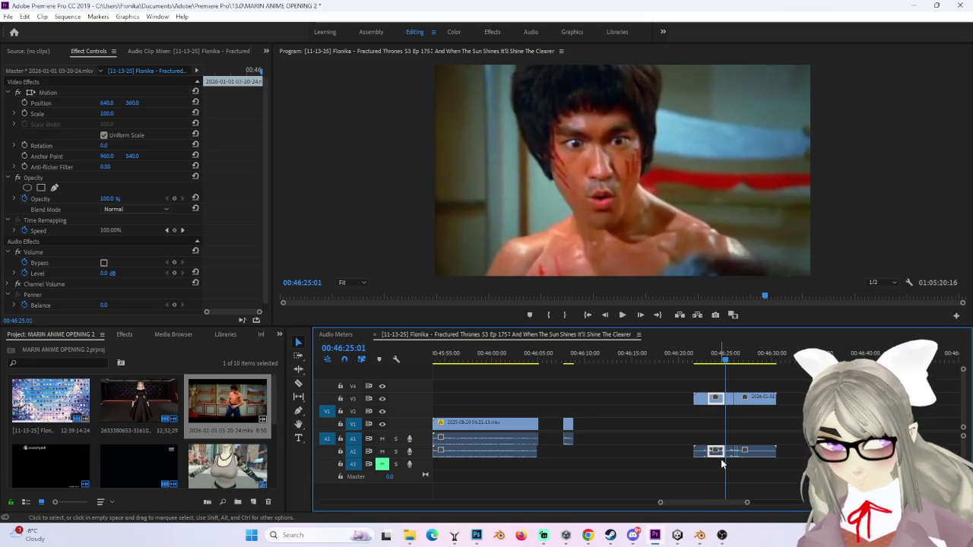
right_click(721, 401)
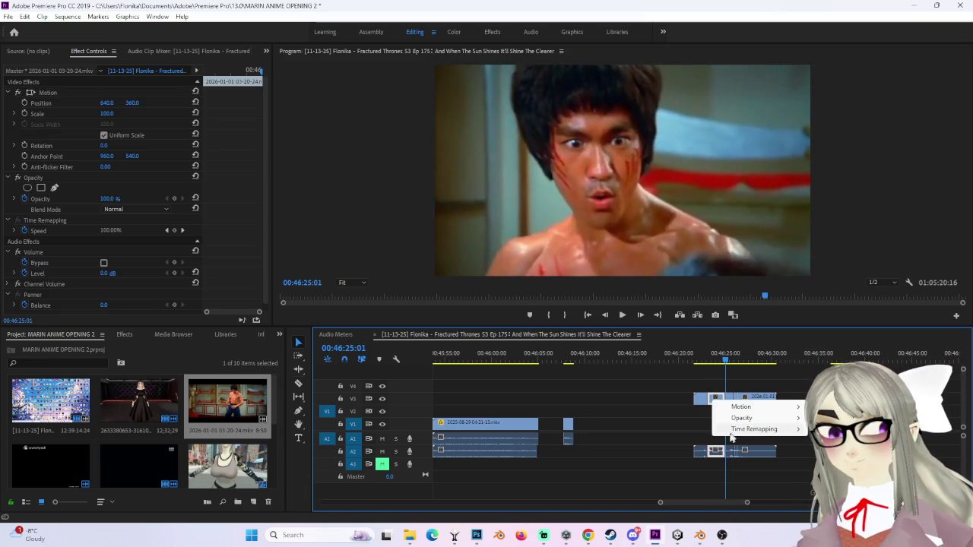
right_click(722, 402)
click(722, 402)
right_click(721, 401)
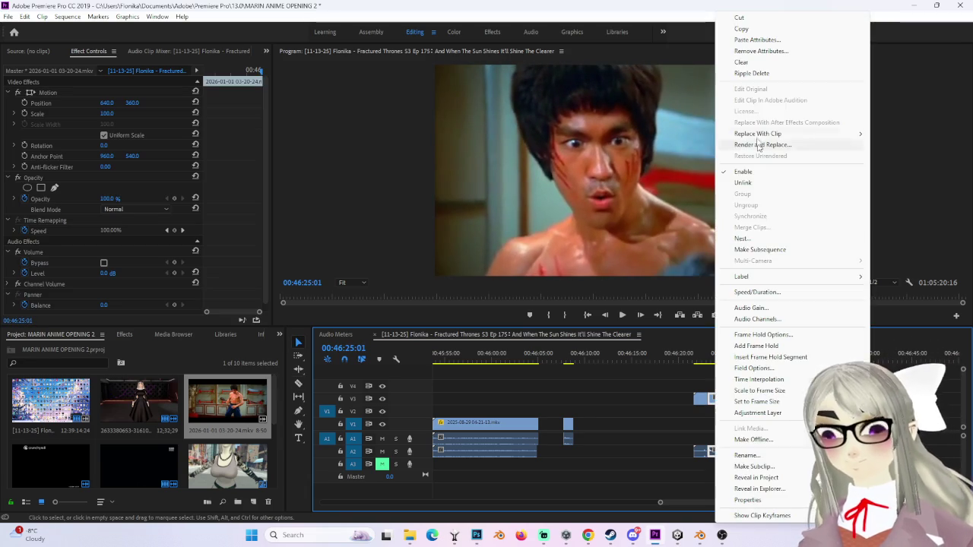
click(760, 184)
click(554, 413)
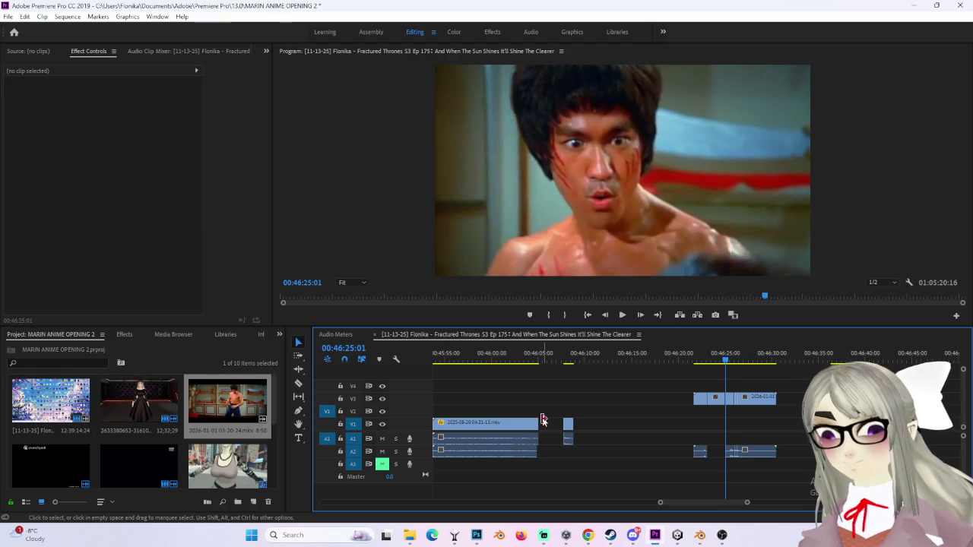
Step: Zoom in on the 00:45–00:47 stretch and delete the leftover slivers of the fight clip
scroll(693, 502, down, 5)
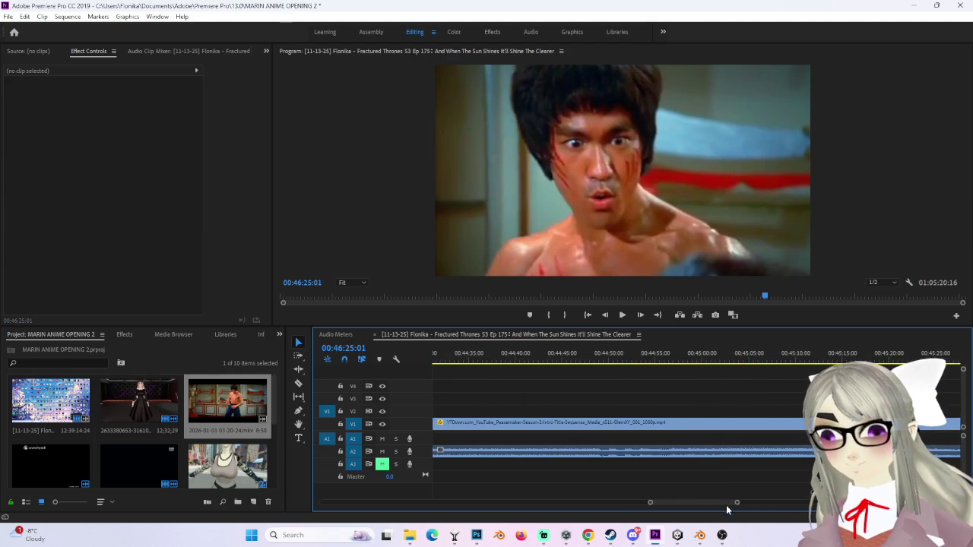
scroll(734, 503, up, 2)
scroll(612, 364, up, 3)
drag(612, 352, 639, 355)
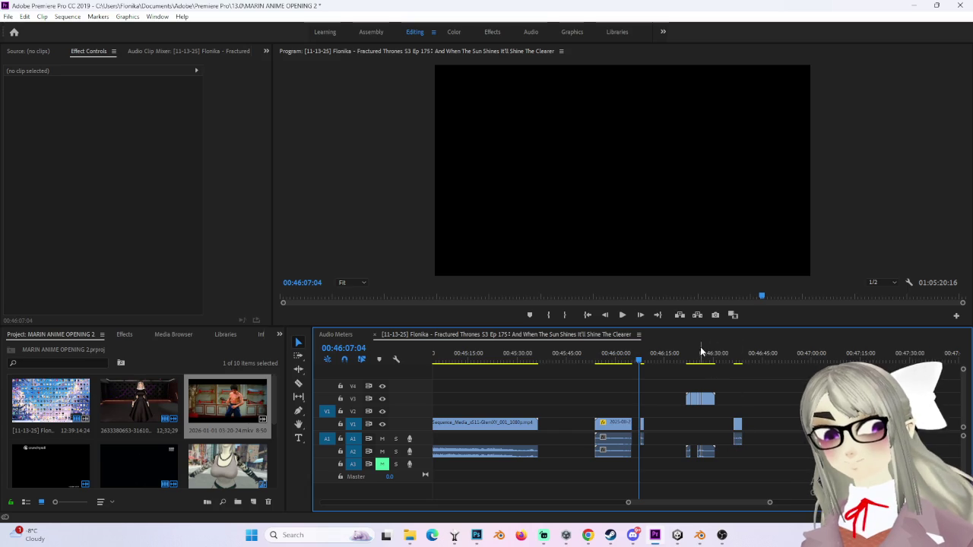
drag(701, 363, 696, 360)
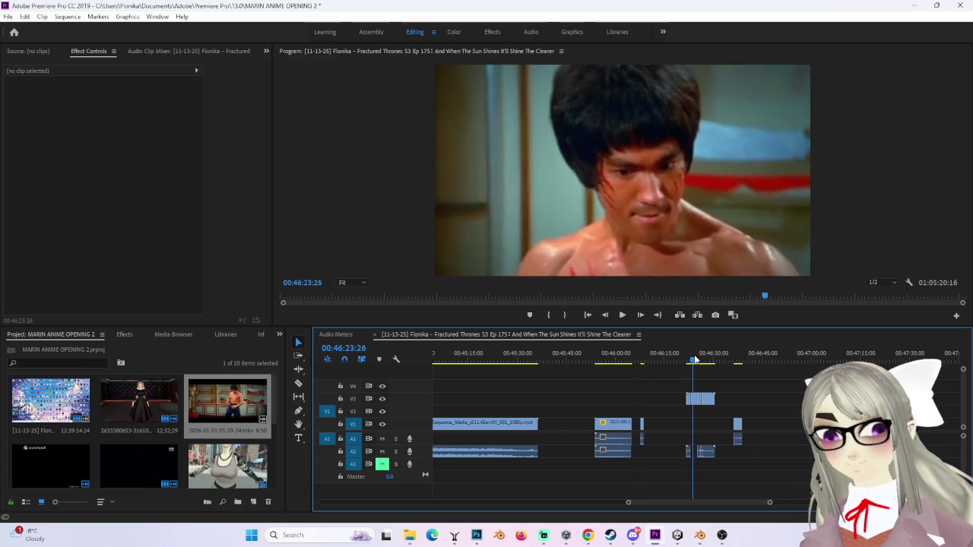
drag(780, 508, 749, 503)
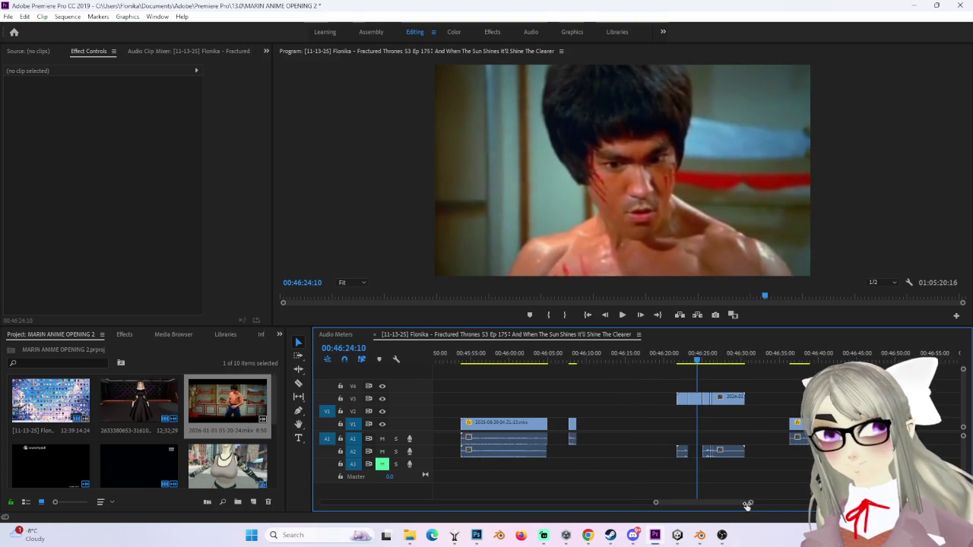
click(682, 354)
key(Delete)
Step: Extend the V1 footage and its A1/A2 audio out to about 00:46:05
drag(680, 362, 700, 362)
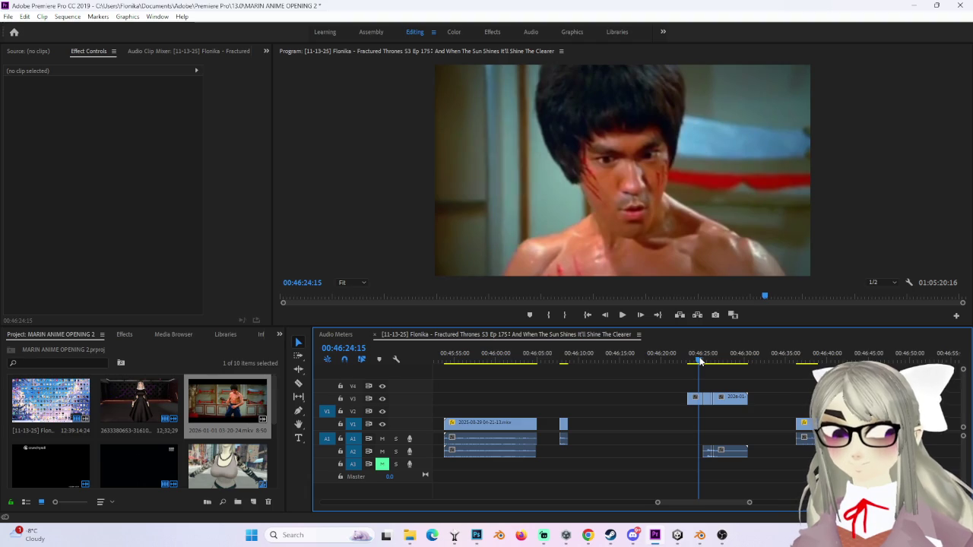
drag(540, 357, 564, 357)
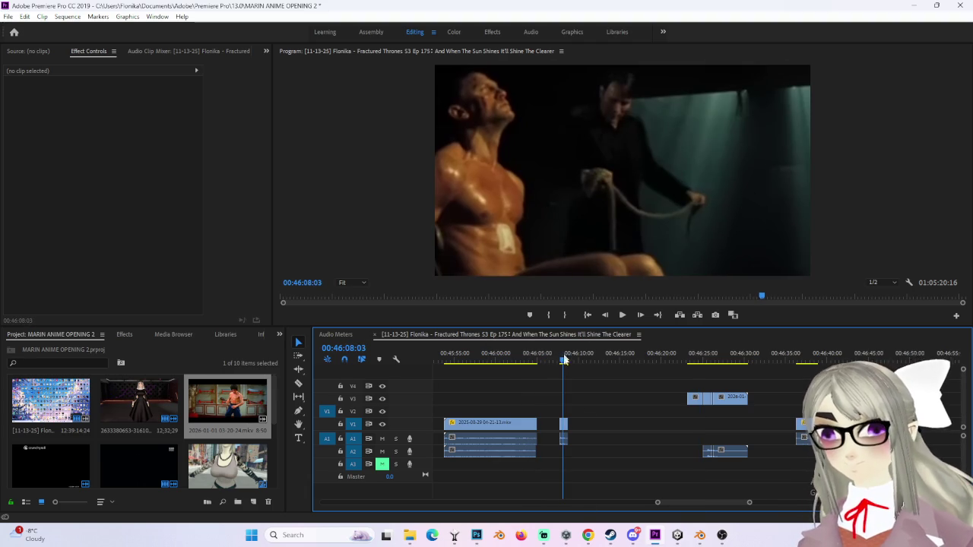
drag(692, 507, 687, 503)
drag(487, 357, 766, 369)
drag(744, 503, 734, 503)
click(629, 428)
mouse_move(646, 426)
mouse_down()
mouse_move(536, 426)
mouse_move(646, 426)
mouse_up()
drag(585, 359, 540, 363)
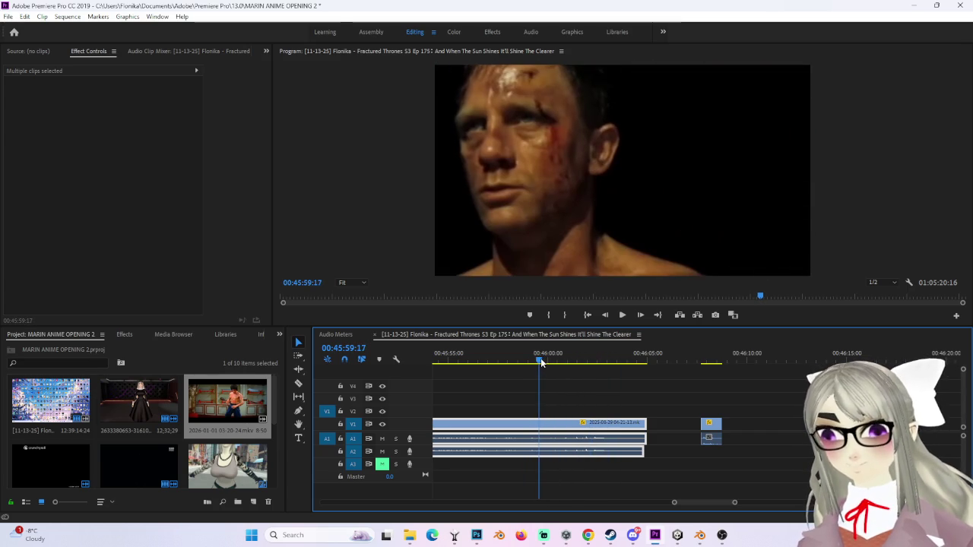
Step: Razor the V1 footage at 00:45:59:18 and delete its last piece past 00:46:01
click(541, 363)
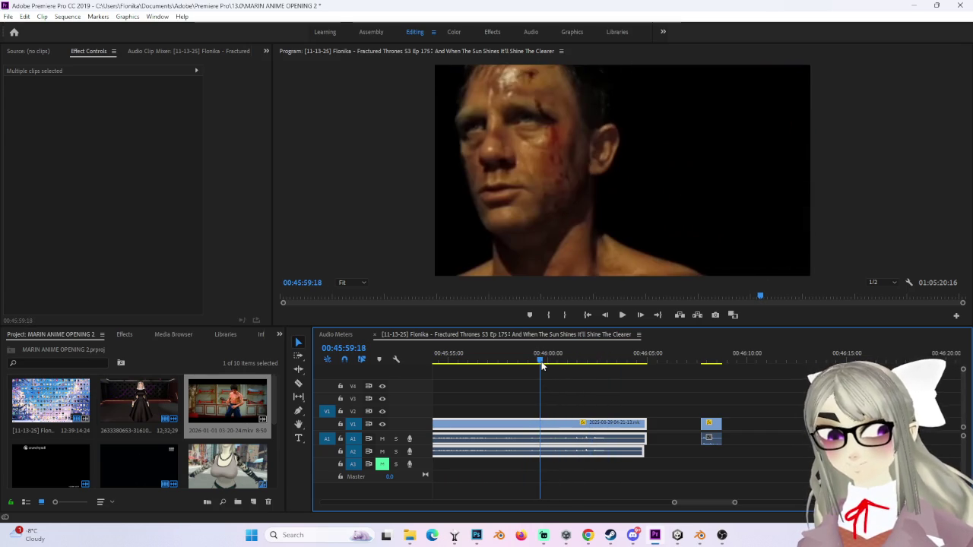
click(543, 424)
key(v)
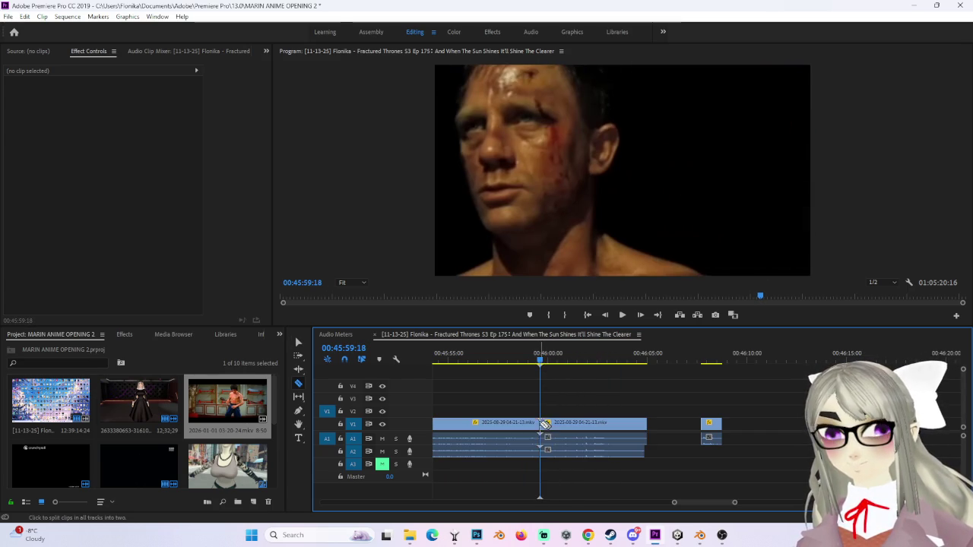
drag(550, 364, 577, 362)
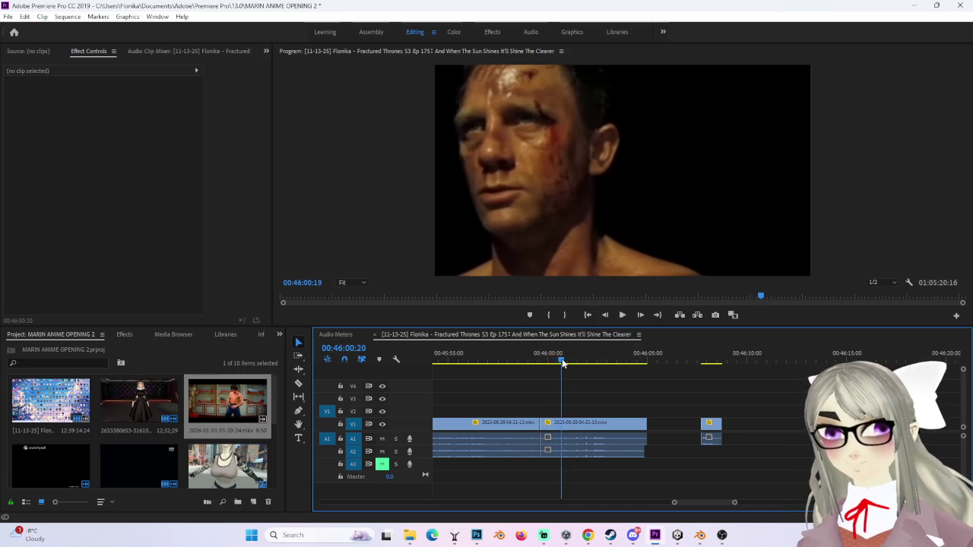
drag(574, 362, 572, 363)
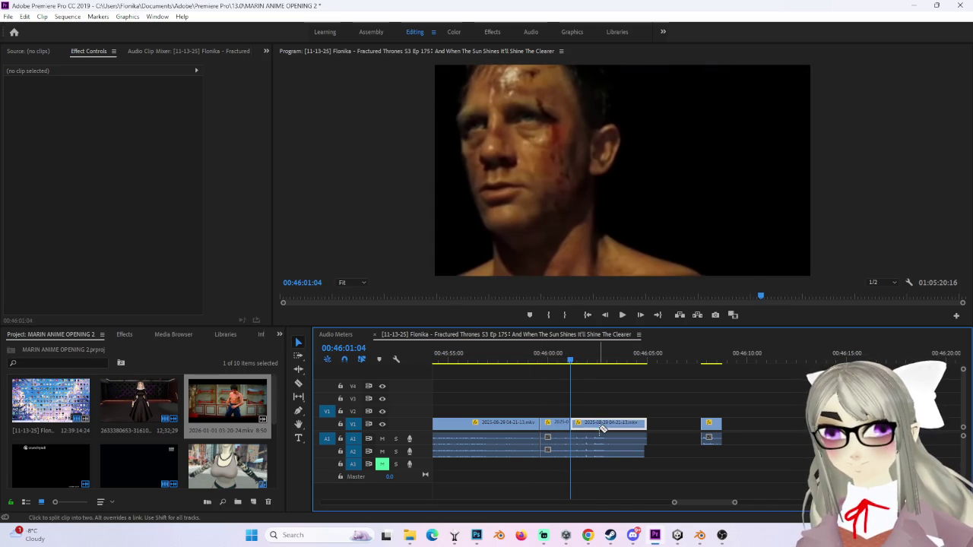
click(601, 425)
key(Delete)
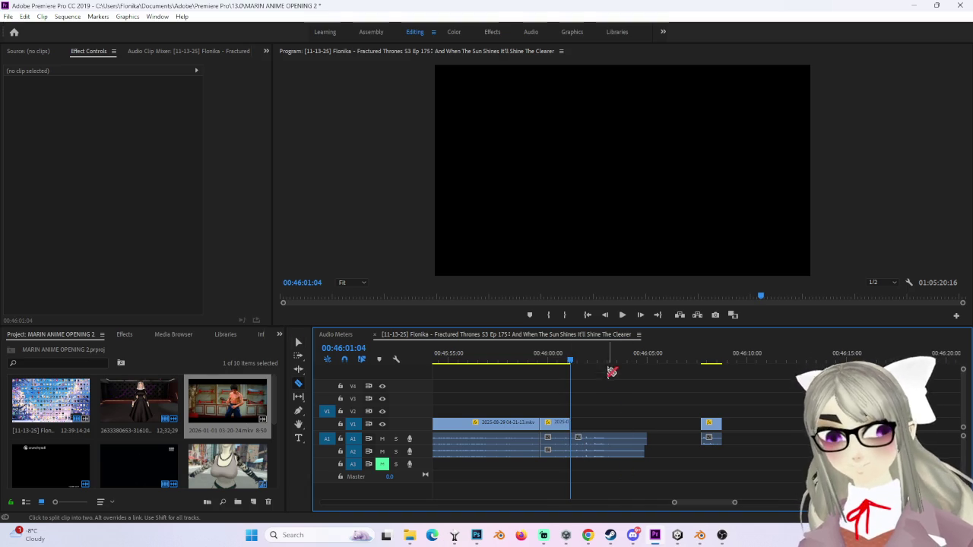
Step: Delete the trailing A1 and A2 audio pieces and return the playhead to 00:46:00:09
click(613, 440)
shift+click(614, 451)
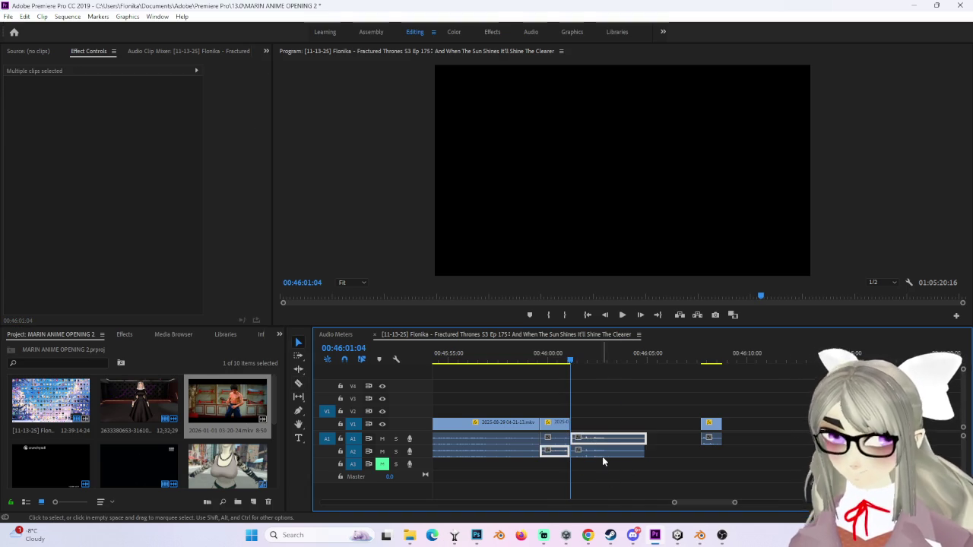
key(Delete)
click(554, 357)
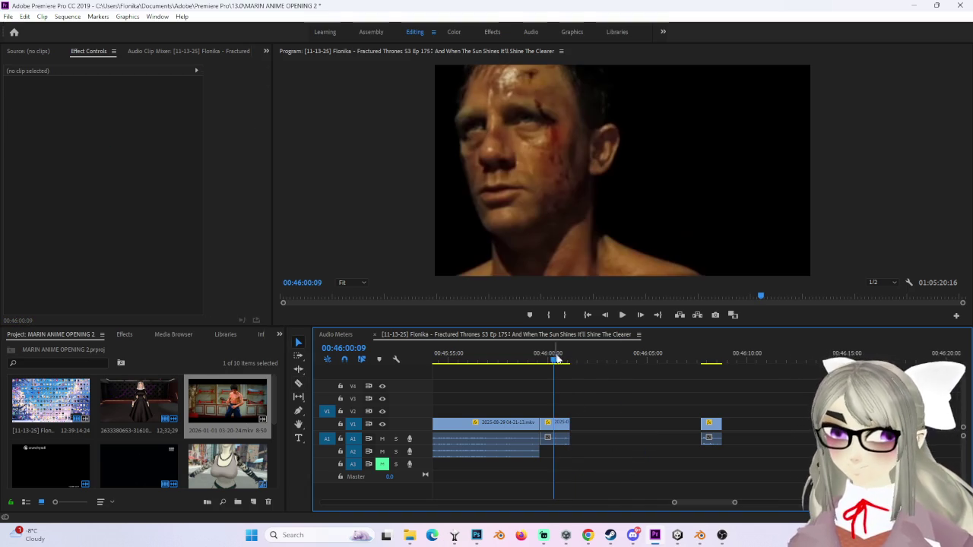
drag(734, 503, 747, 503)
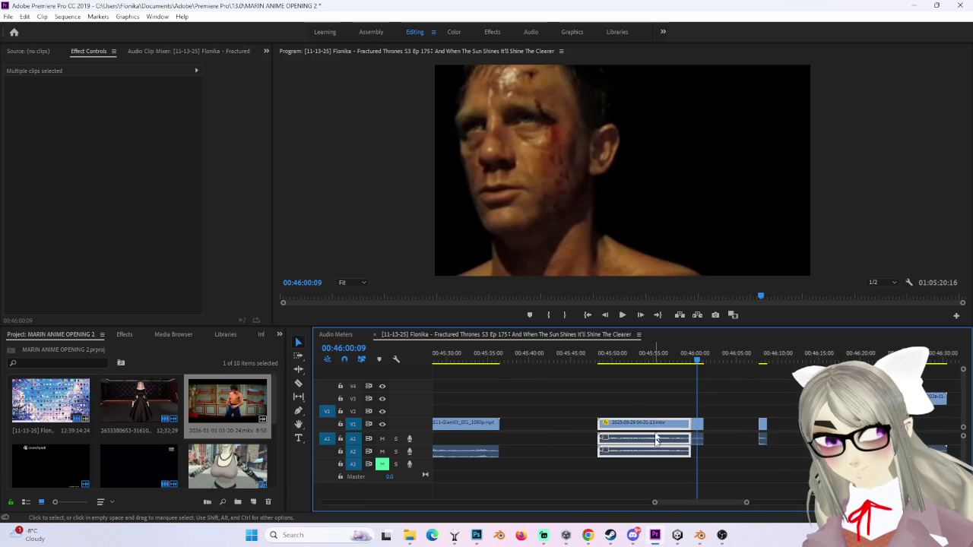
Step: Snap the V1 clip against the preceding clip and move the Bruce Lee clip onto V3, earlier in time
drag(600, 425, 506, 425)
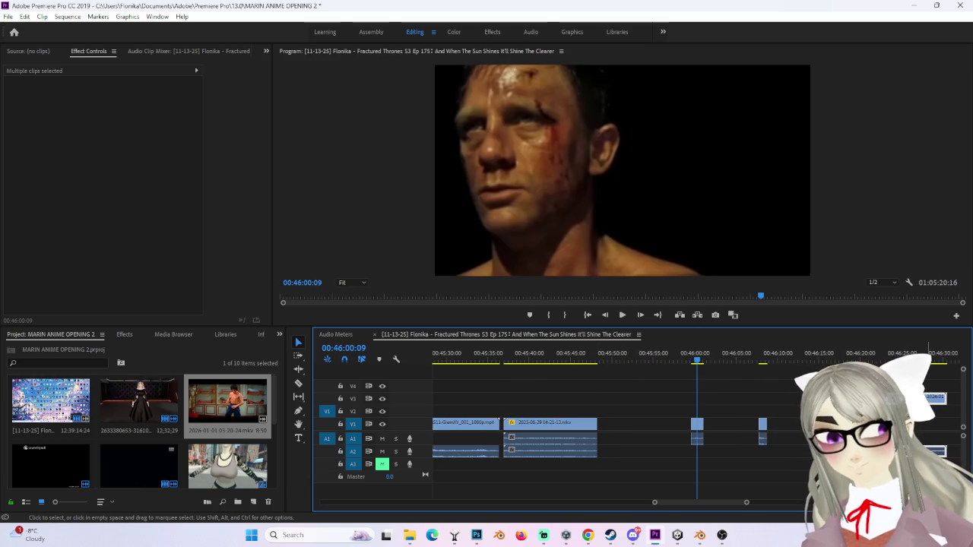
drag(928, 397, 748, 398)
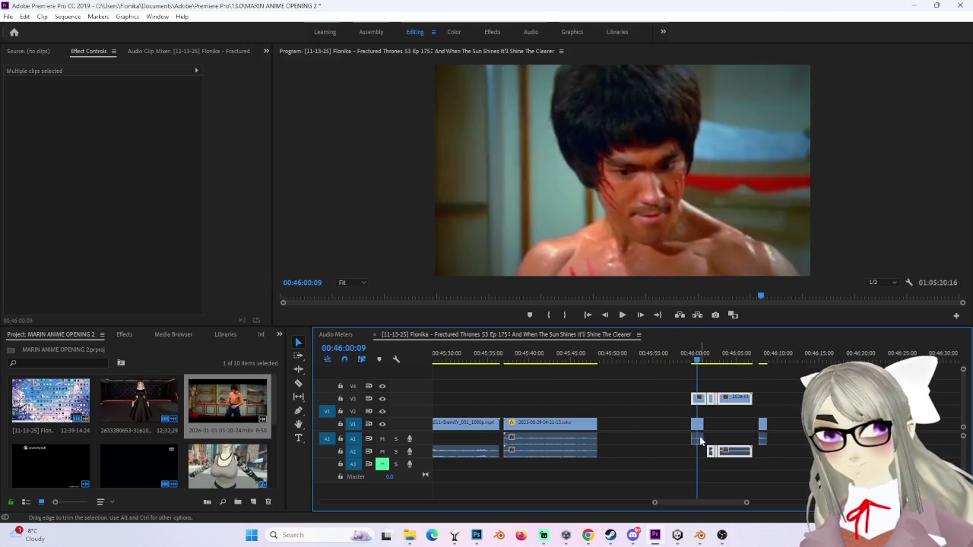
click(677, 388)
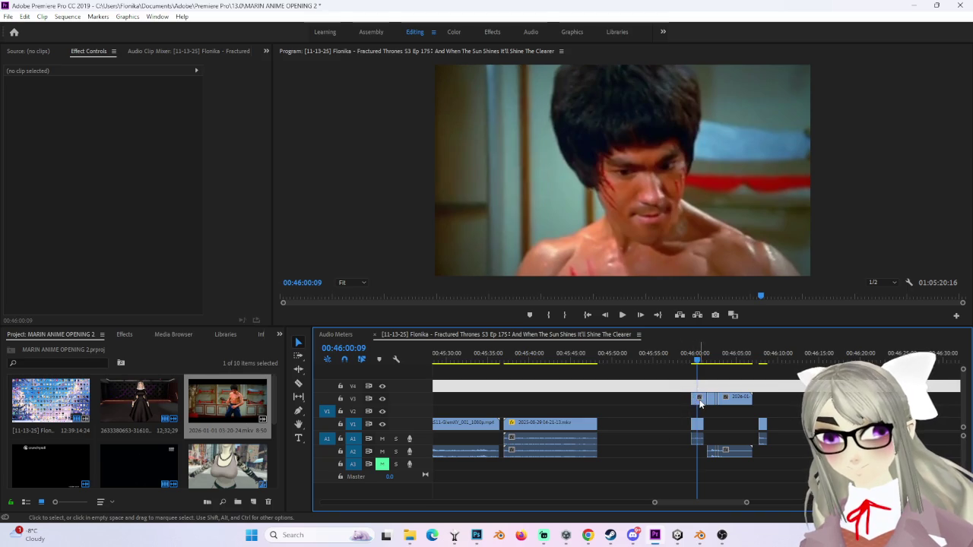
drag(700, 404, 673, 398)
Step: Trim the A1 kick audio start to 00:00:03:03 to match the V3 clip, and preview the cut
click(673, 363)
drag(674, 365, 698, 365)
drag(684, 437, 665, 438)
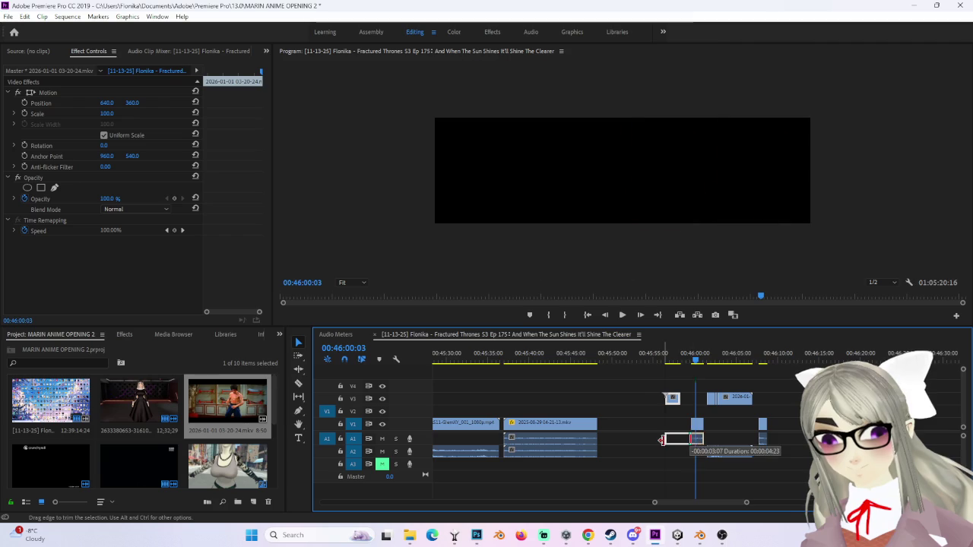
key(space)
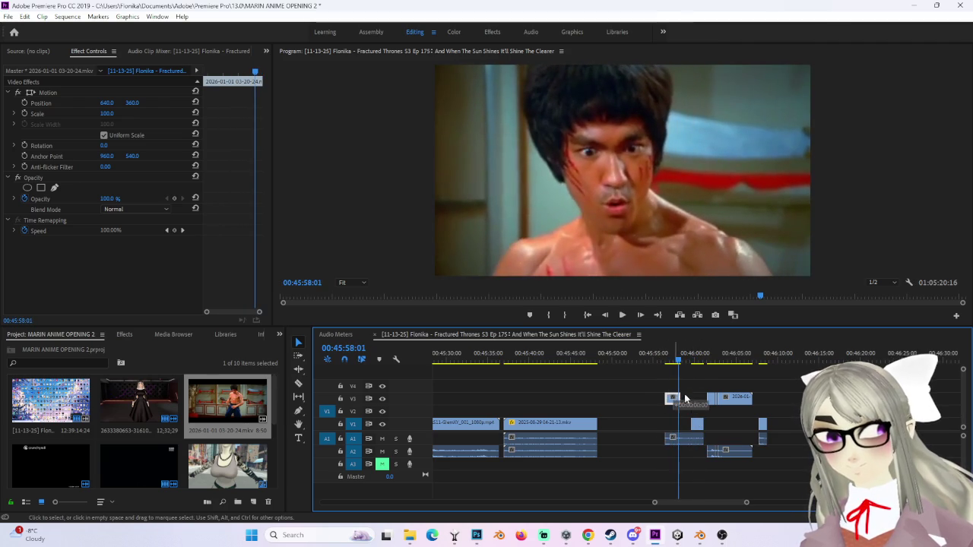
drag(684, 398, 695, 398)
drag(672, 439, 675, 439)
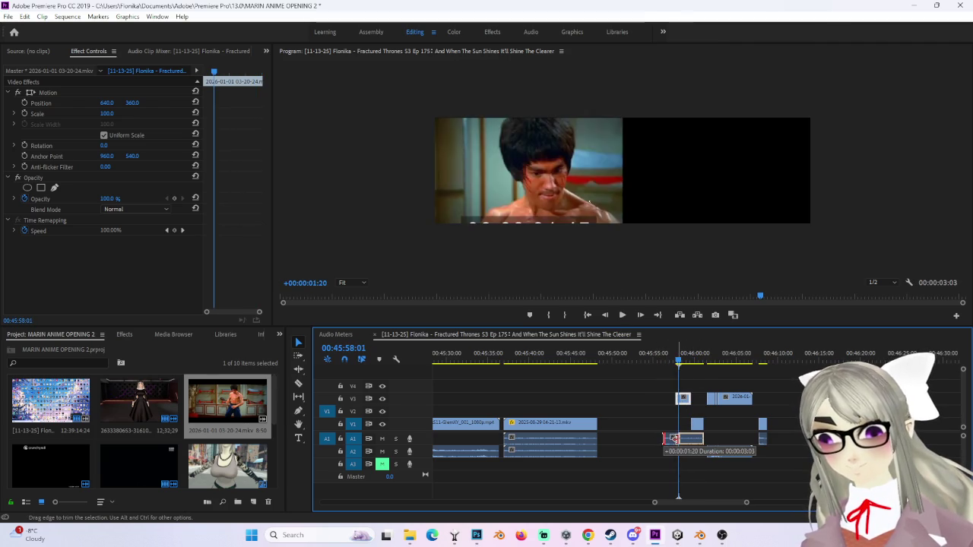
click(690, 360)
drag(690, 361, 712, 362)
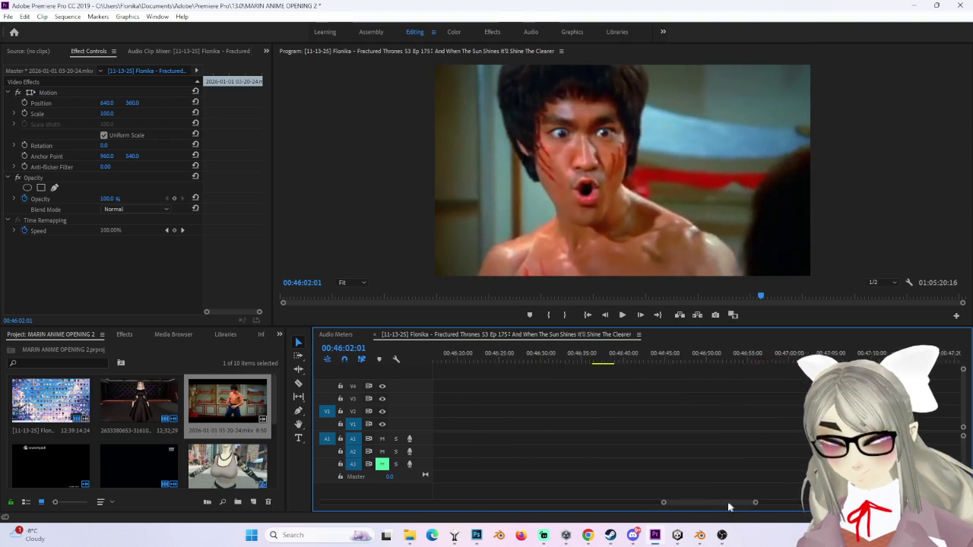
Step: Unlink the V3 Bruce Lee clip's audio, delete the sliver at 00:46:02:17, and close the gap
scroll(726, 505, up, 3)
scroll(722, 505, down, 3)
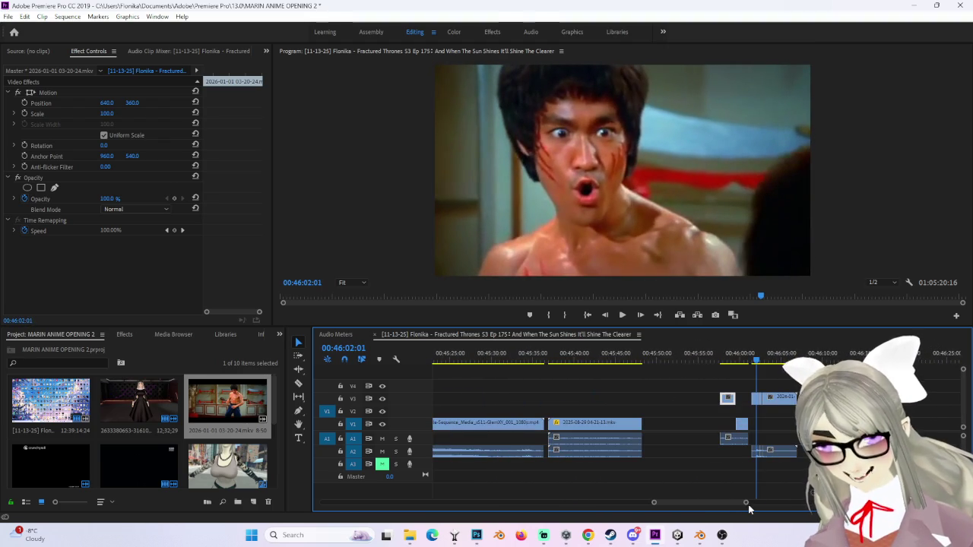
drag(747, 503, 731, 503)
click(699, 358)
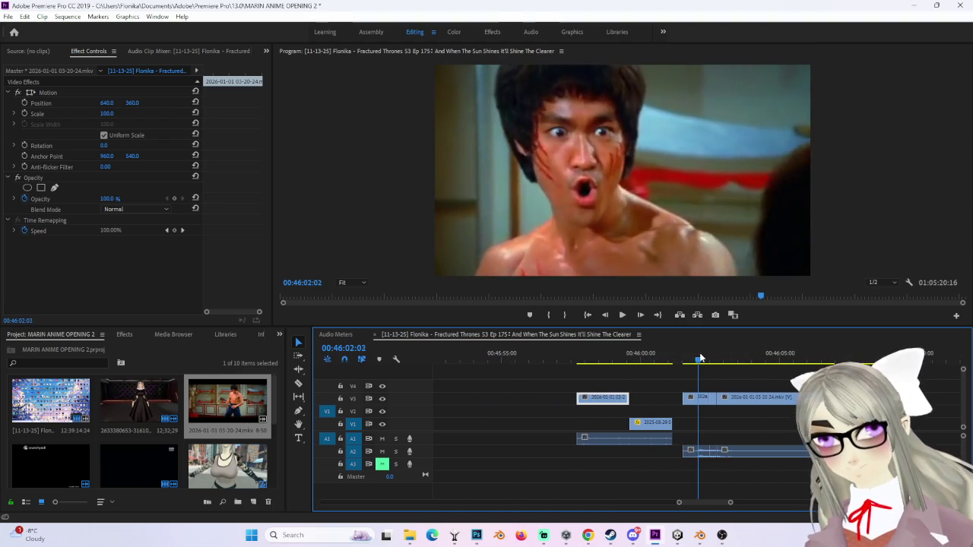
drag(700, 358, 714, 358)
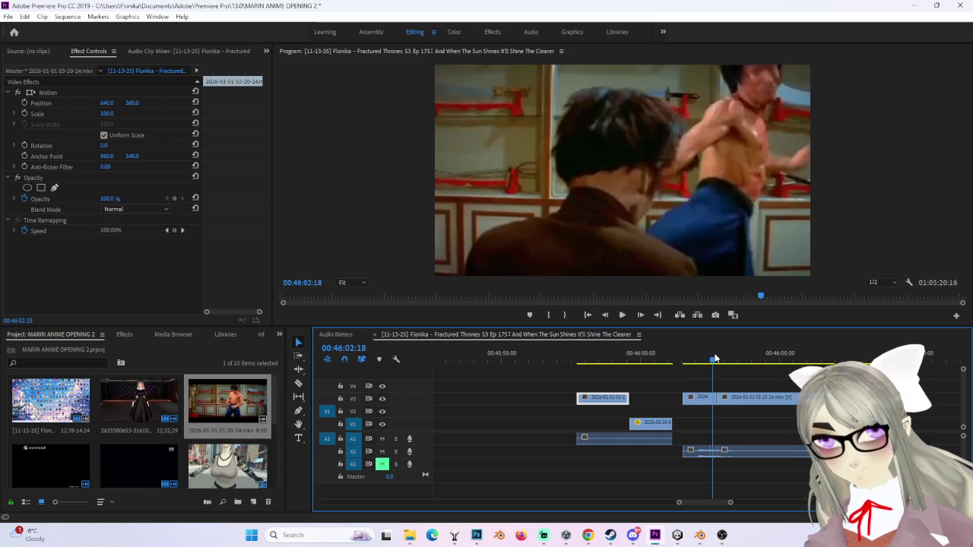
click(717, 397)
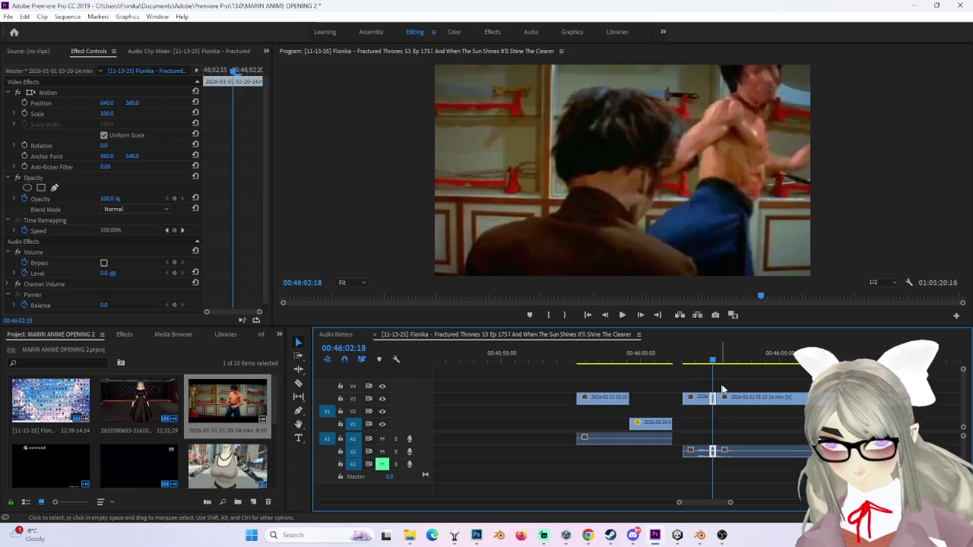
right_click(714, 408)
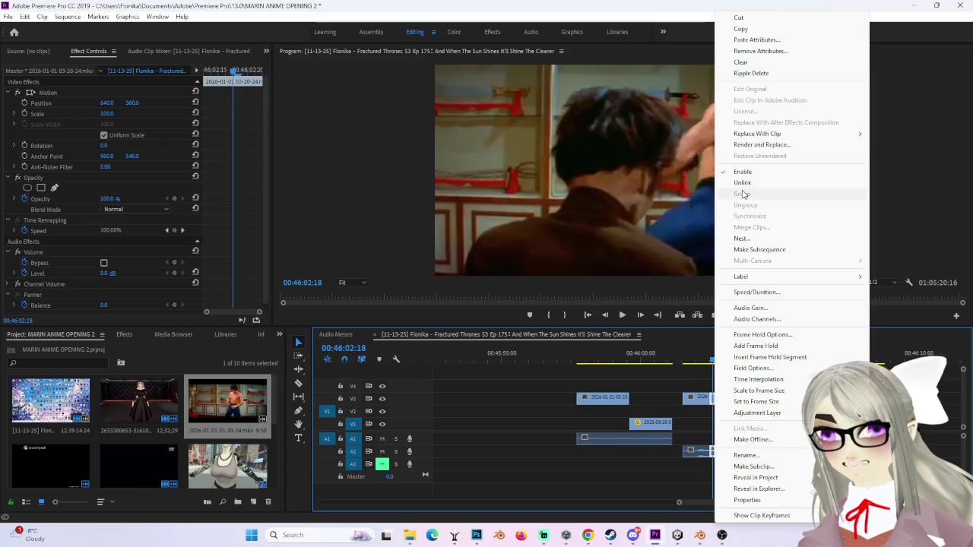
click(749, 193)
key(Delete)
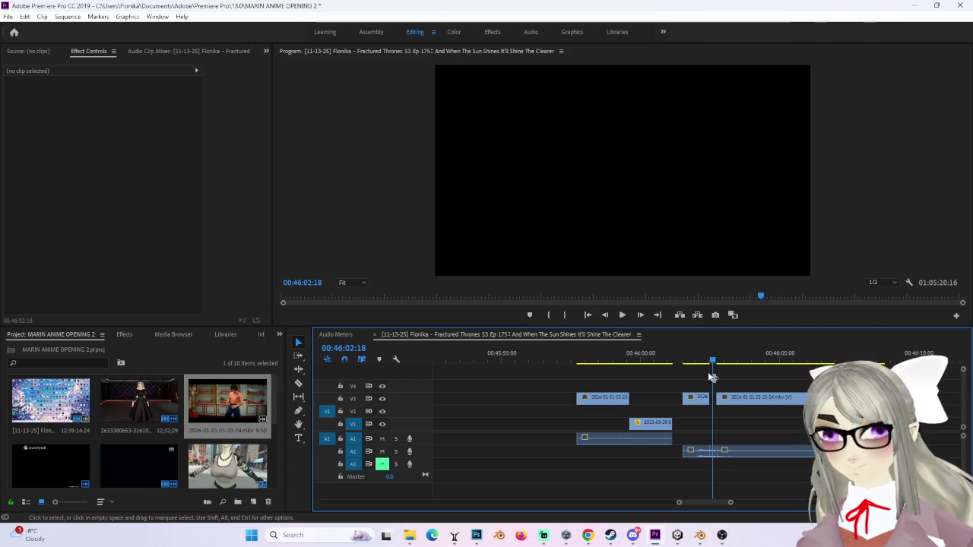
drag(696, 407, 686, 407)
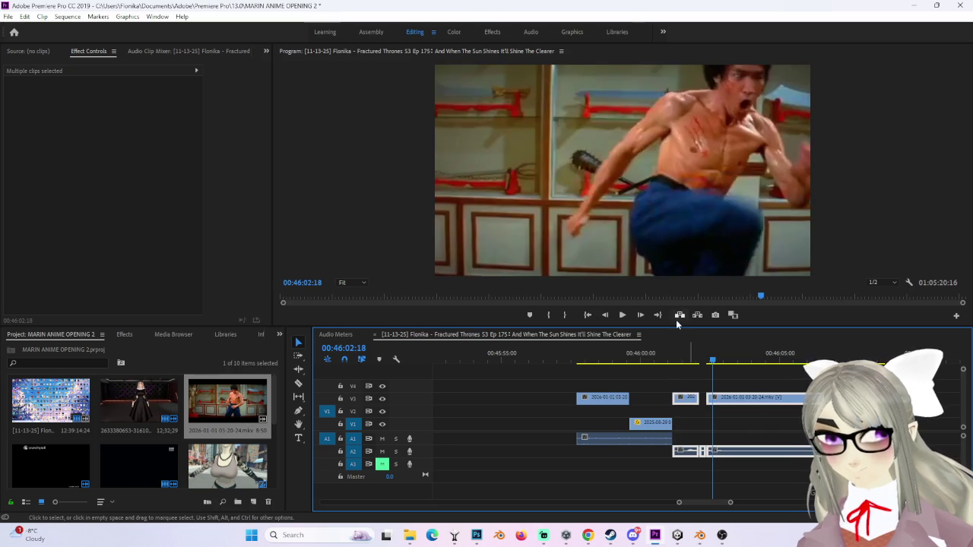
Step: Place a short clip on V4 around 00:46:02, above the kick shot
drag(689, 364, 687, 363)
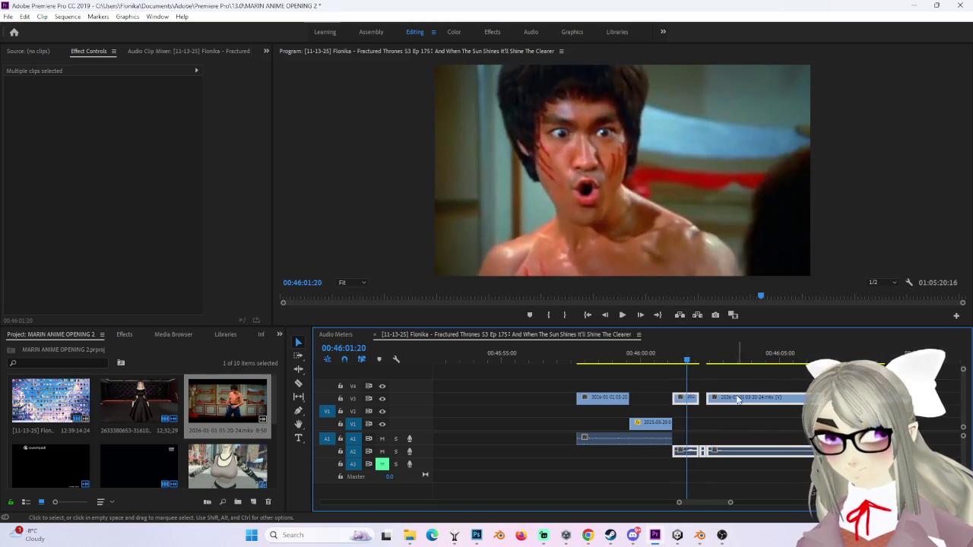
click(934, 399)
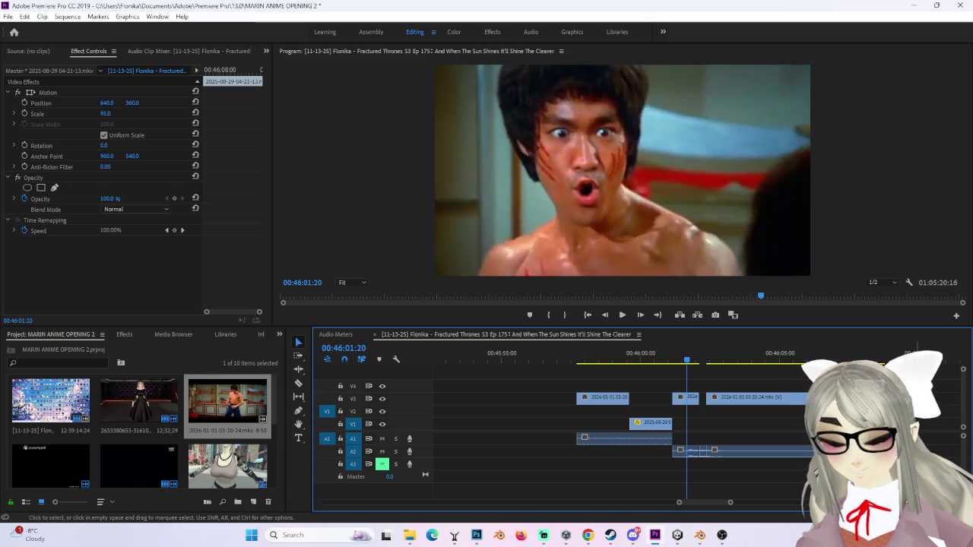
mouse_move(836, 396)
mouse_down()
mouse_move(750, 386)
mouse_move(707, 366)
mouse_up()
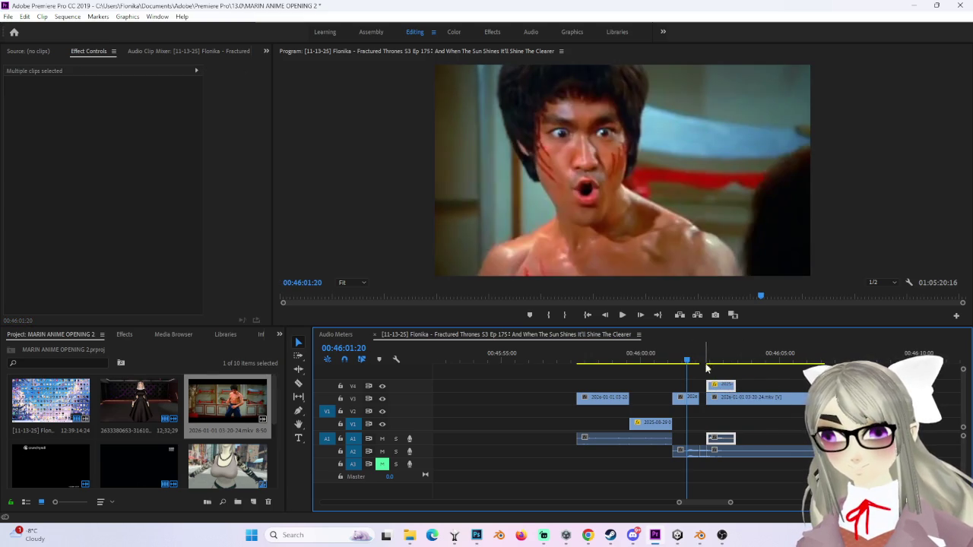
scroll(729, 508, down, 3)
scroll(729, 508, down, 3)
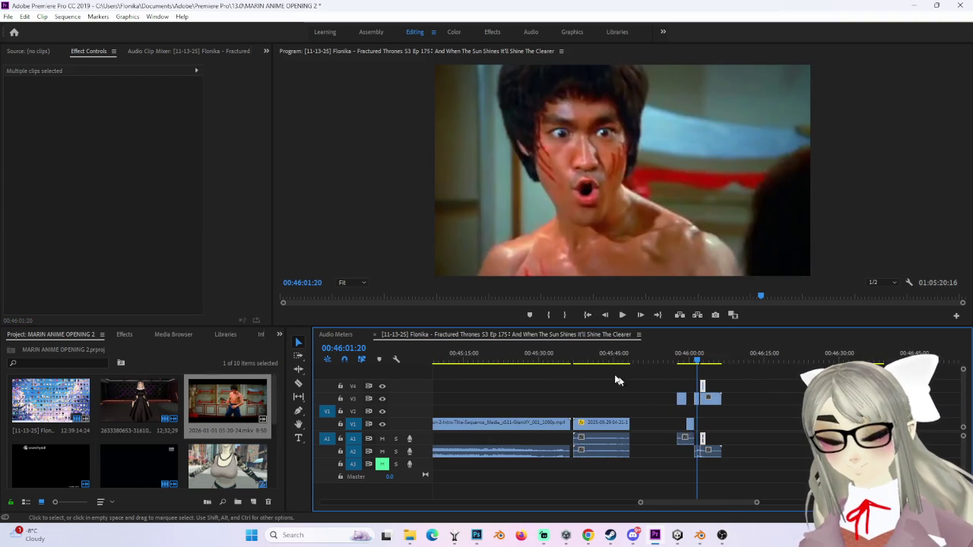
mouse_move(584, 357)
mouse_down()
mouse_move(636, 359)
mouse_move(627, 363)
mouse_up()
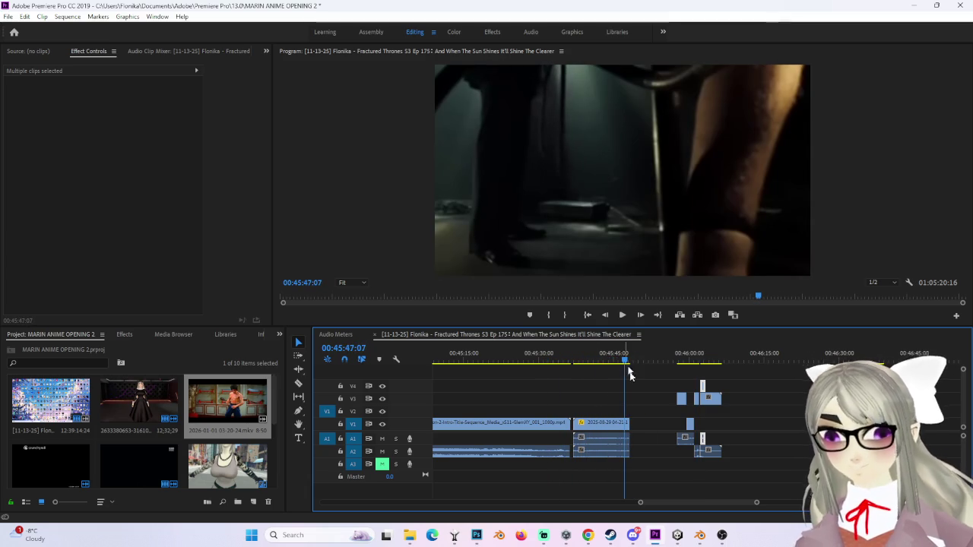
scroll(764, 511, up, 1)
scroll(757, 504, down, 3)
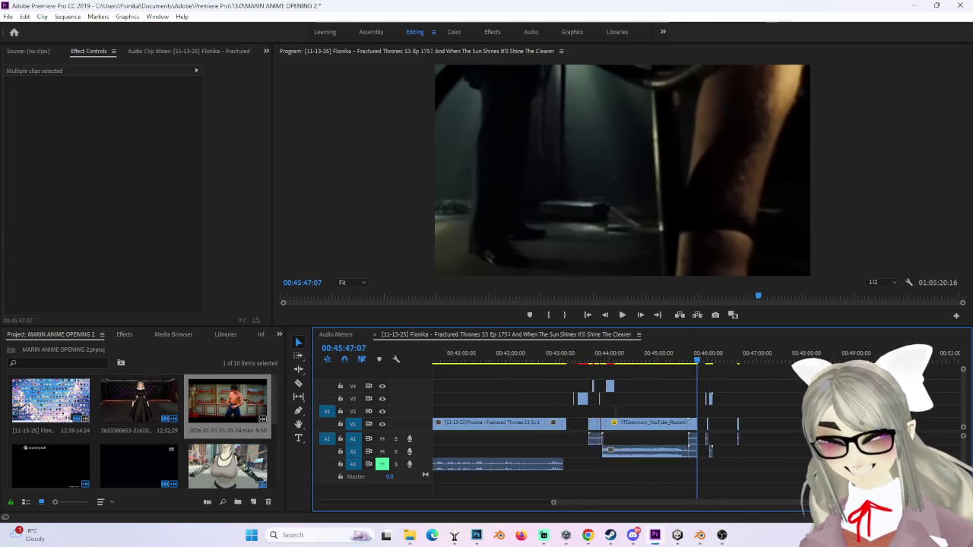
click(532, 356)
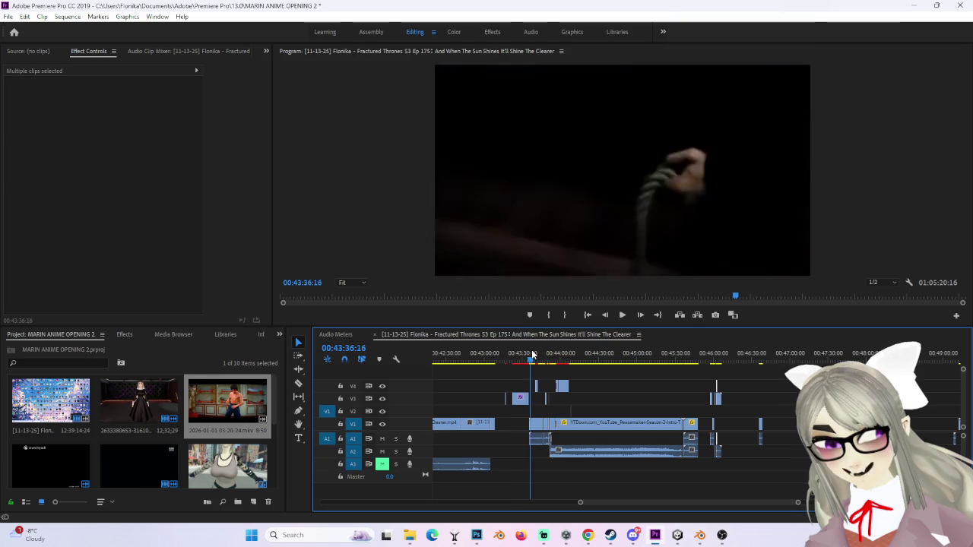
drag(532, 355, 552, 357)
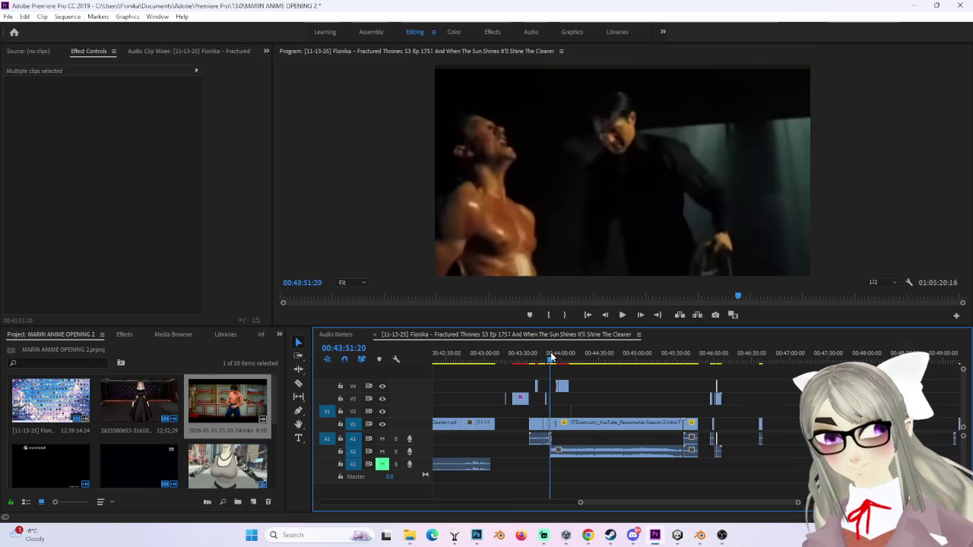
scroll(798, 505, up, 3)
scroll(759, 504, up, 2)
drag(684, 354, 696, 357)
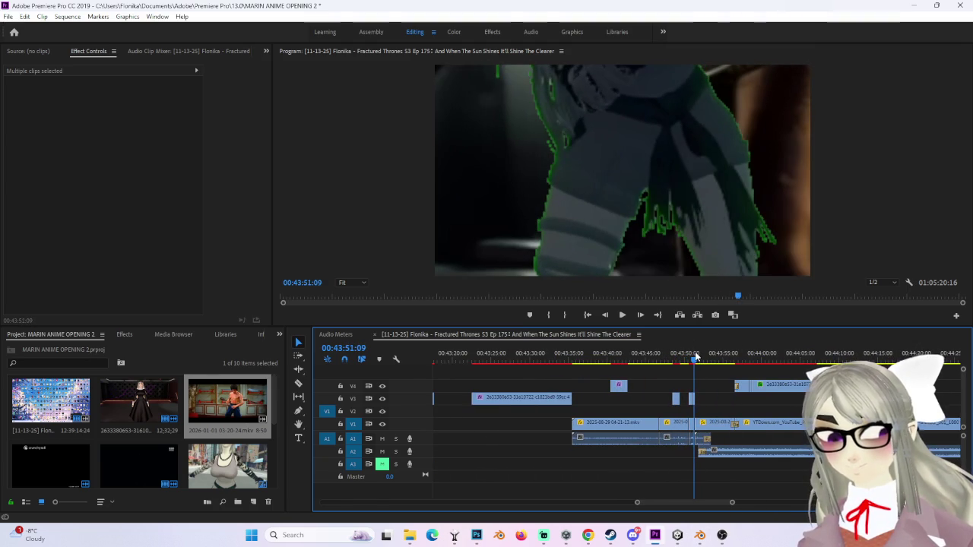
click(687, 424)
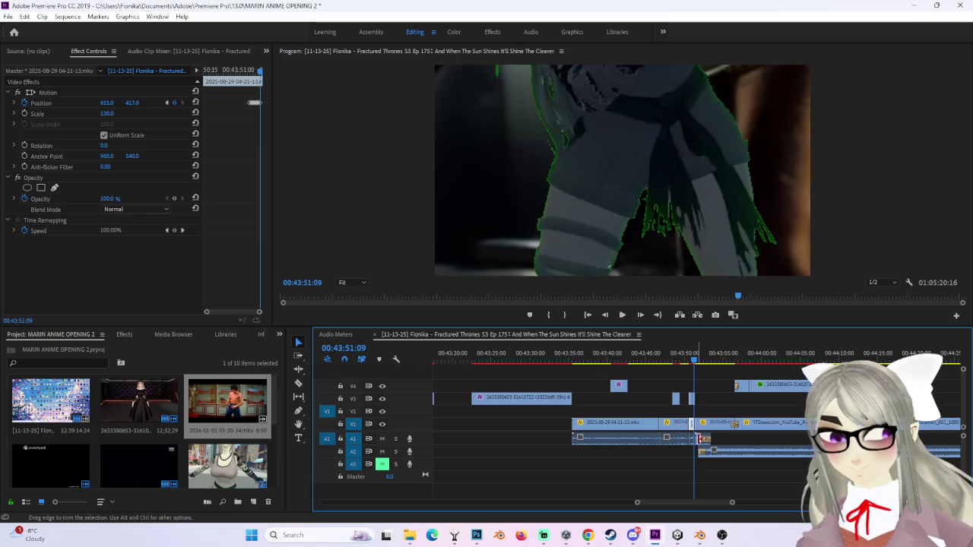
shift+click(692, 439)
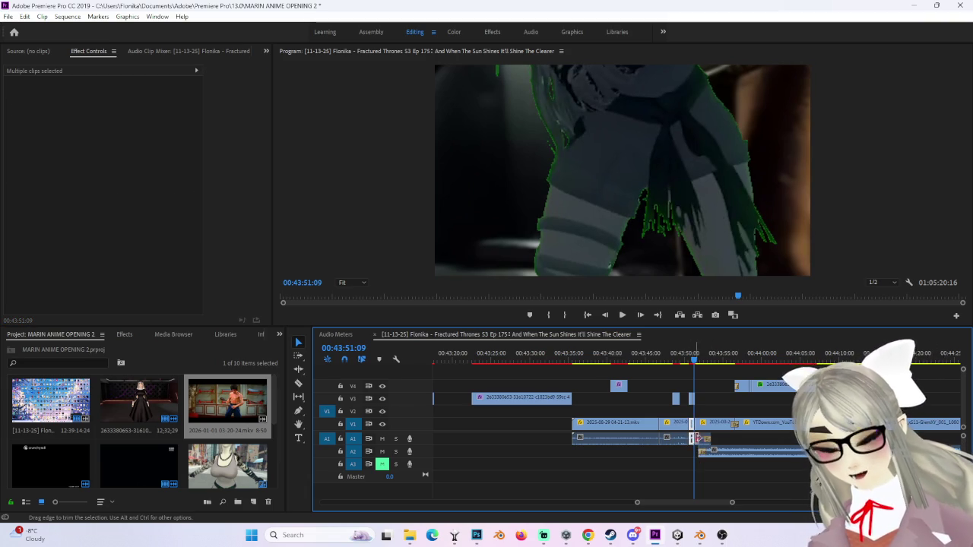
Step: Zoom in around the playhead and extend the end of the V1 clip past 46:18
drag(731, 501, 802, 502)
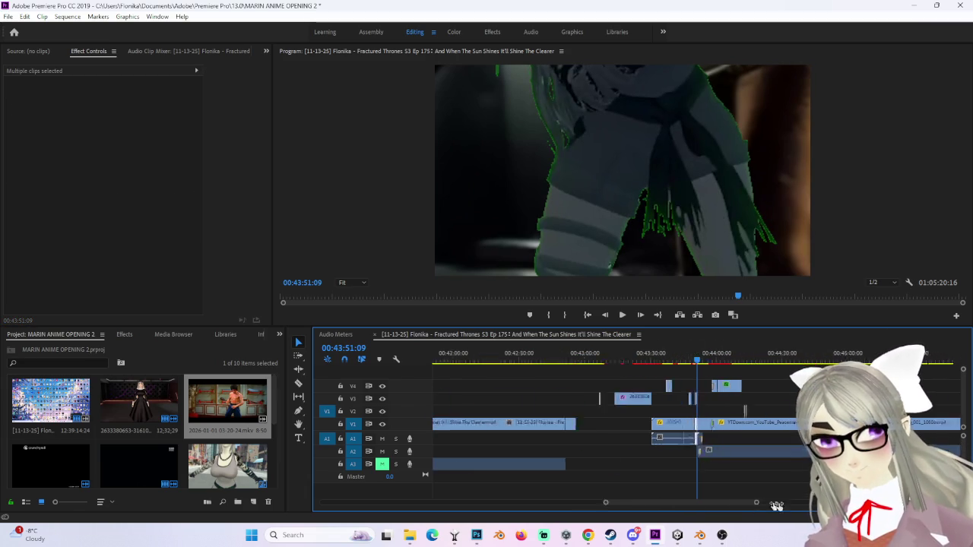
click(798, 363)
drag(798, 363, 795, 363)
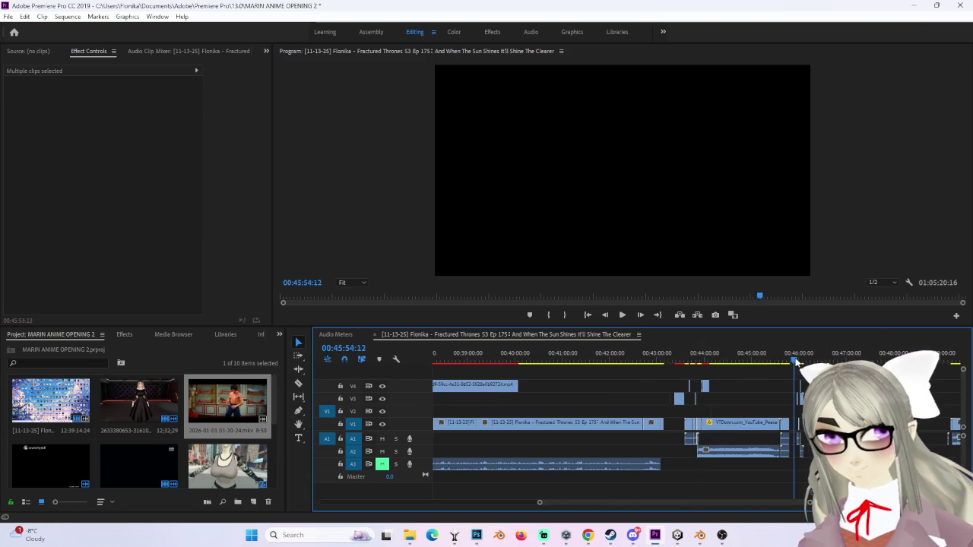
key(equal)
key(equal)
key(equal)
key(equal)
key(equal)
key(equal)
drag(699, 451, 806, 438)
mouse_move(697, 363)
mouse_down()
mouse_move(673, 363)
mouse_move(707, 367)
mouse_move(691, 370)
mouse_up()
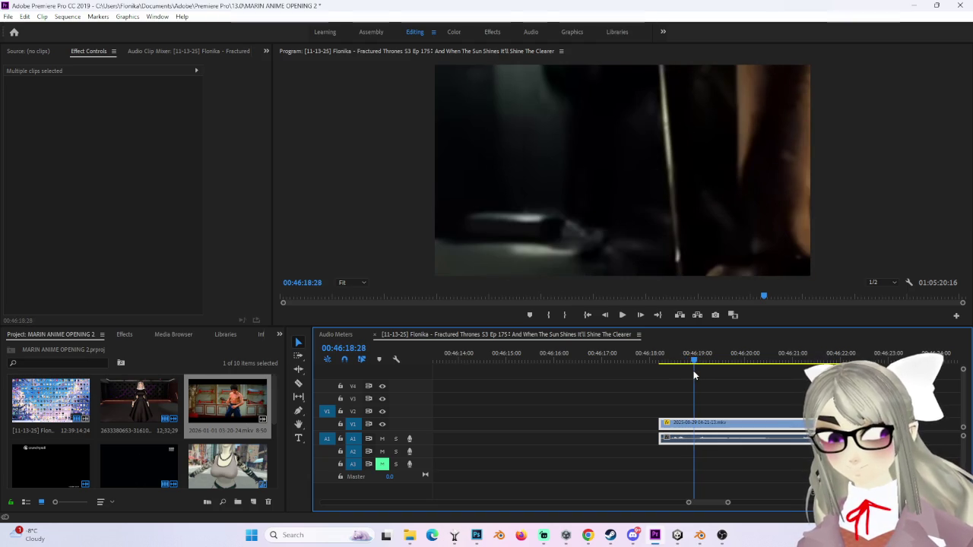
Step: Razor the dark shot at 46:18:27, deleting the piece before the cut and its audio
key(c)
click(693, 425)
key(v)
click(680, 425)
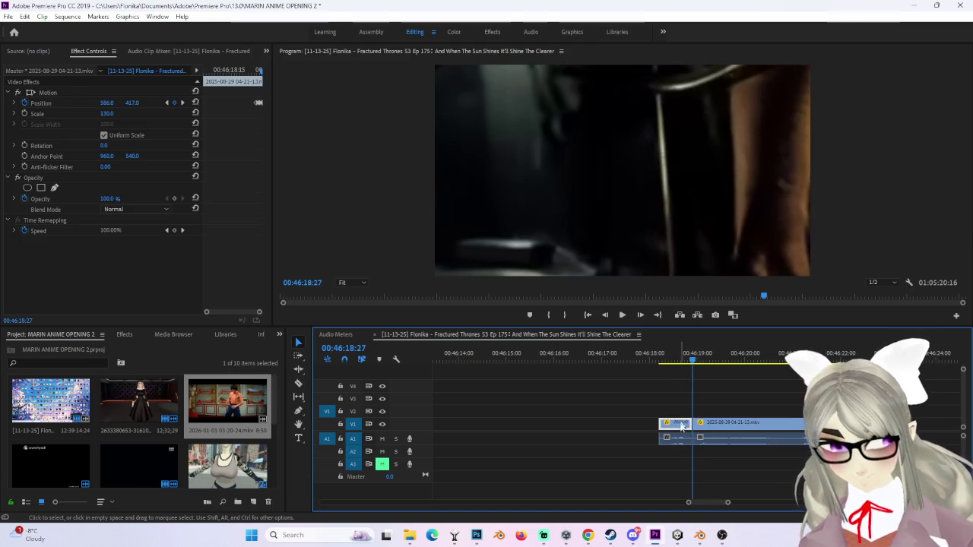
key(Delete)
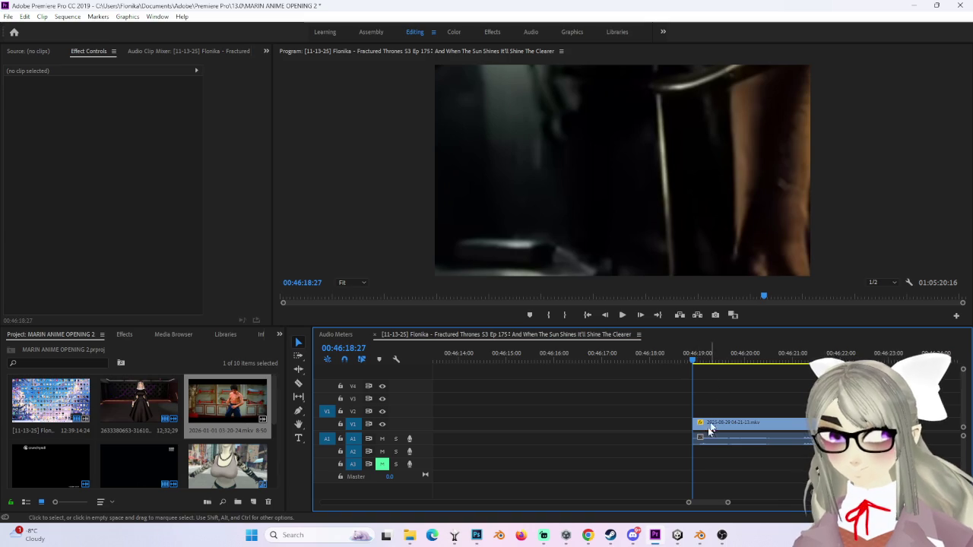
alt+click(705, 442)
key(Delete)
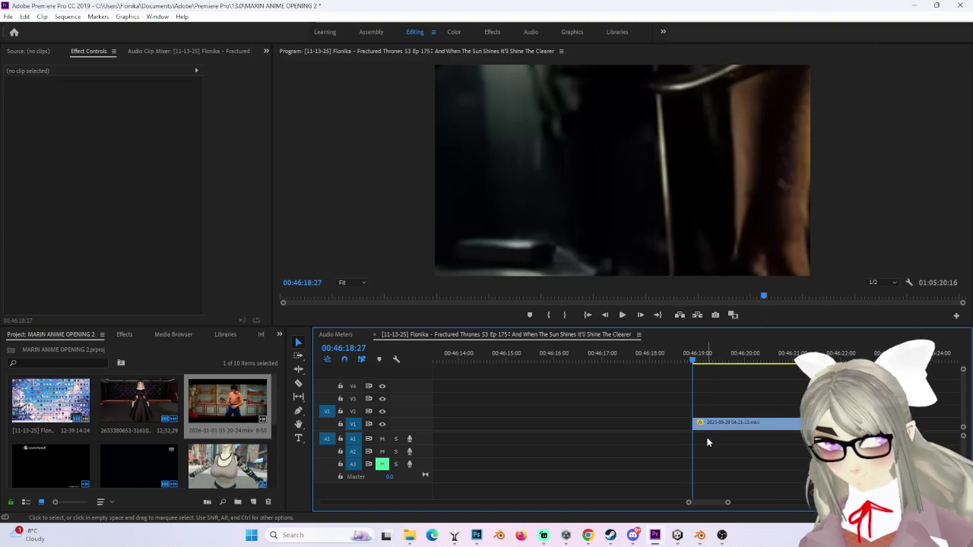
Step: Cut the clip again at 46:19:10 and delete the piece after it
key(space)
key(space)
drag(718, 362, 712, 364)
key(c)
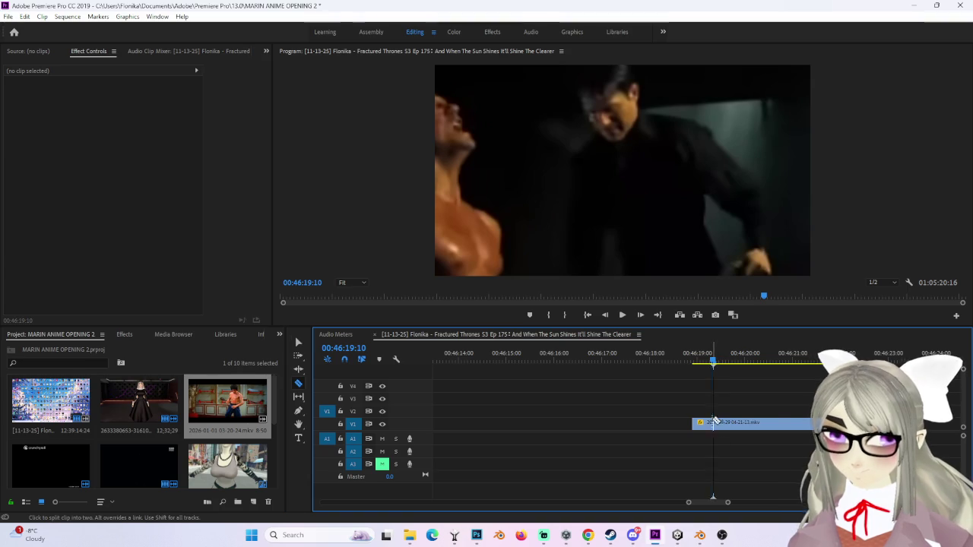
click(743, 429)
key(Delete)
drag(728, 502, 751, 502)
Step: Move the short clip to about 46:02 and shift the following V4 clip 11 frames later
drag(695, 426, 587, 422)
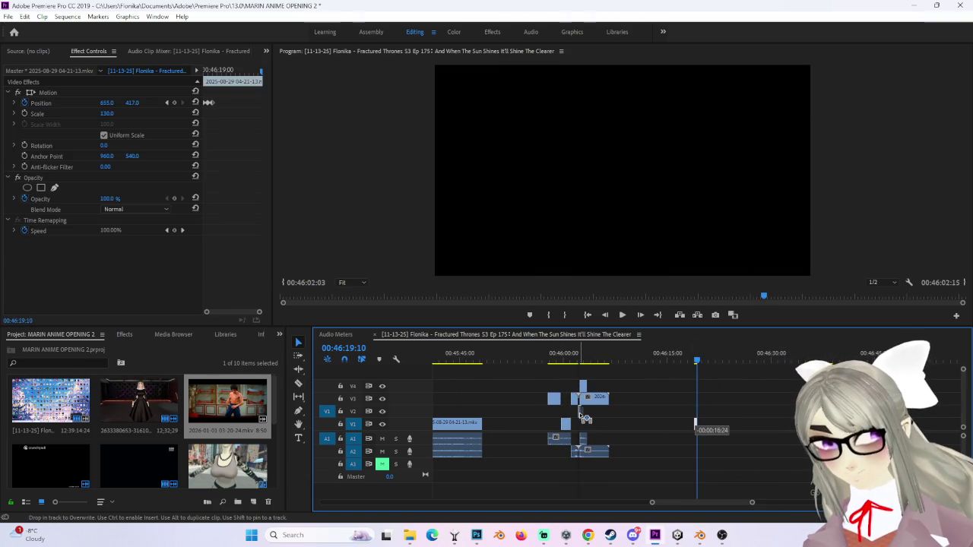
drag(608, 354, 582, 354)
drag(752, 502, 699, 503)
mouse_move(699, 425)
mouse_down()
mouse_move(667, 416)
mouse_move(684, 423)
mouse_up()
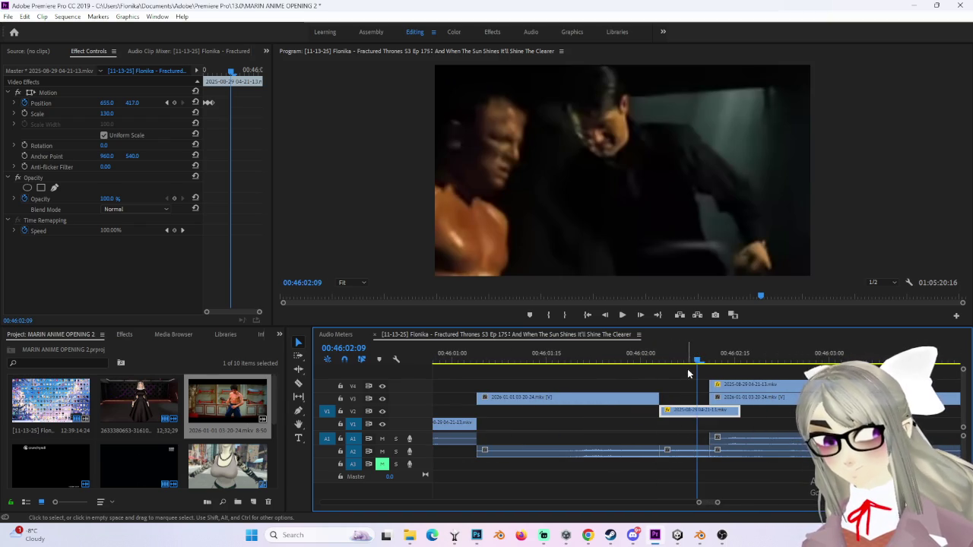
click(715, 358)
mouse_move(715, 359)
mouse_down()
mouse_move(695, 358)
mouse_move(770, 362)
mouse_move(616, 388)
mouse_up()
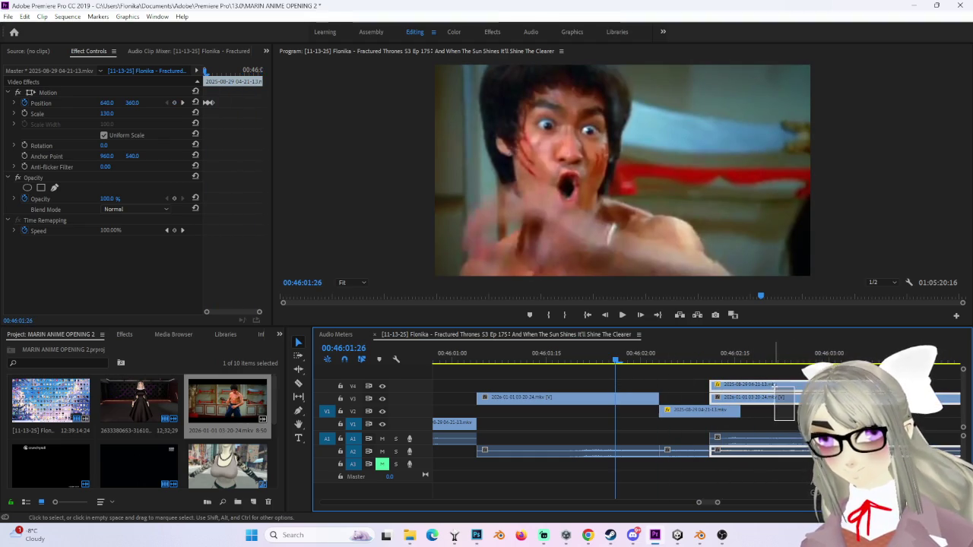
drag(695, 379, 772, 475)
click(748, 384)
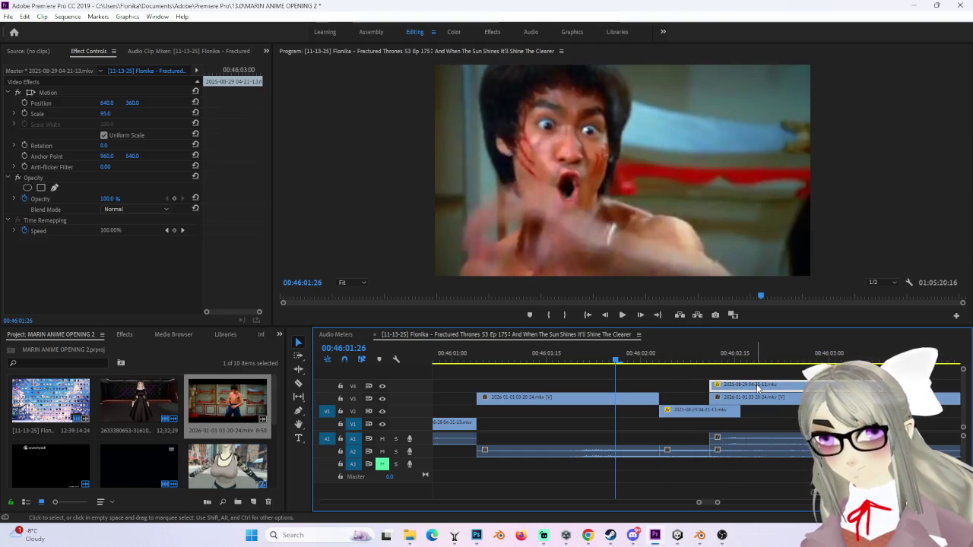
drag(755, 439, 825, 439)
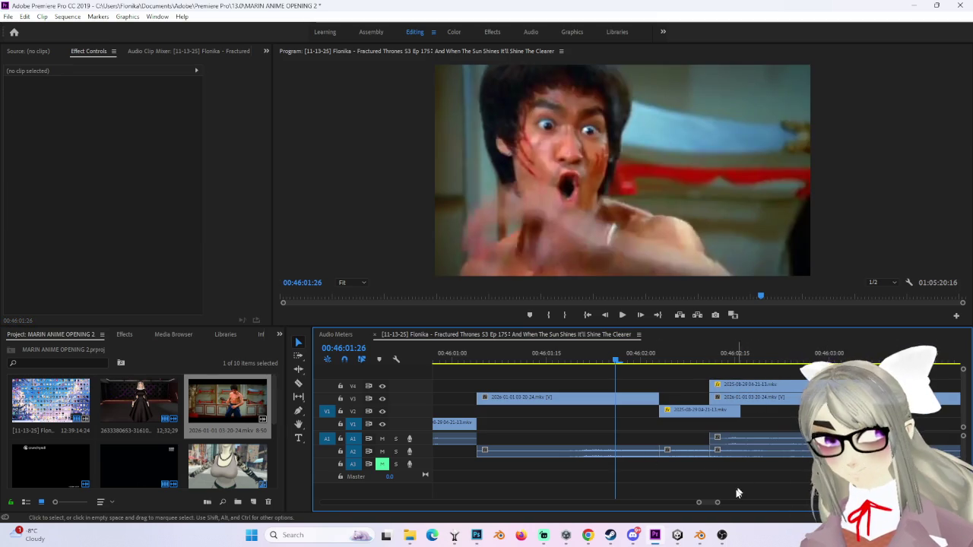
drag(716, 502, 732, 500)
click(634, 354)
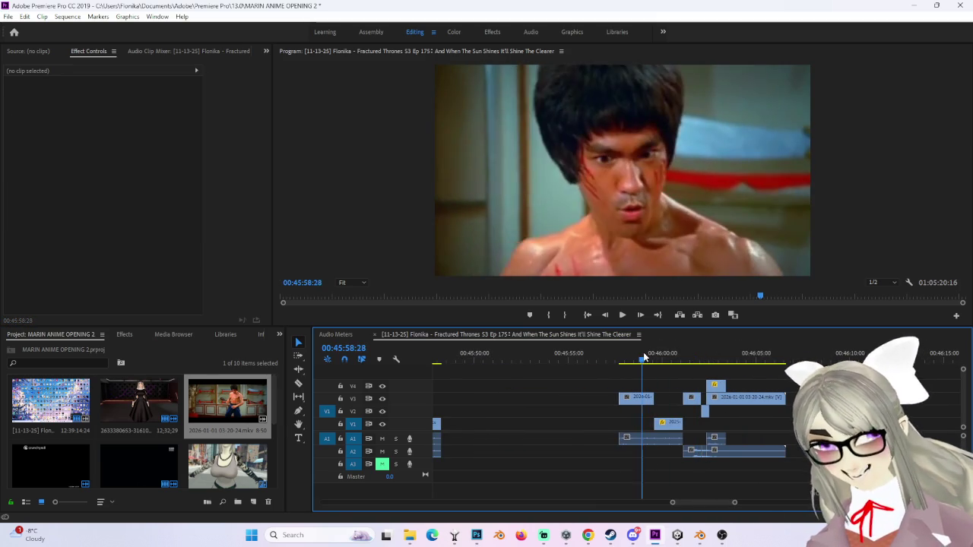
click(609, 354)
key(space)
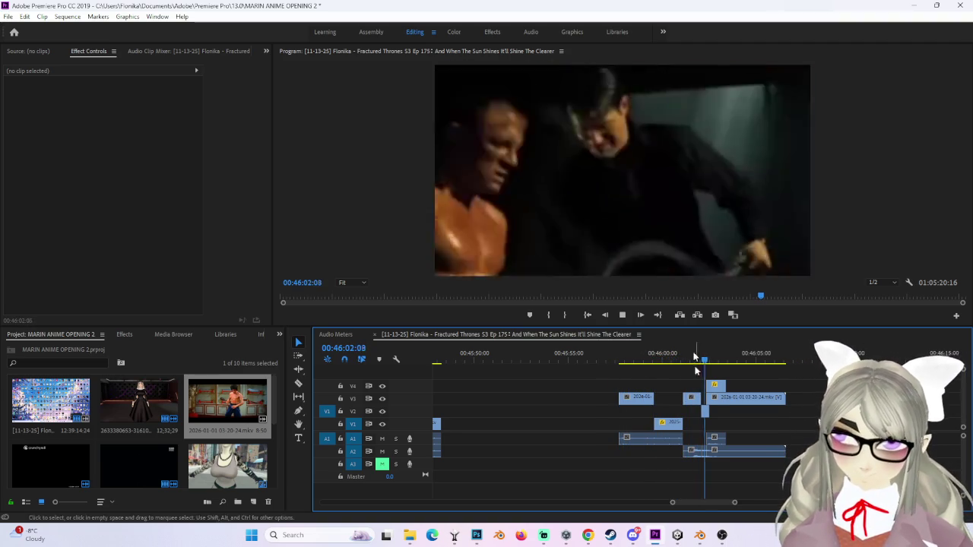
click(621, 315)
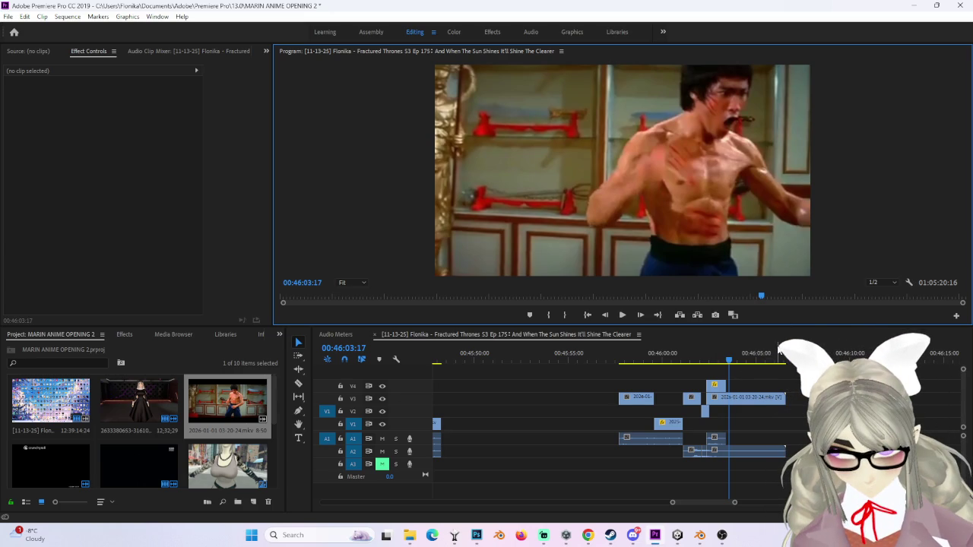
click(709, 368)
click(704, 356)
key(space)
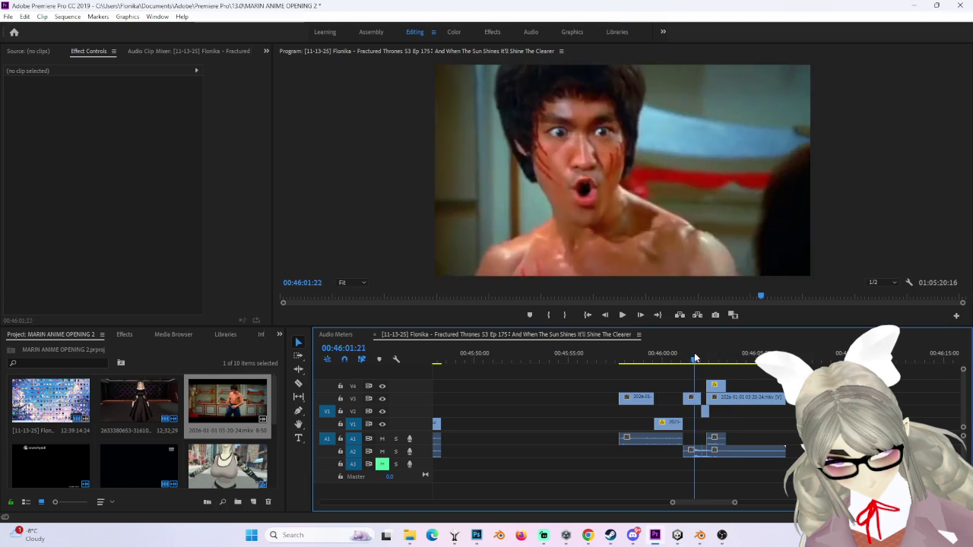
click(663, 355)
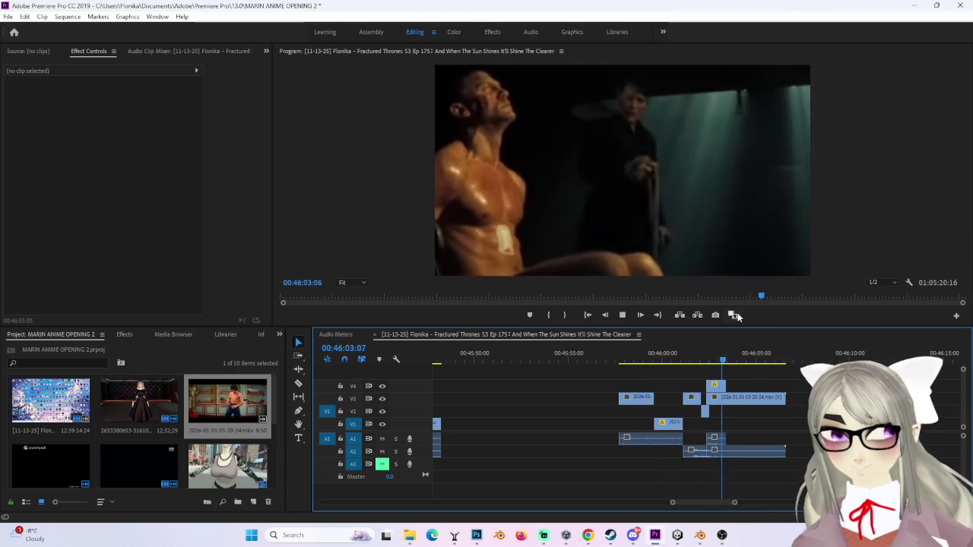
click(748, 364)
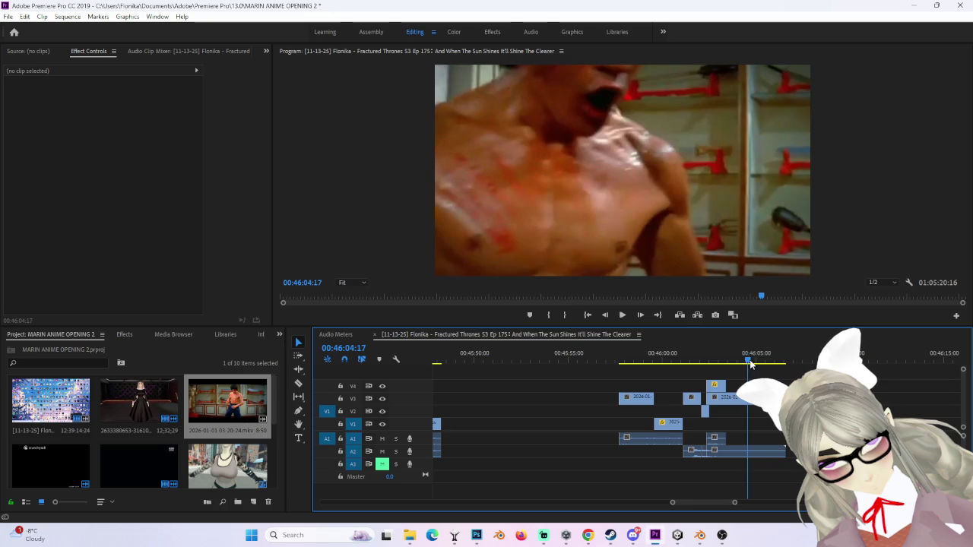
drag(736, 348, 722, 349)
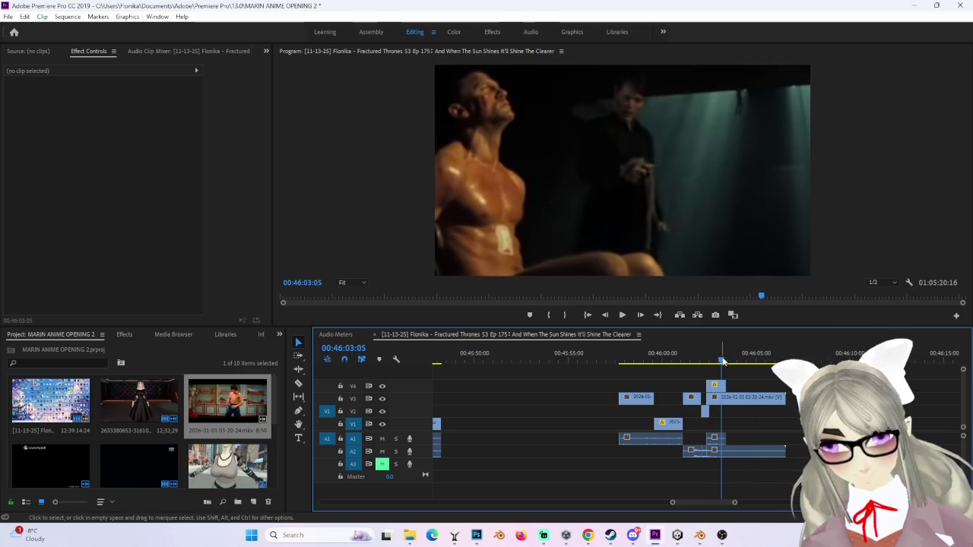
click(715, 386)
drag(721, 415, 790, 456)
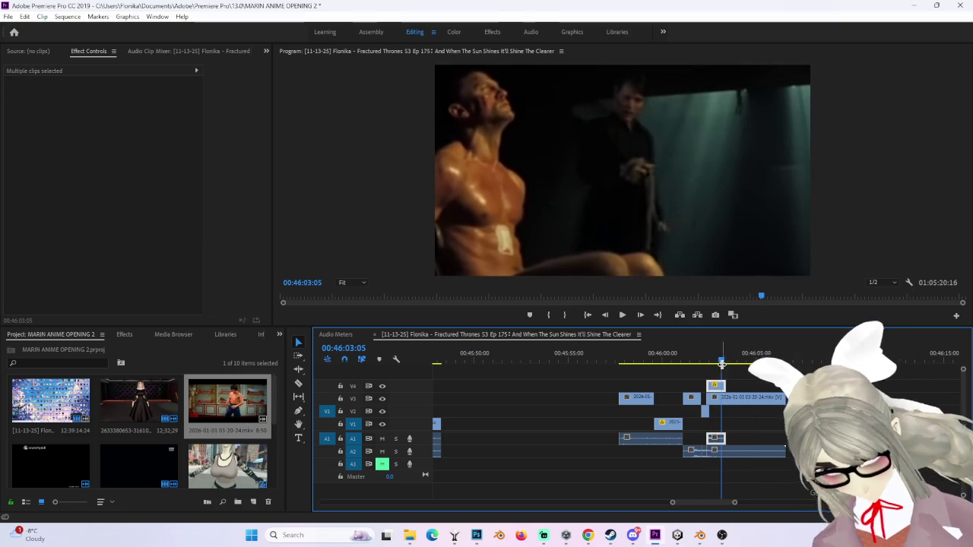
Step: Step frame by frame around 46:10 to inspect the frames near 46:10:00
click(852, 352)
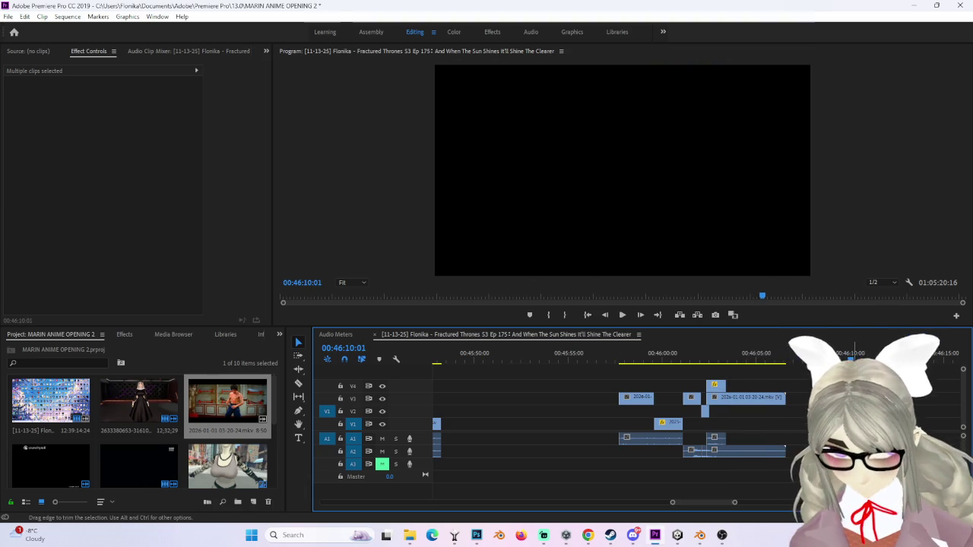
key(Left)
key(Left)
key(Right)
key(Right)
key(Right)
key(Left)
key(Right)
key(Left)
key(Left)
key(Left)
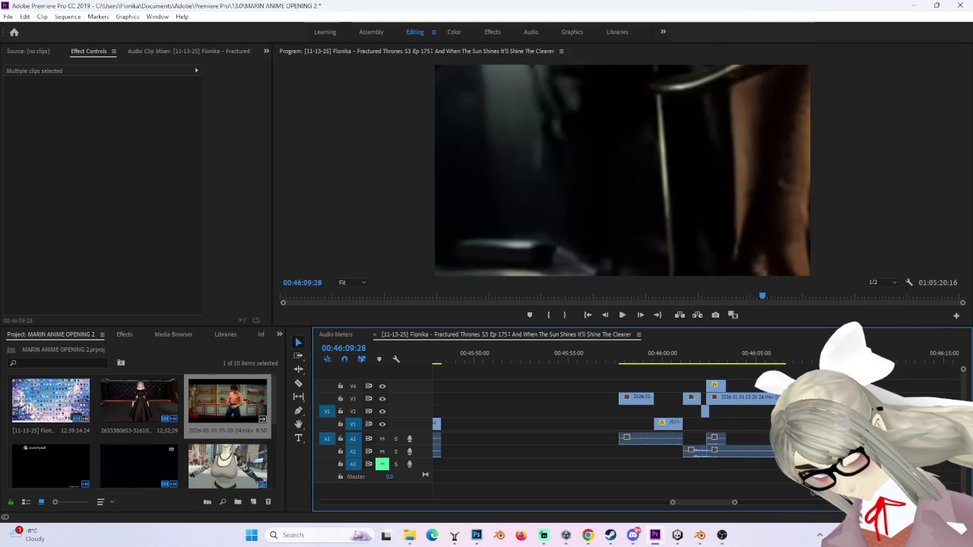
key(Right)
key(Right)
key(Left)
key(Right)
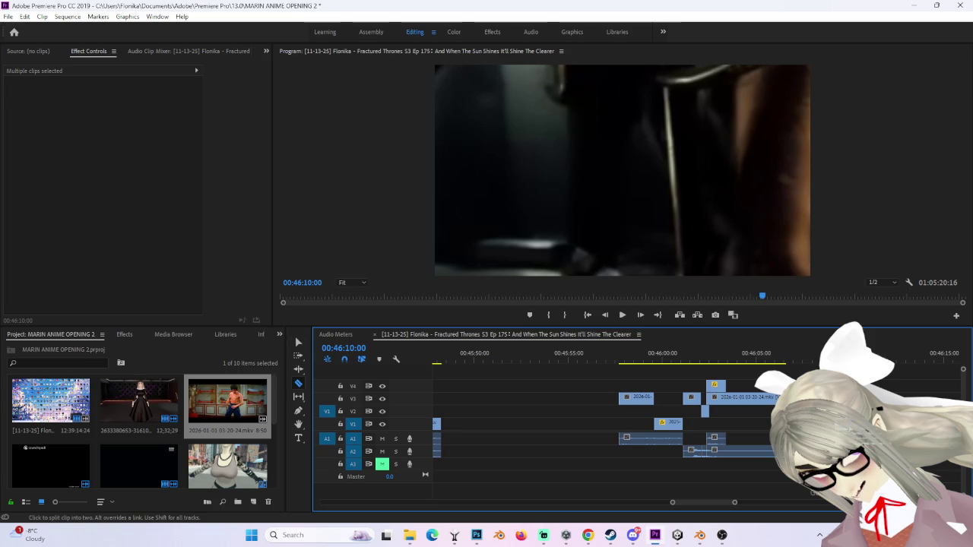
Step: Bring the playhead back to 46:01:27 and make the program monitor taller
key(Right)
key(Right)
key(Right)
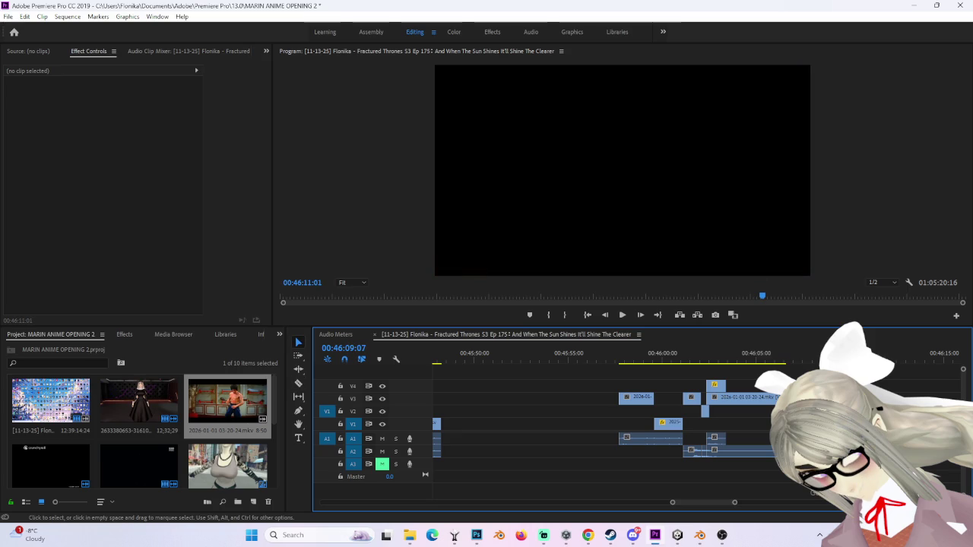
drag(807, 360, 704, 354)
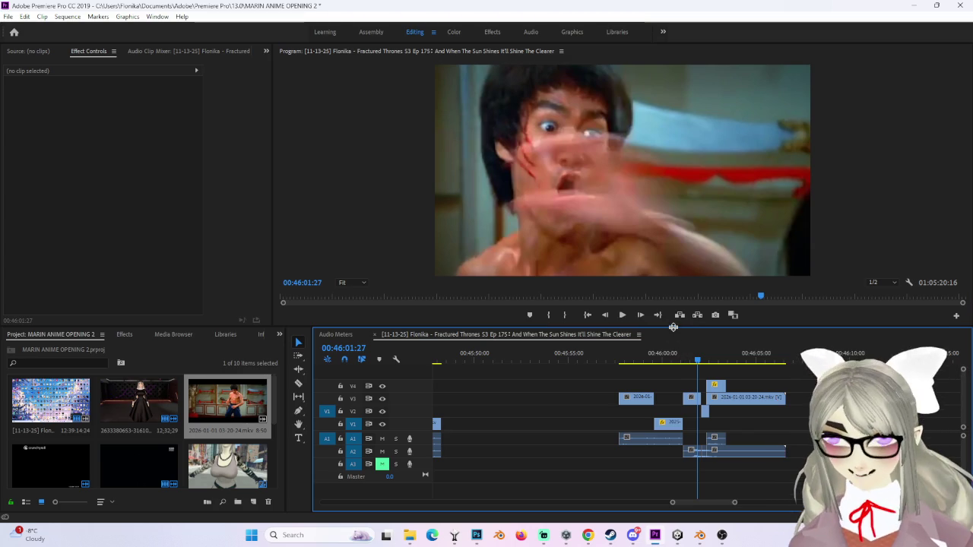
drag(682, 327, 682, 403)
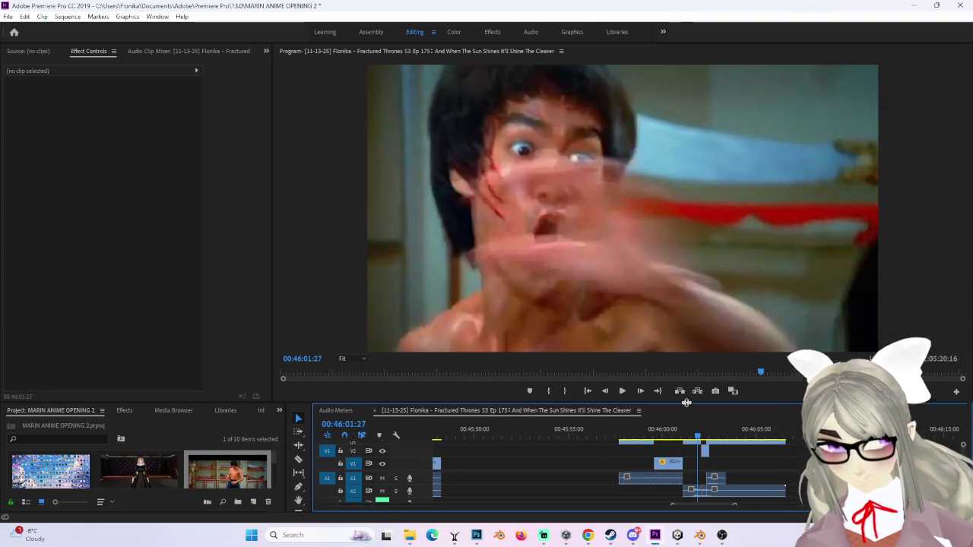
Step: Play the edit from about 45:57 to review the cut up to 46:01:24
click(624, 428)
key(space)
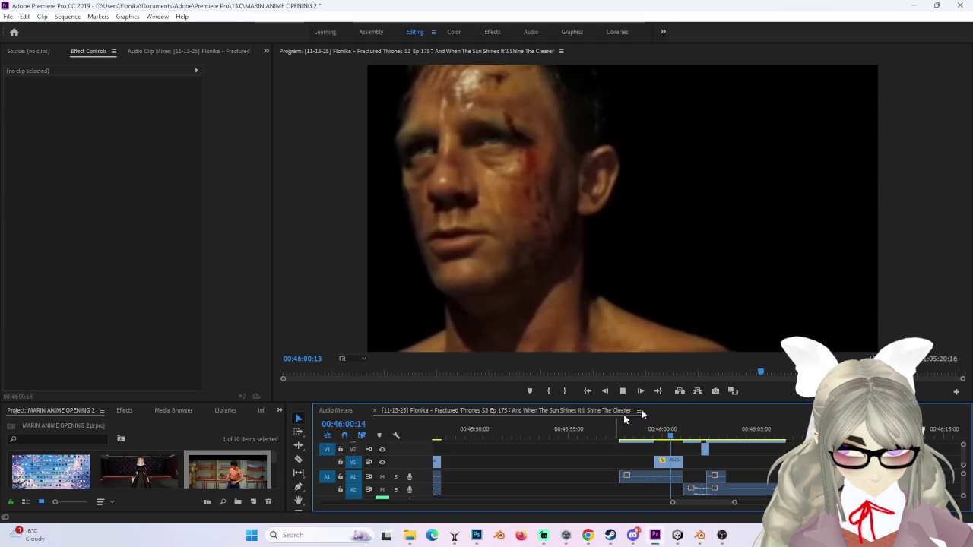
click(622, 392)
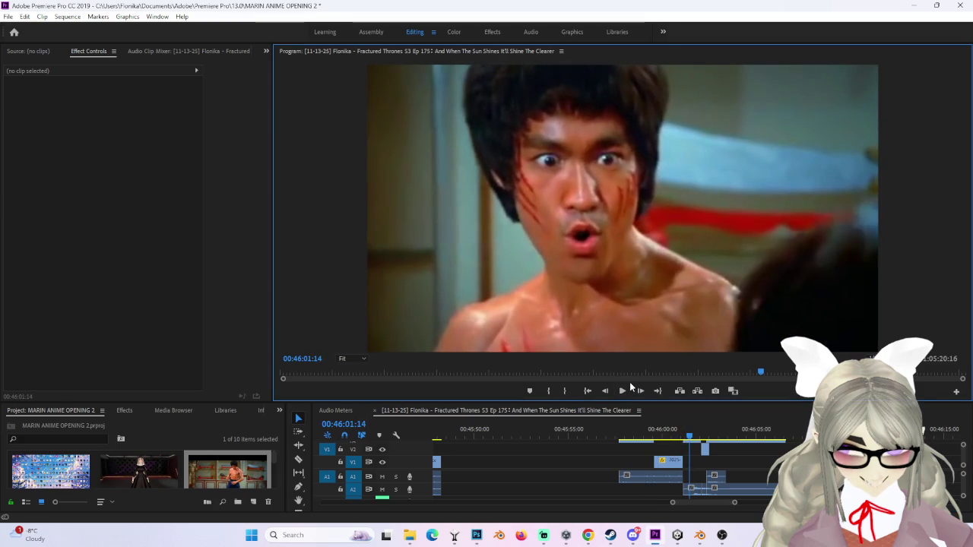
click(639, 440)
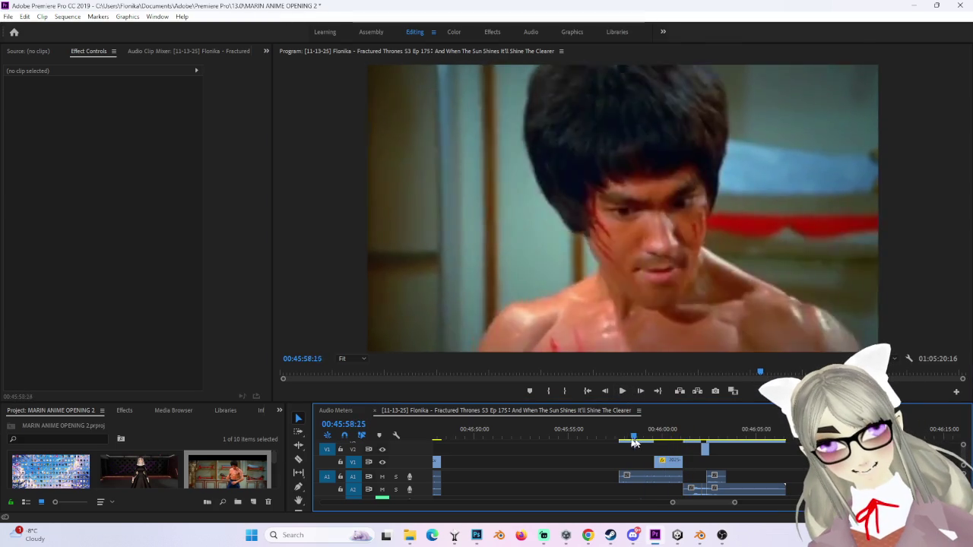
drag(639, 439, 612, 440)
click(622, 391)
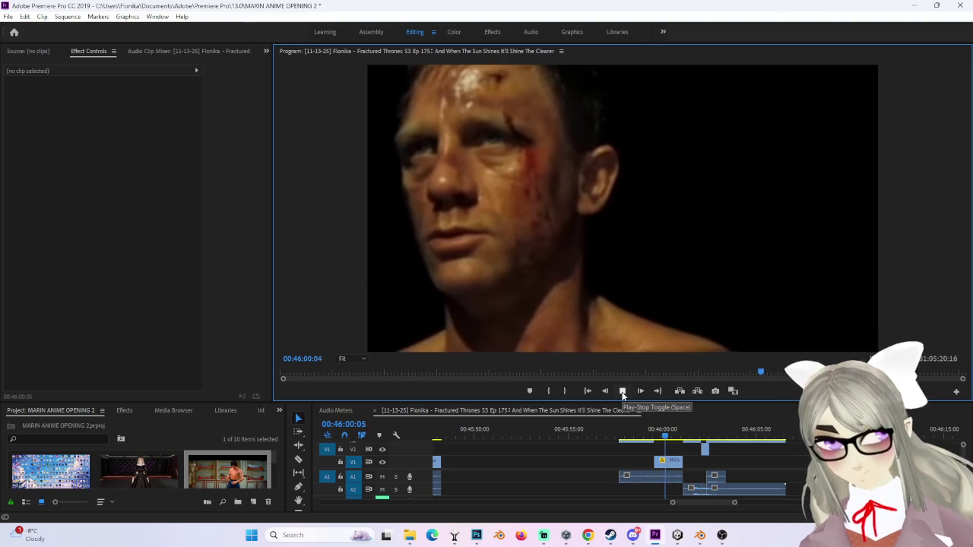
click(622, 391)
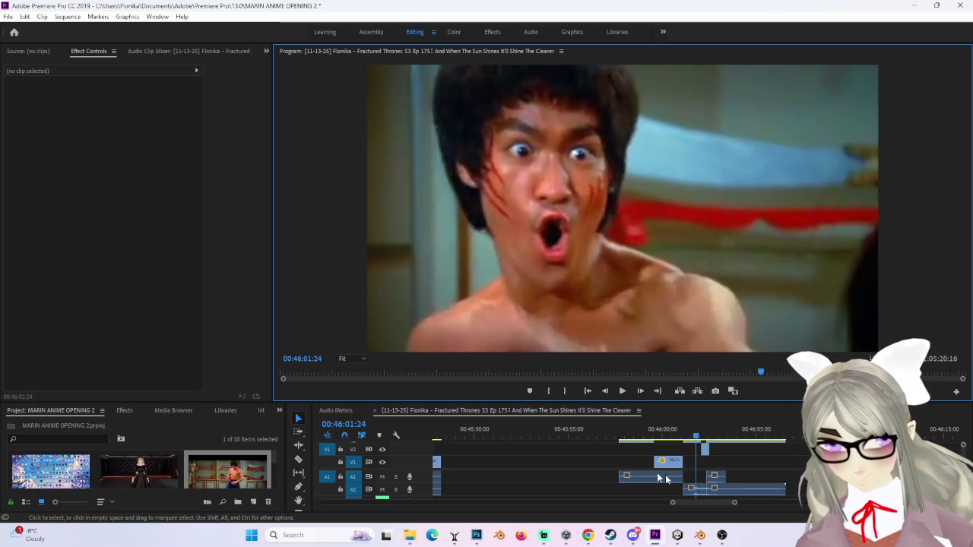
Step: Lengthen the end of the A1 audio clip and clear the selection
mouse_move(681, 477)
mouse_down()
mouse_move(709, 483)
mouse_move(684, 481)
mouse_up()
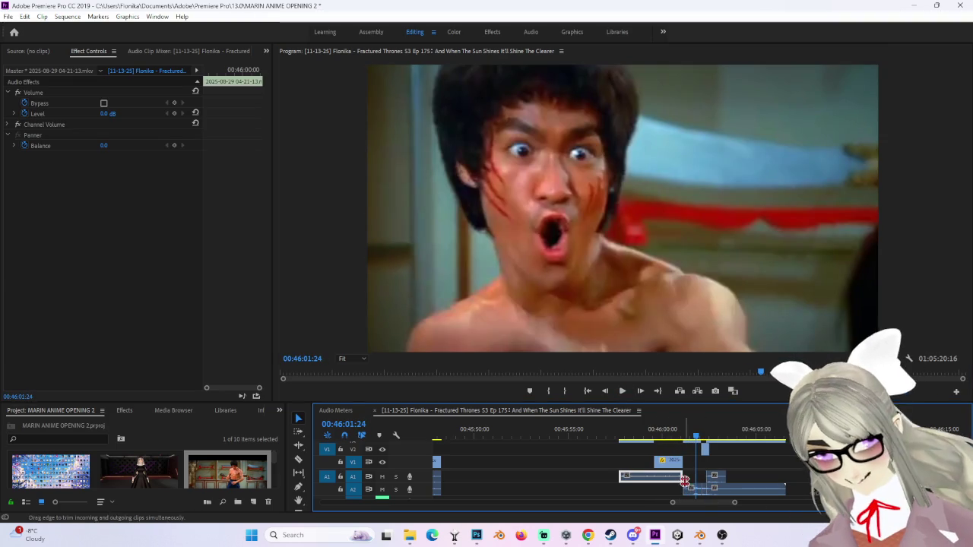
click(760, 464)
click(860, 430)
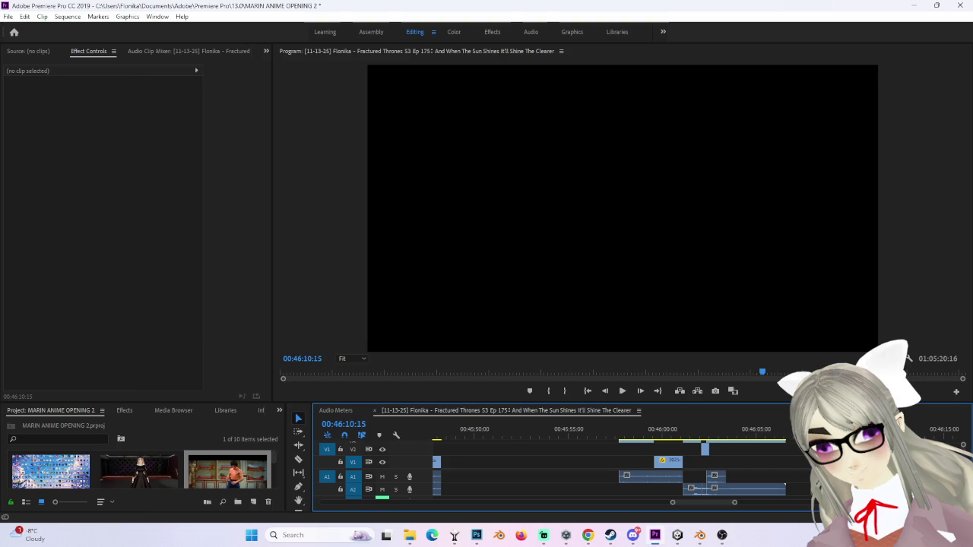
key(Down)
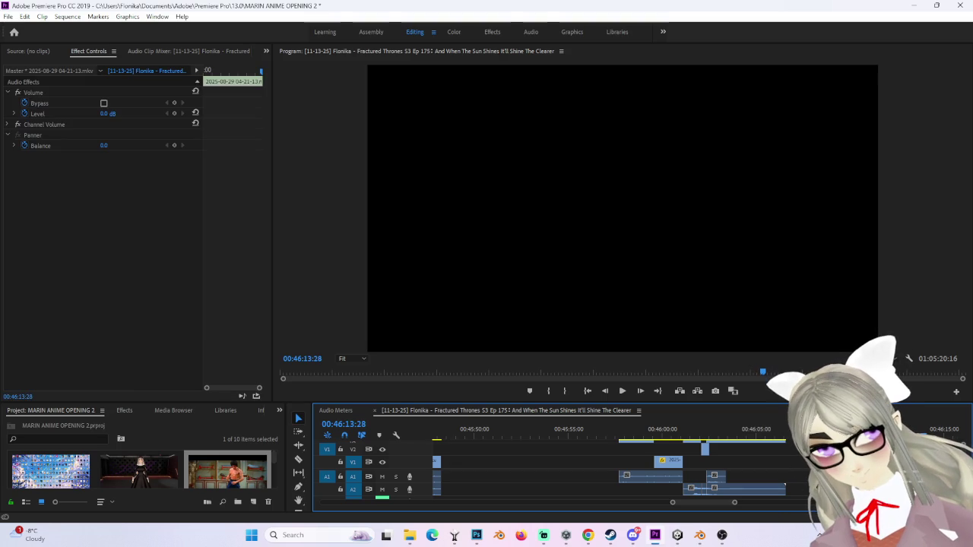
scroll(380, 483, down, 1)
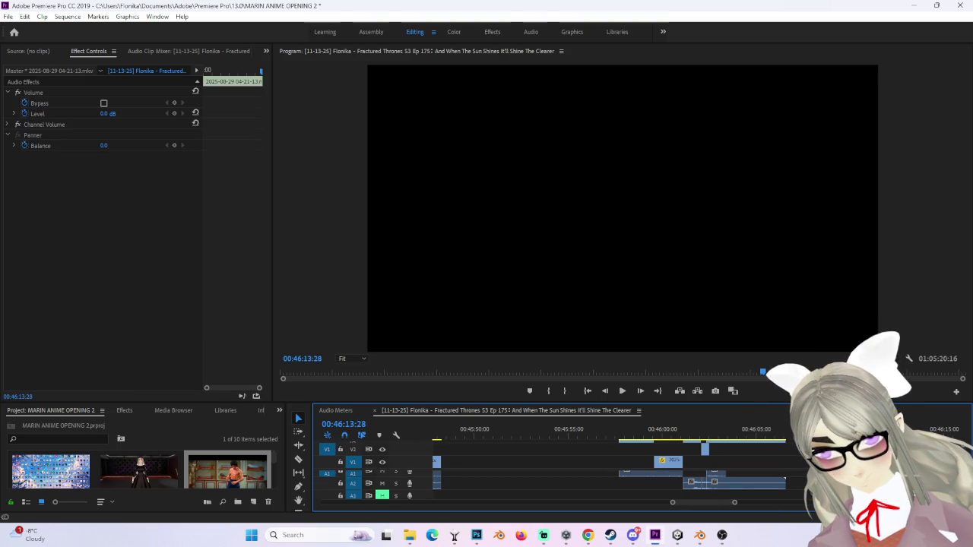
Step: Move the short audio clip down to A3 and slide it earlier under the Bruce Lee shot
drag(714, 484, 765, 497)
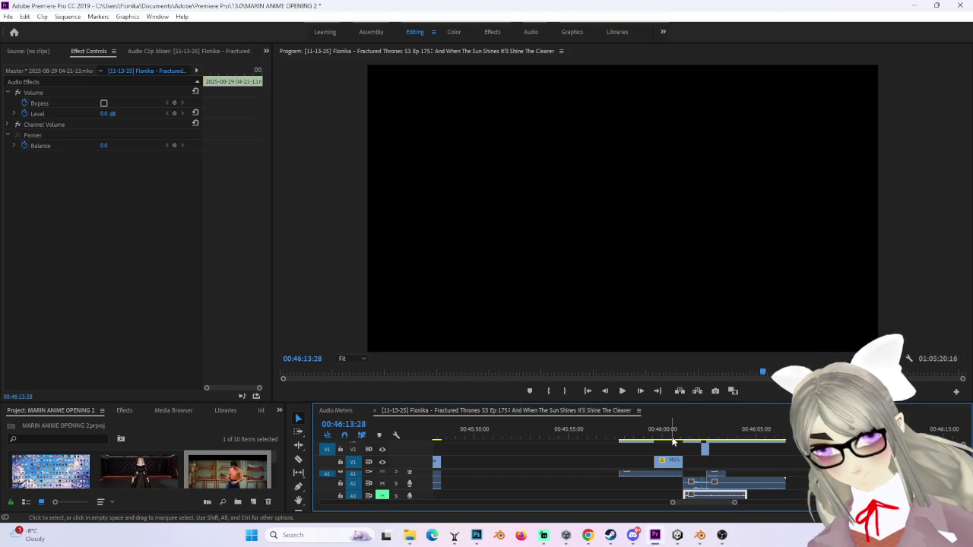
key(space)
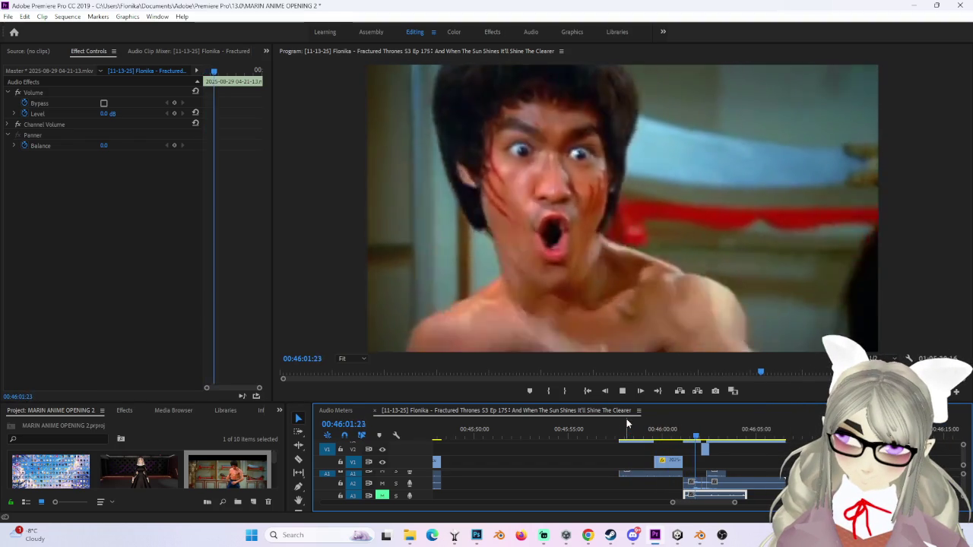
key(space)
drag(711, 498, 660, 495)
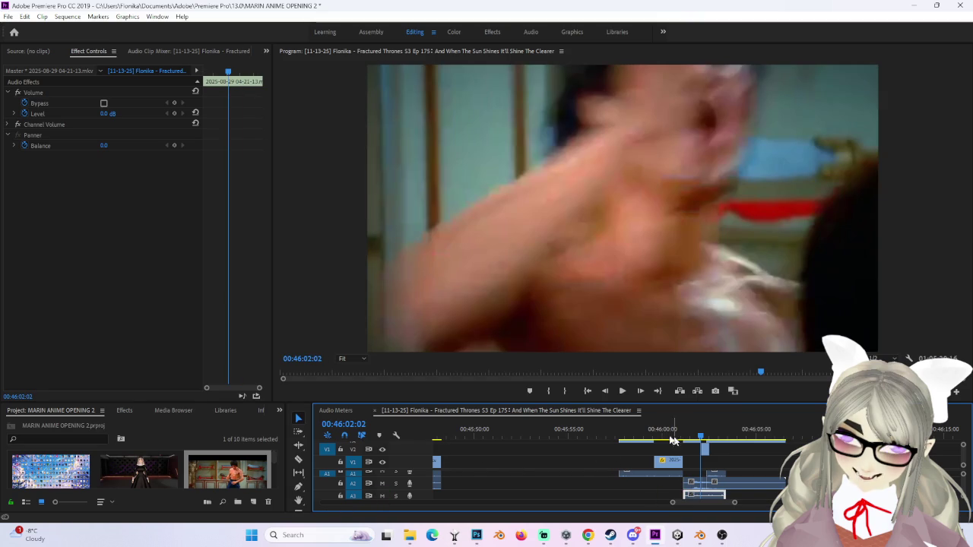
Step: Play and scrub around 00:46:02–00:46:03 to check the new audio timing
key(space)
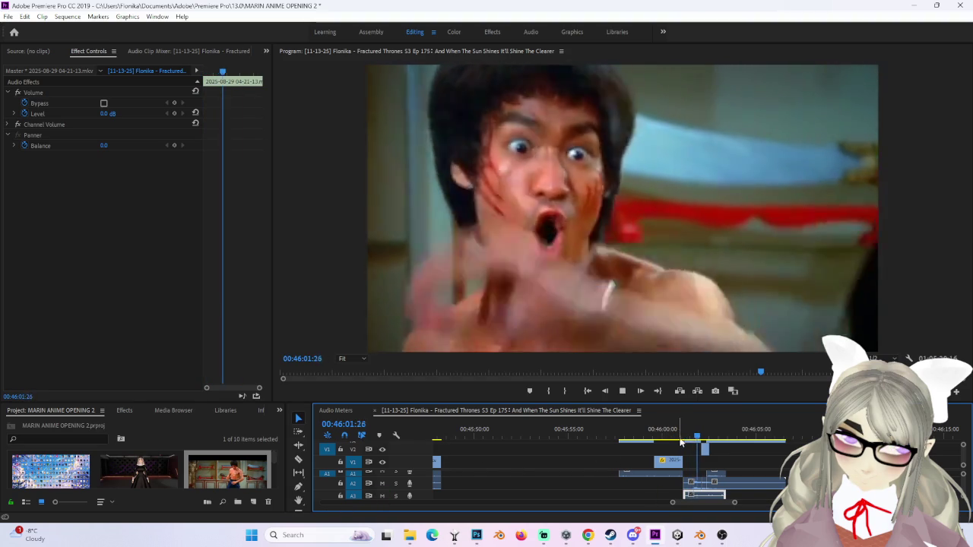
click(706, 438)
drag(706, 439, 700, 428)
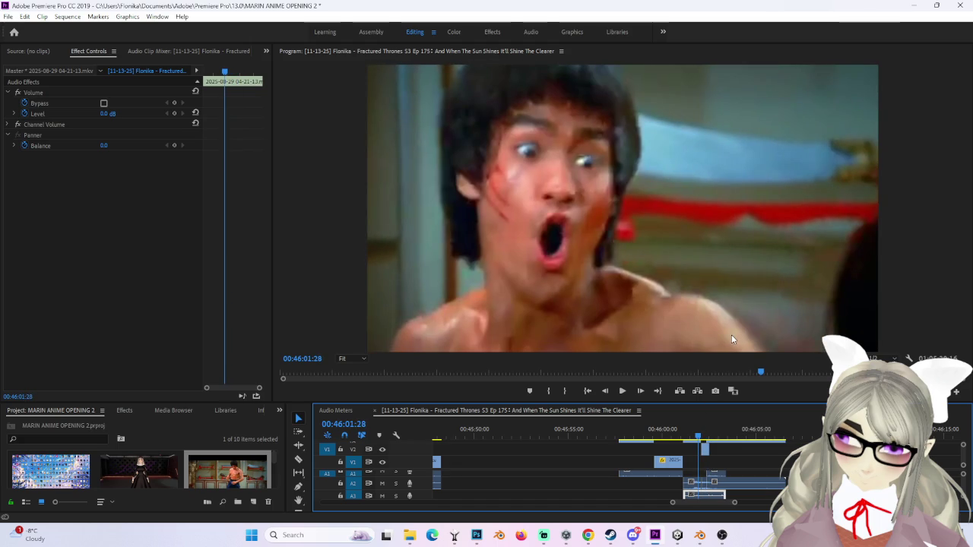
key(space)
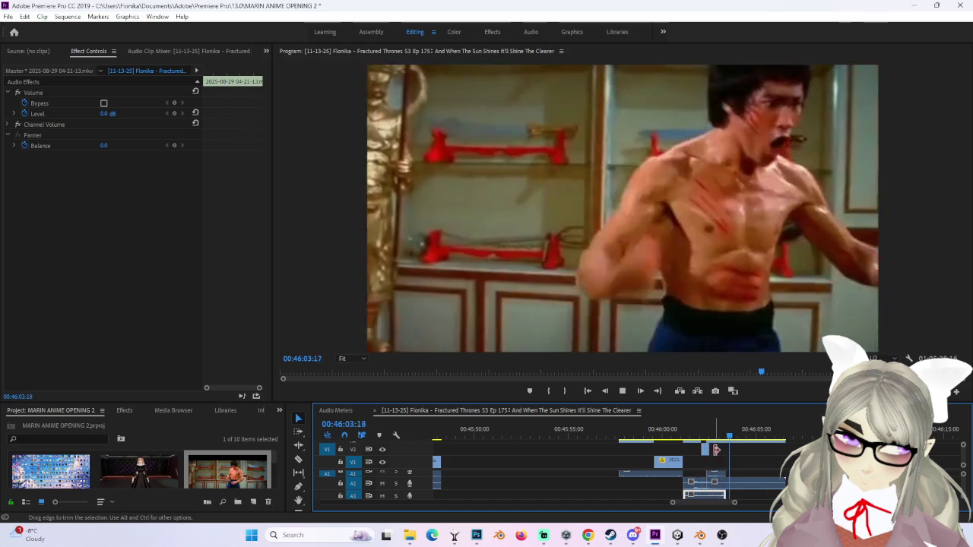
click(722, 437)
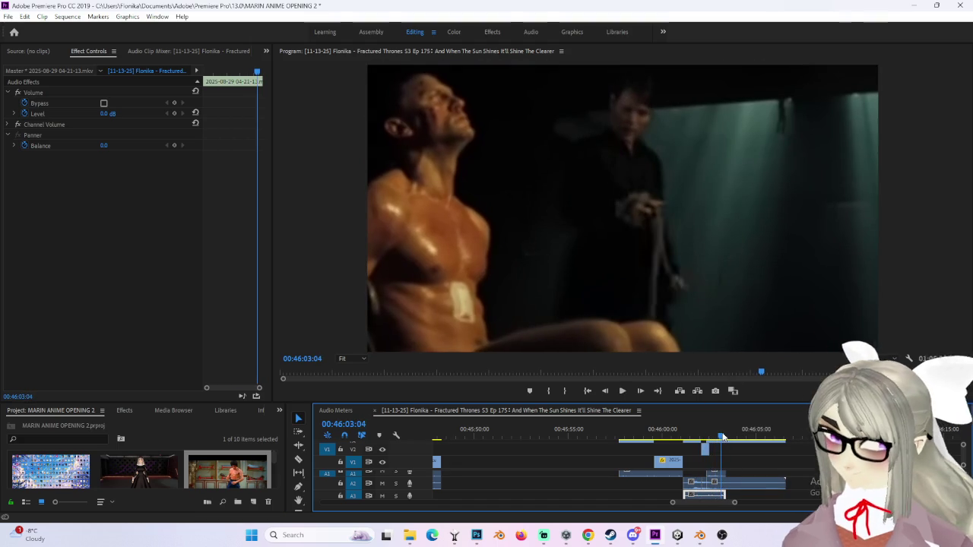
key(space)
click(708, 437)
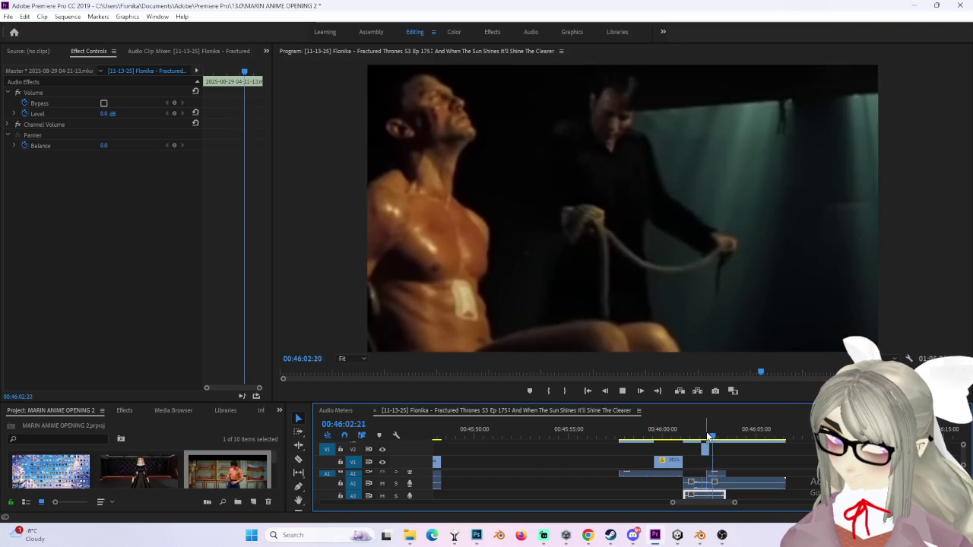
key(space)
scroll(730, 503, up, 3)
drag(674, 436, 688, 436)
Step: Select the V4 seated-man clip and drag its Motion Position X to 868 (868, 351)
click(706, 482)
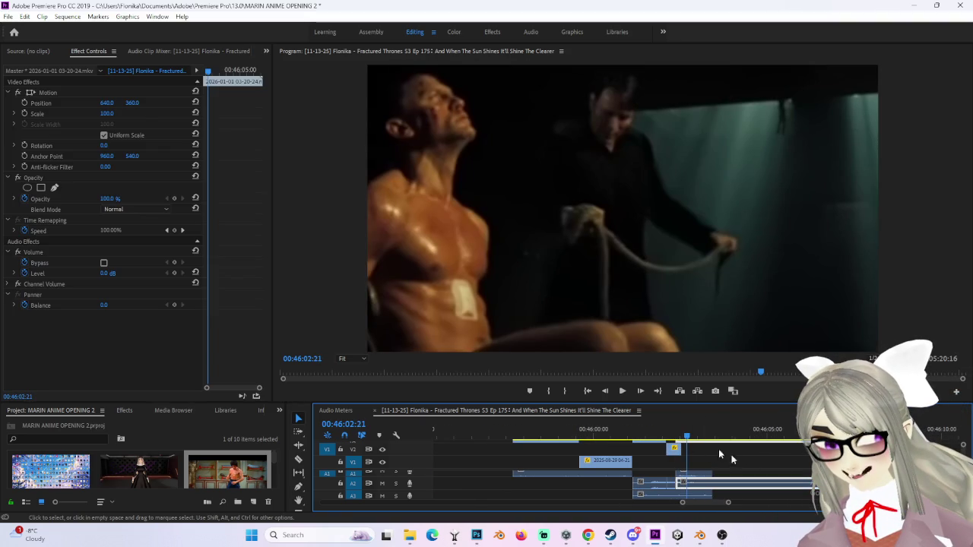
drag(106, 103, 171, 102)
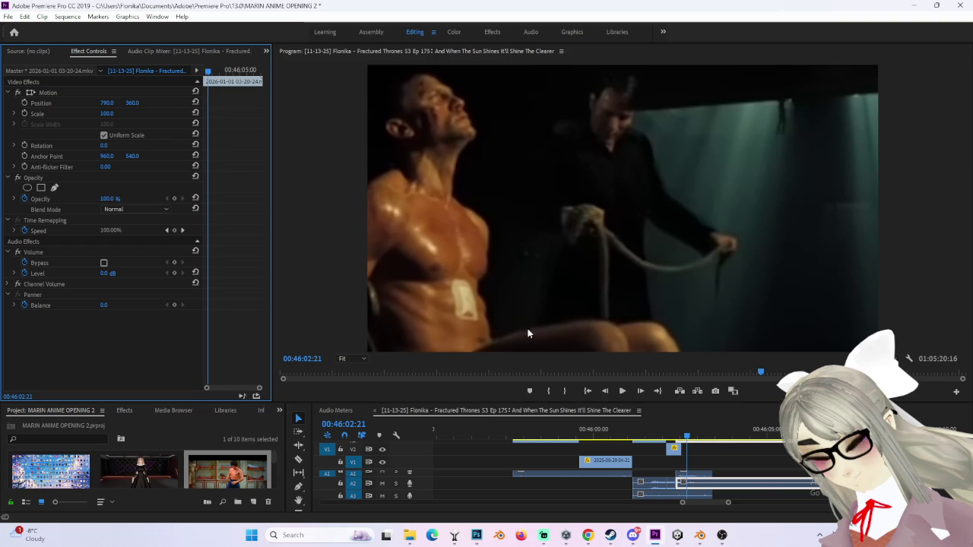
scroll(471, 460, up, 2)
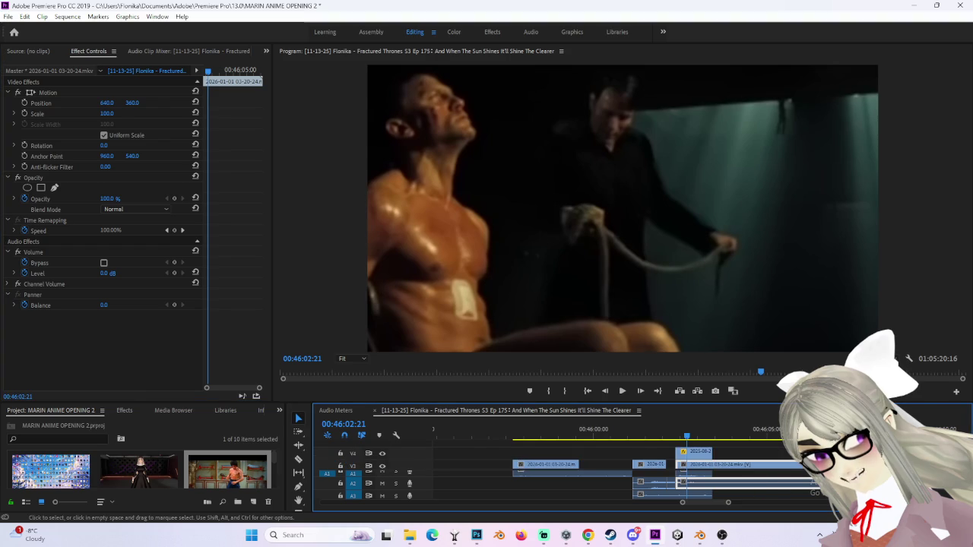
click(706, 454)
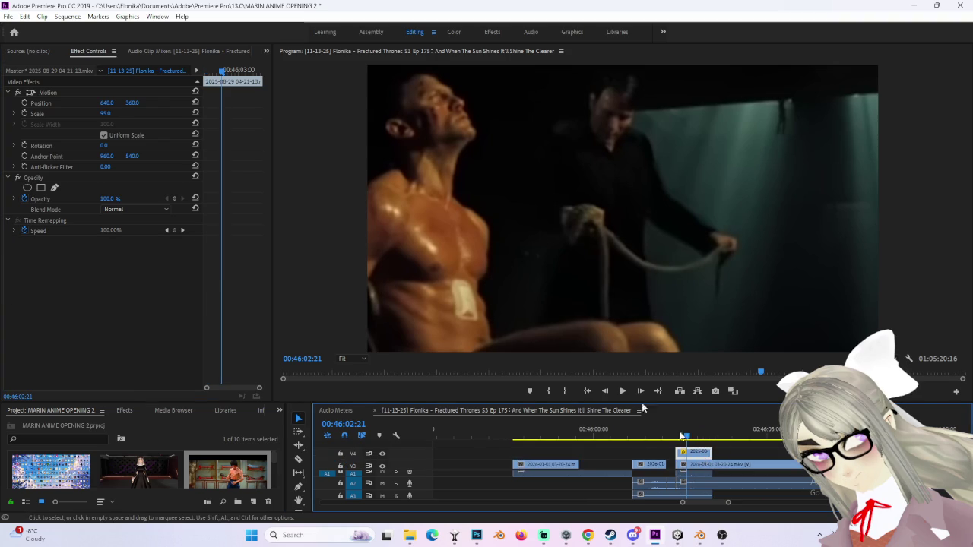
mouse_move(112, 108)
mouse_down()
mouse_move(103, 117)
mouse_move(84, 102)
mouse_move(182, 103)
mouse_up()
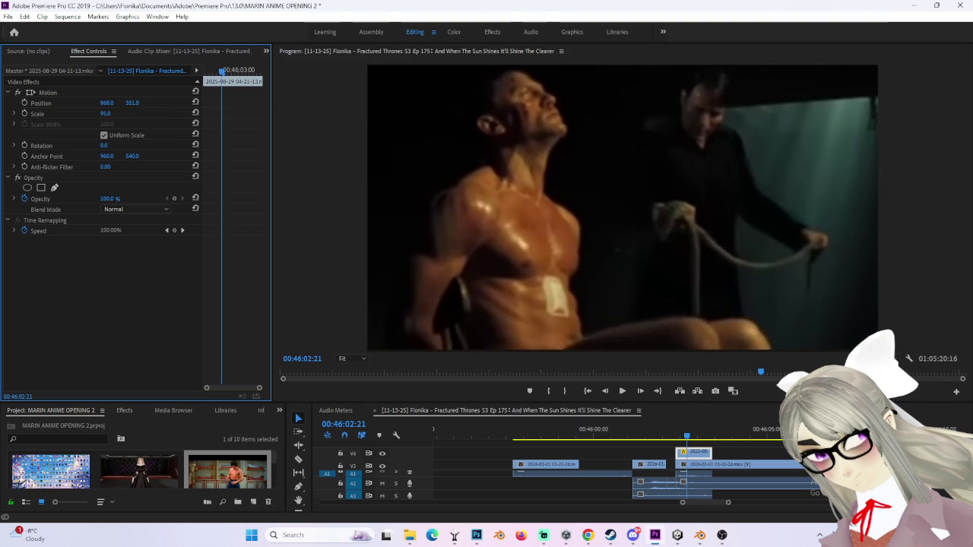
Step: Draw a closed Pen opacity mask around the seated man, from above his head to the frame's bottom corners and top-left
click(55, 188)
click(377, 337)
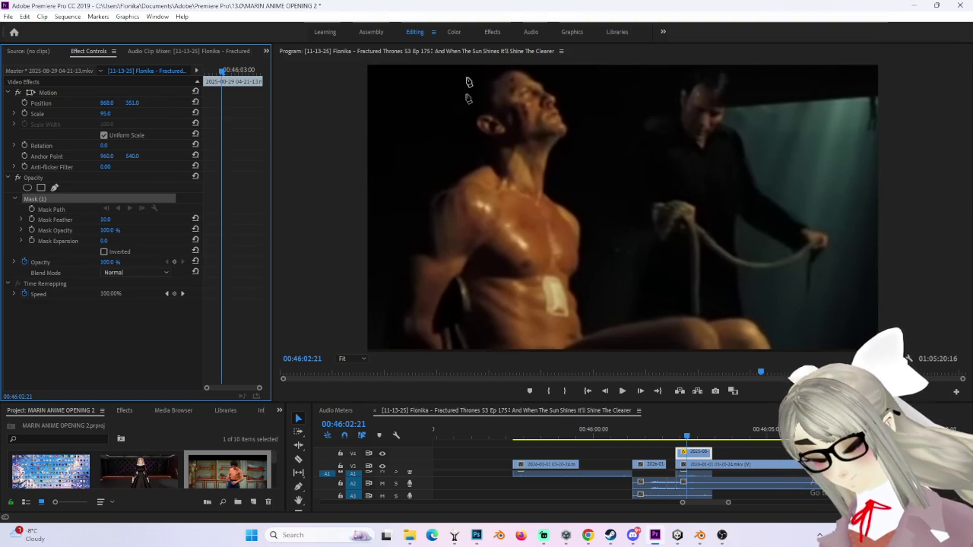
click(539, 69)
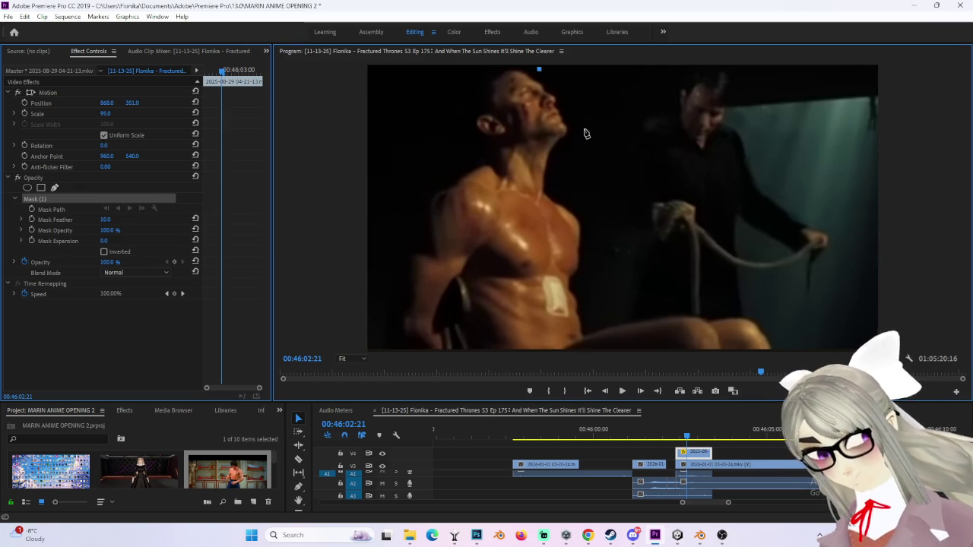
click(613, 318)
click(689, 312)
click(779, 350)
click(383, 351)
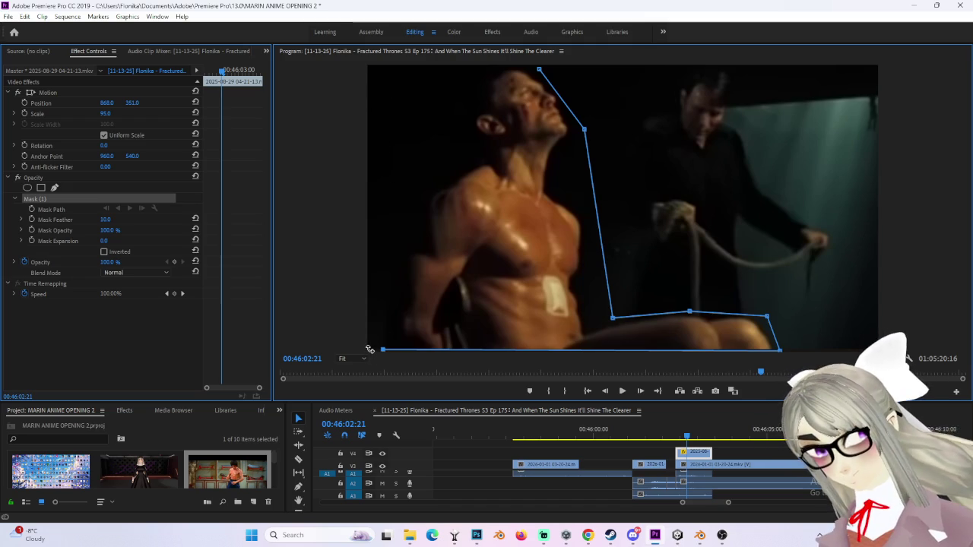
click(376, 111)
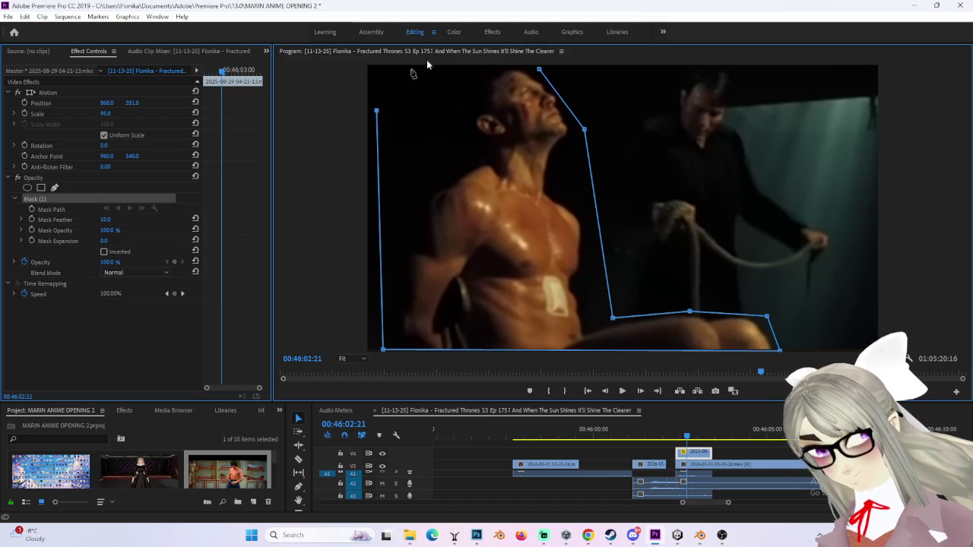
click(541, 72)
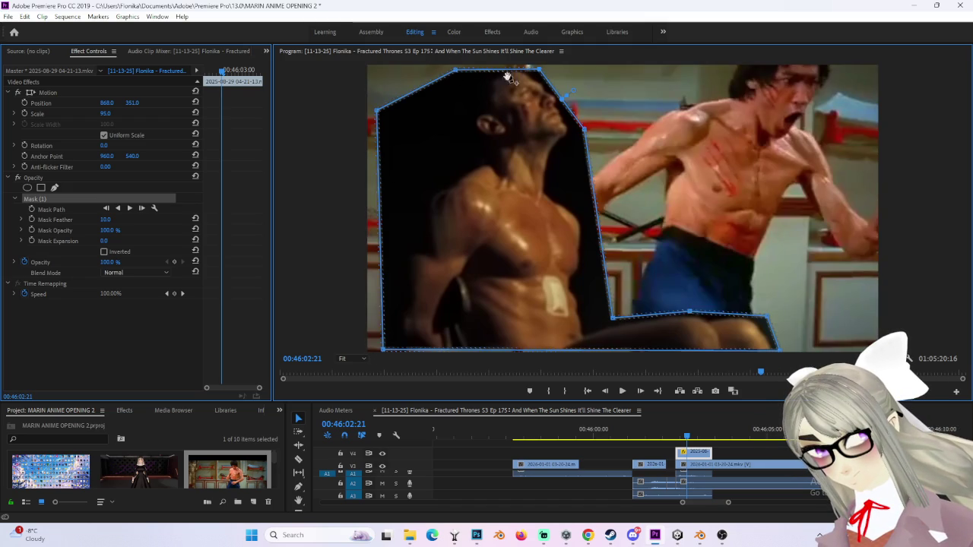
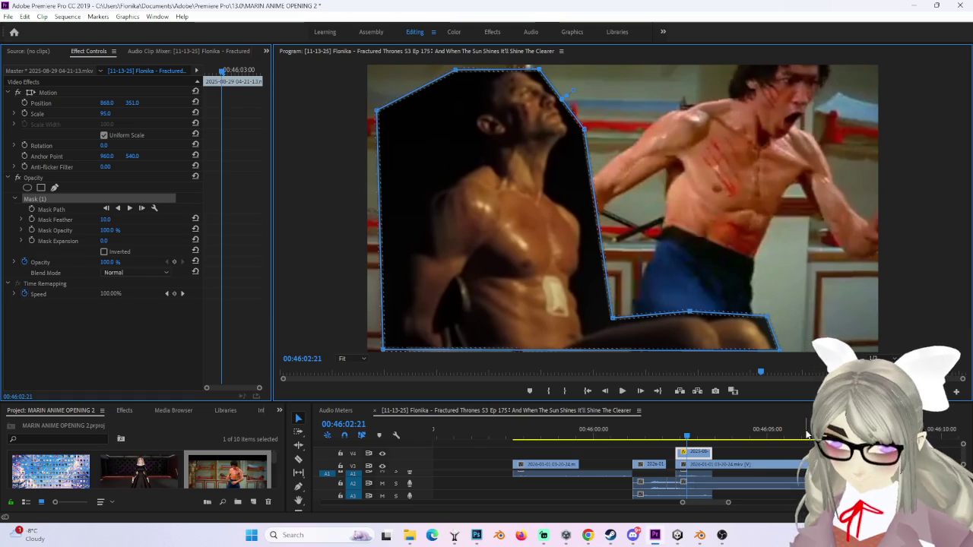
Step: Reshape the mask edge around the reclining man and scrub through to check it
mouse_move(365, 109)
mouse_down()
mouse_move(449, 164)
mouse_move(417, 180)
mouse_up()
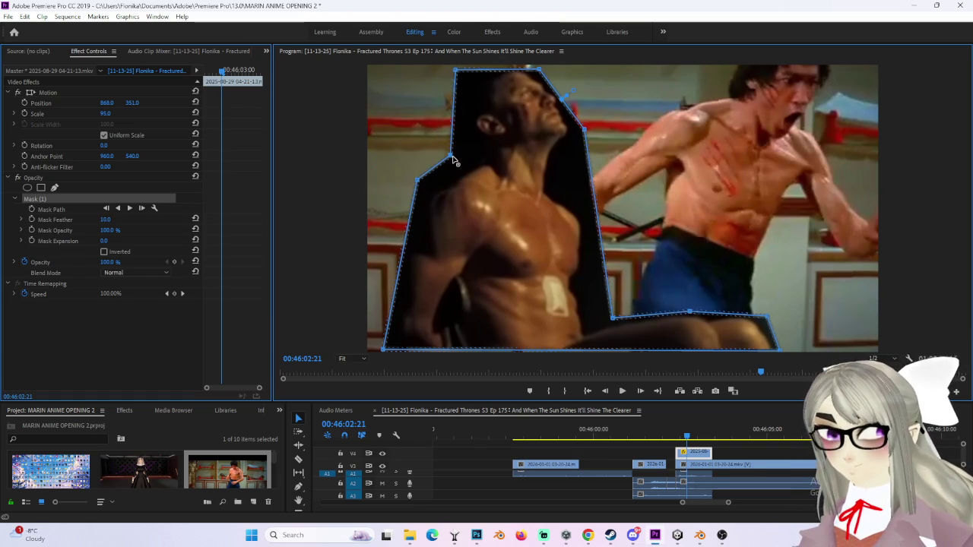
click(688, 439)
mouse_move(689, 439)
mouse_down()
mouse_move(697, 439)
mouse_move(661, 441)
mouse_up()
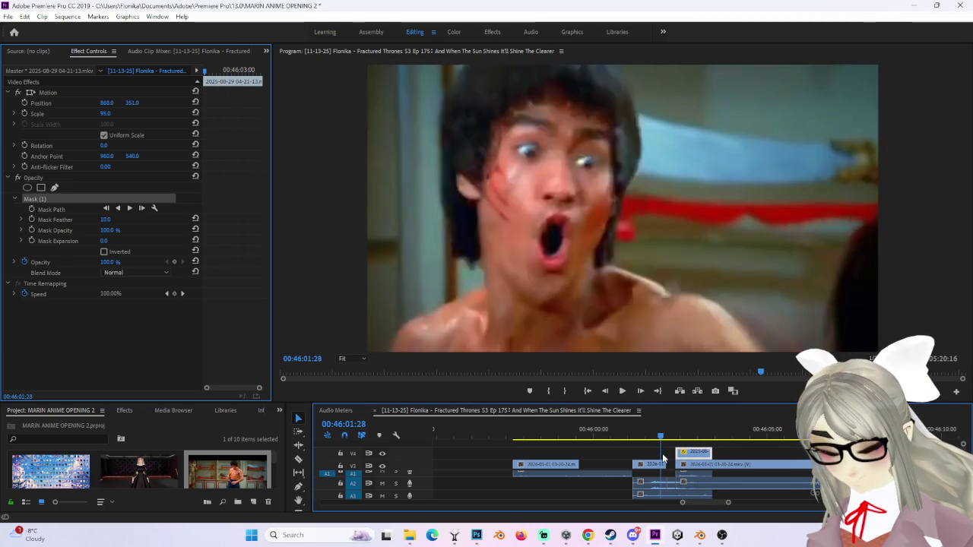
key(space)
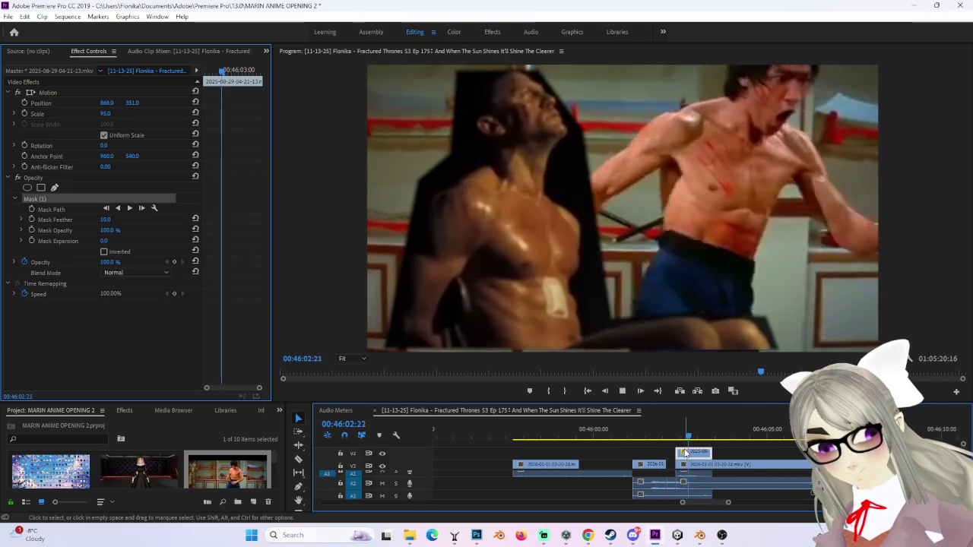
click(694, 437)
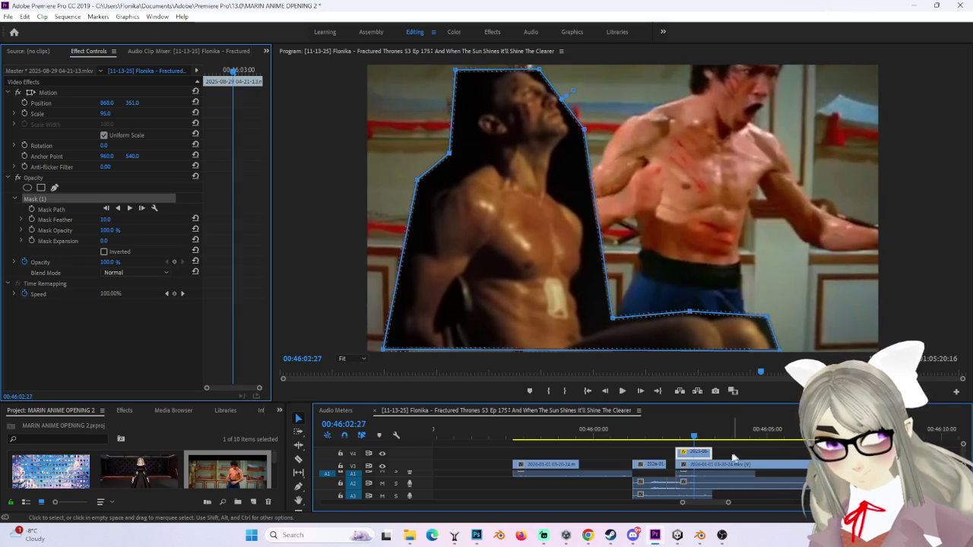
Step: Extend the top V4 overlay clip's end by about a second and preview the result
drag(711, 453, 754, 453)
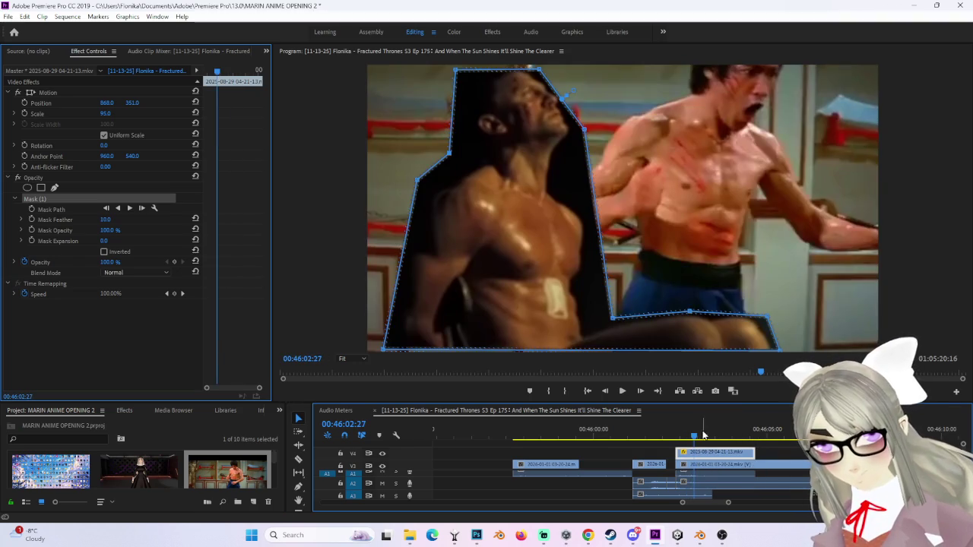
key(space)
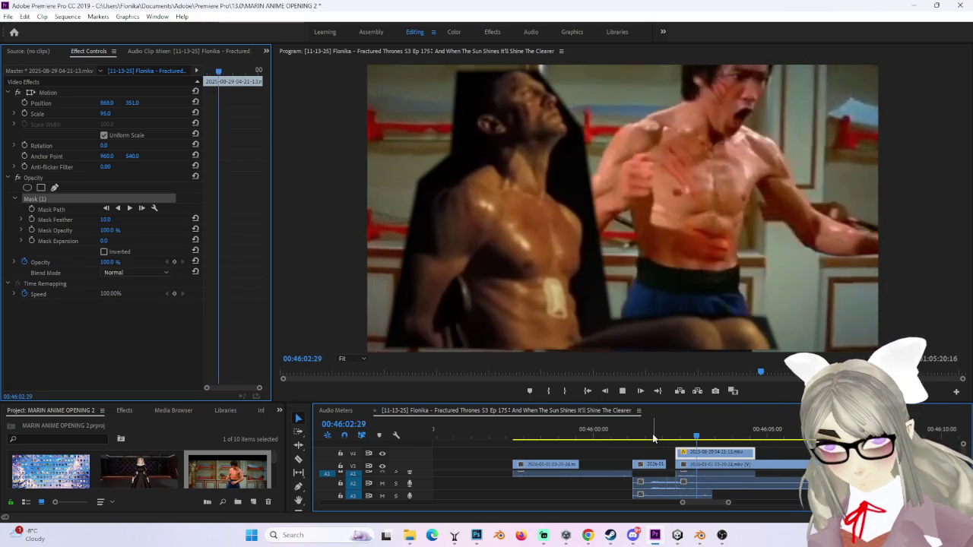
key(space)
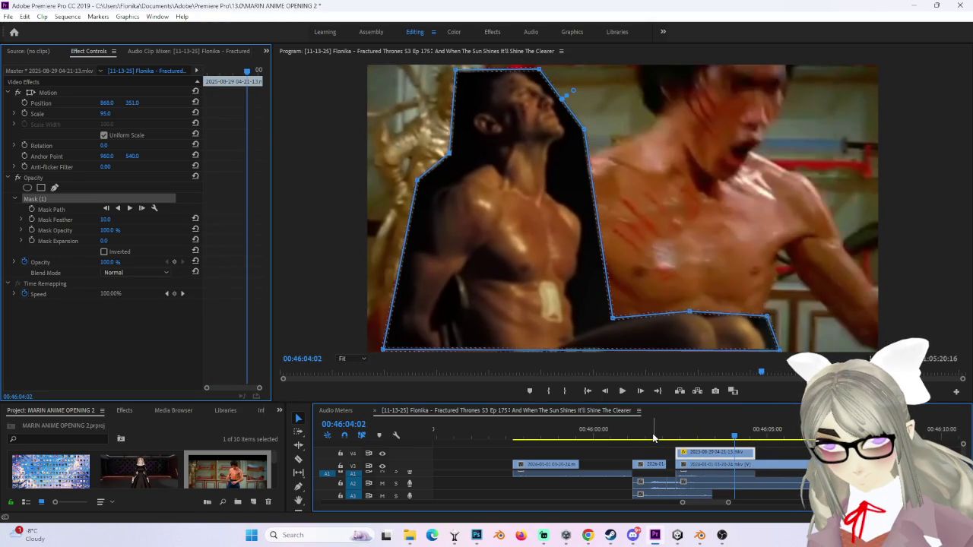
click(765, 438)
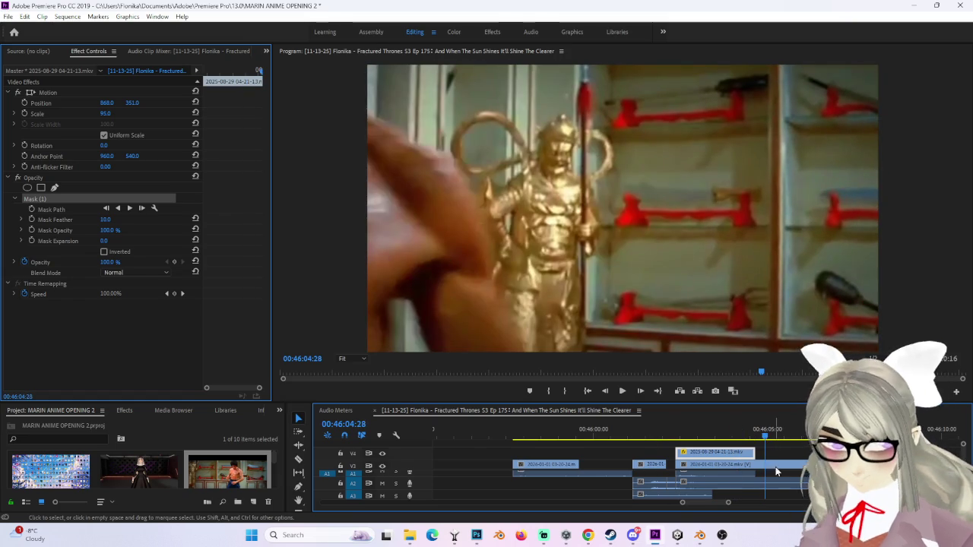
mouse_move(767, 439)
mouse_down()
mouse_move(603, 434)
mouse_move(638, 438)
mouse_up()
Step: Select the V3 face close-up clip and add a rectangle mask under Opacity
click(648, 463)
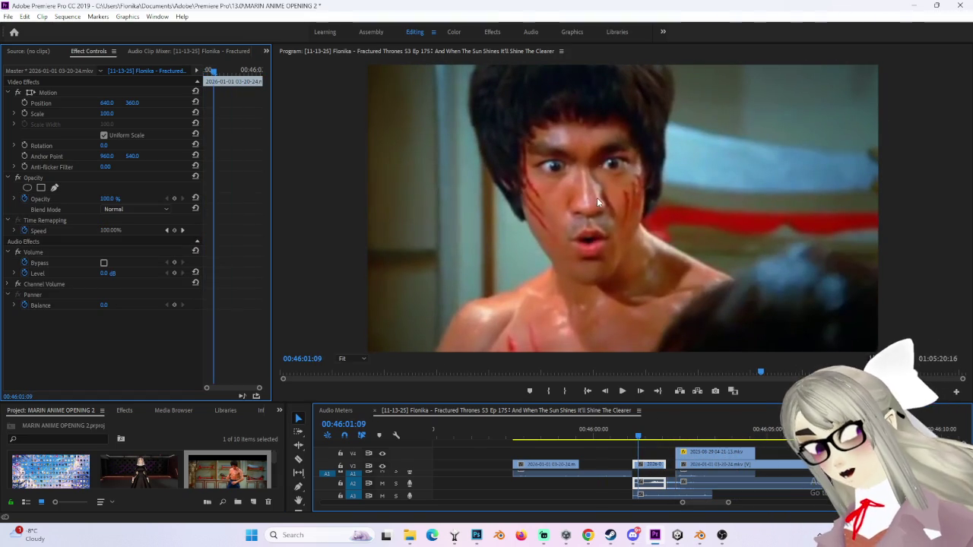
drag(640, 440, 551, 431)
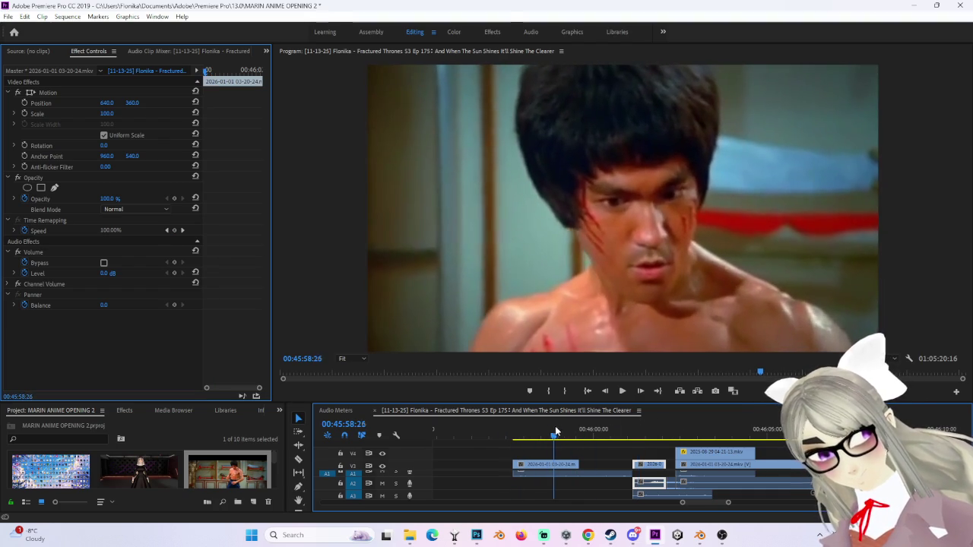
drag(552, 430, 553, 431)
click(600, 472)
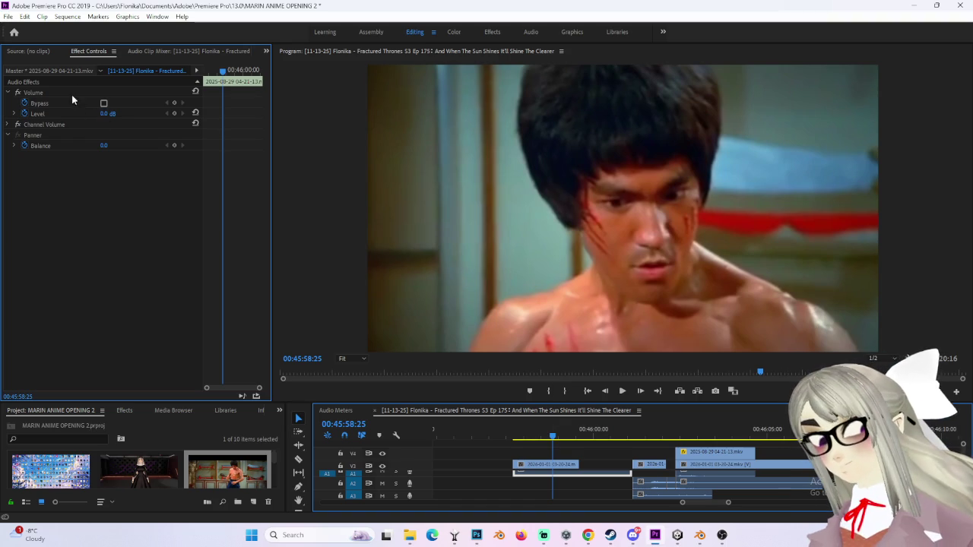
click(559, 465)
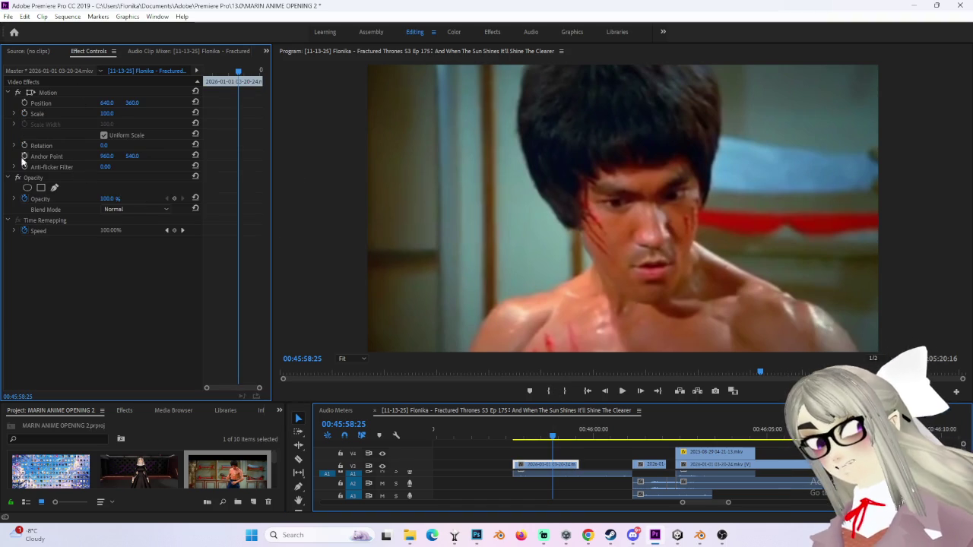
click(41, 188)
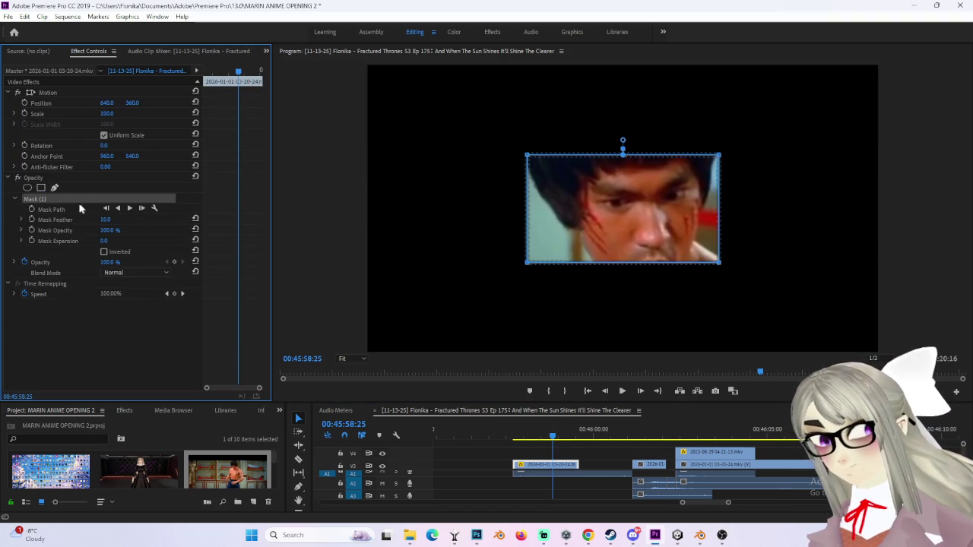
Step: Replace the rectangle with an ellipse mask stretched down over the man's face
key(Delete)
click(27, 188)
mouse_move(640, 245)
mouse_down()
mouse_move(604, 180)
mouse_move(625, 158)
mouse_up()
drag(620, 237, 643, 311)
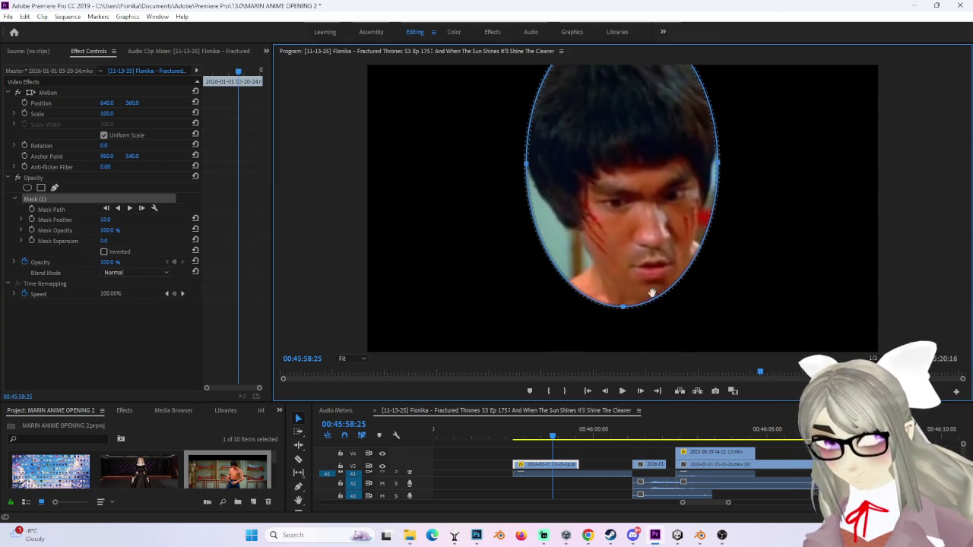
Step: Reshape the oval's points so its right side and lower-left edge follow the head and jaw
drag(646, 226, 665, 220)
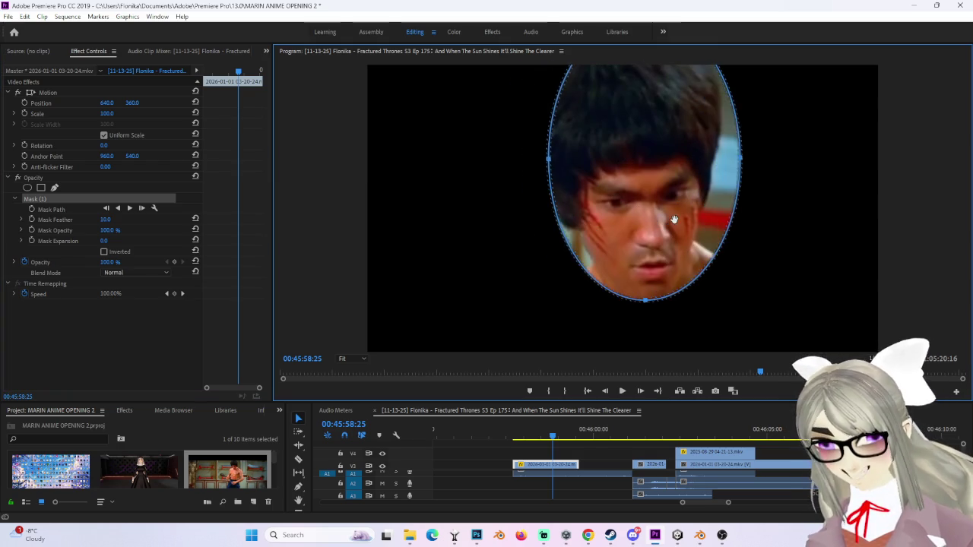
click(636, 301)
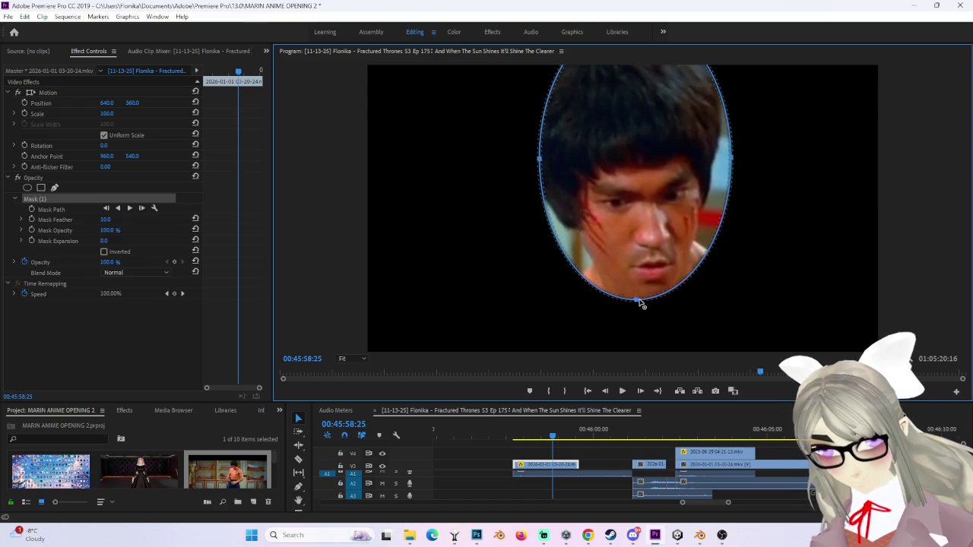
click(729, 162)
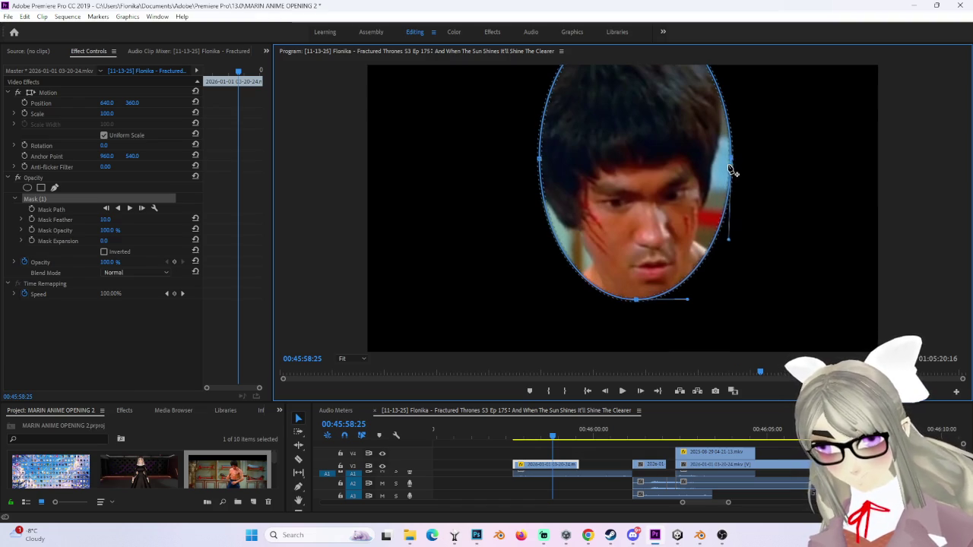
drag(730, 168, 709, 185)
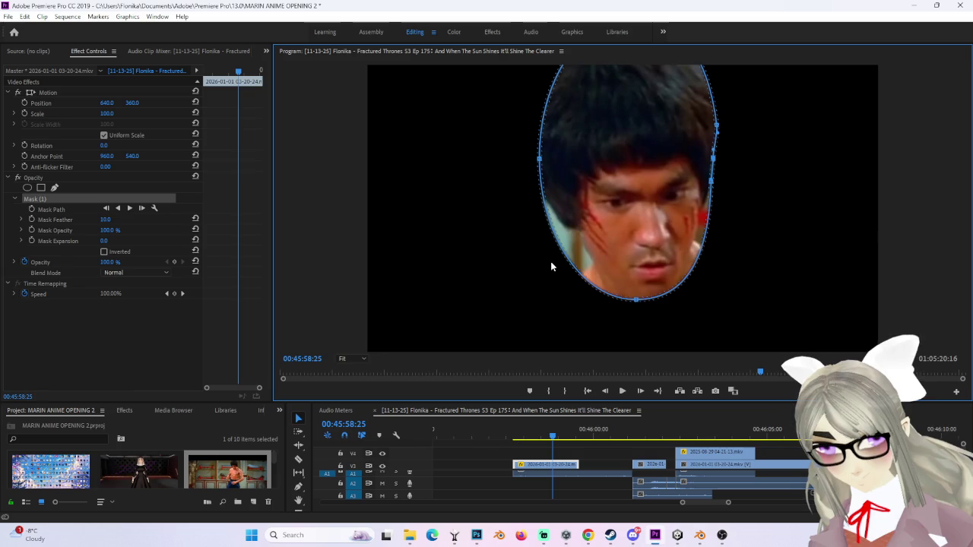
drag(567, 258, 583, 249)
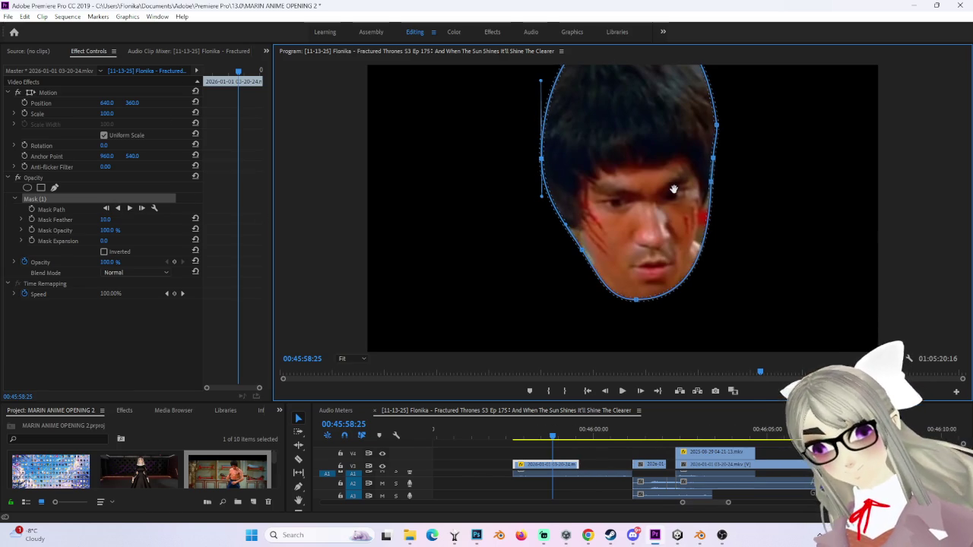
scroll(622, 459, up, 1)
scroll(621, 459, up, 1)
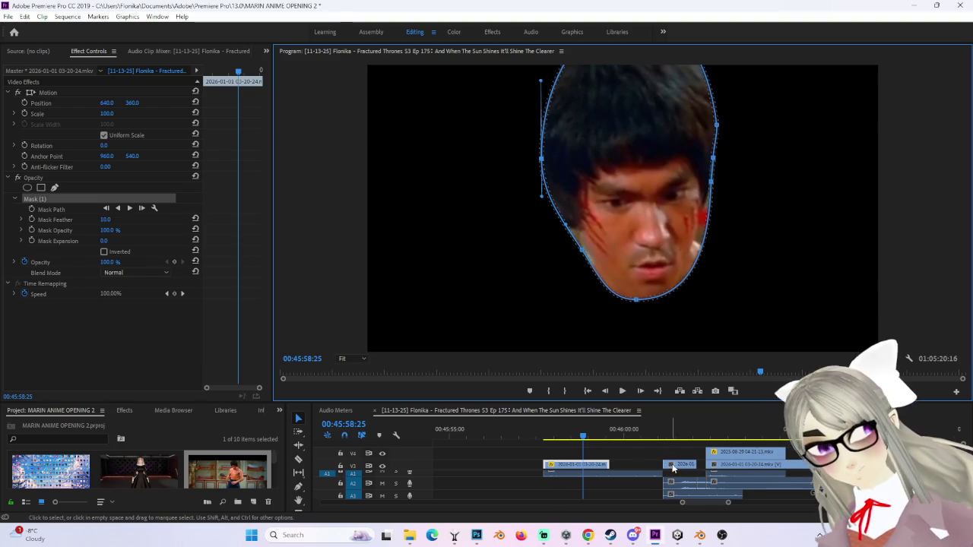
Step: Trim the short clip to start earlier, try dropping it on a lower track, then undo
click(670, 465)
mouse_move(659, 464)
mouse_down()
mouse_move(607, 469)
mouse_move(621, 454)
mouse_move(651, 454)
mouse_up()
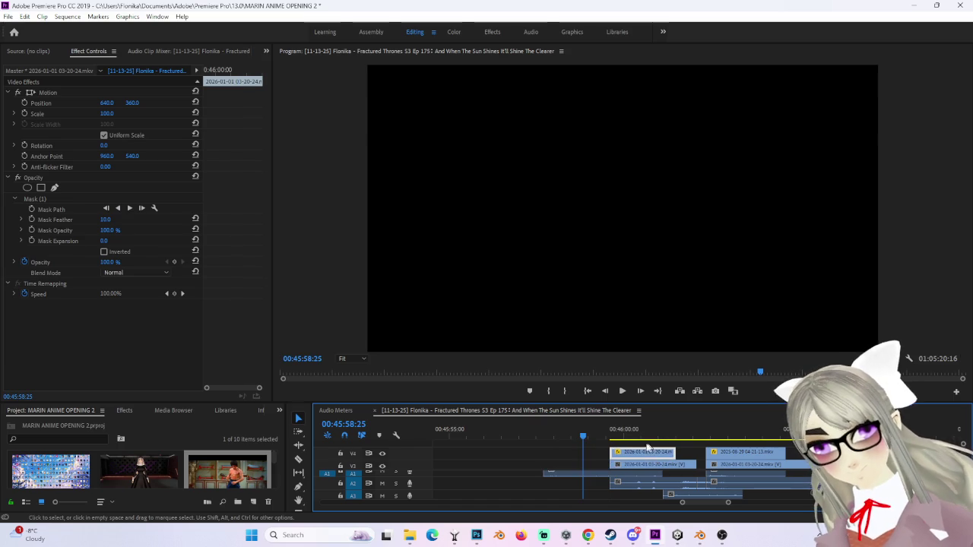
click(634, 434)
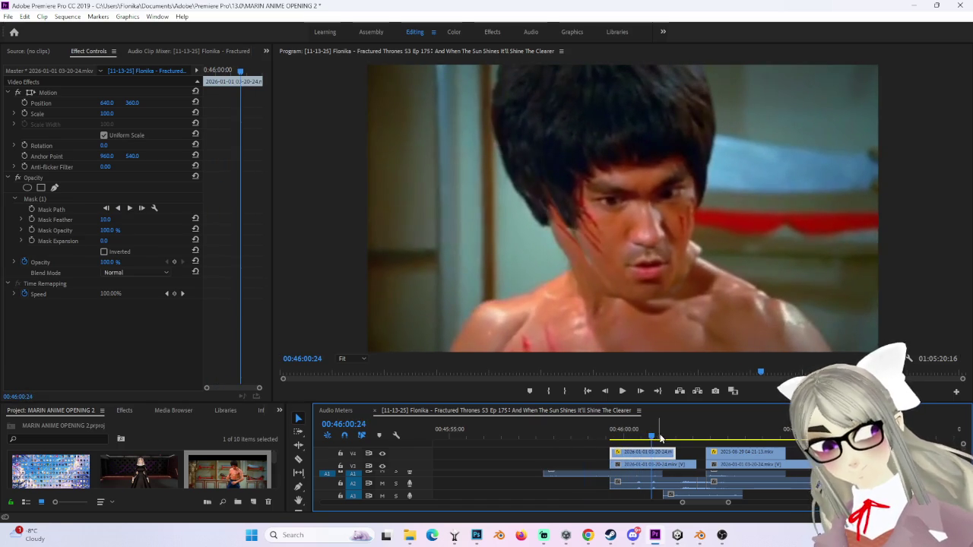
key(ctrl+z)
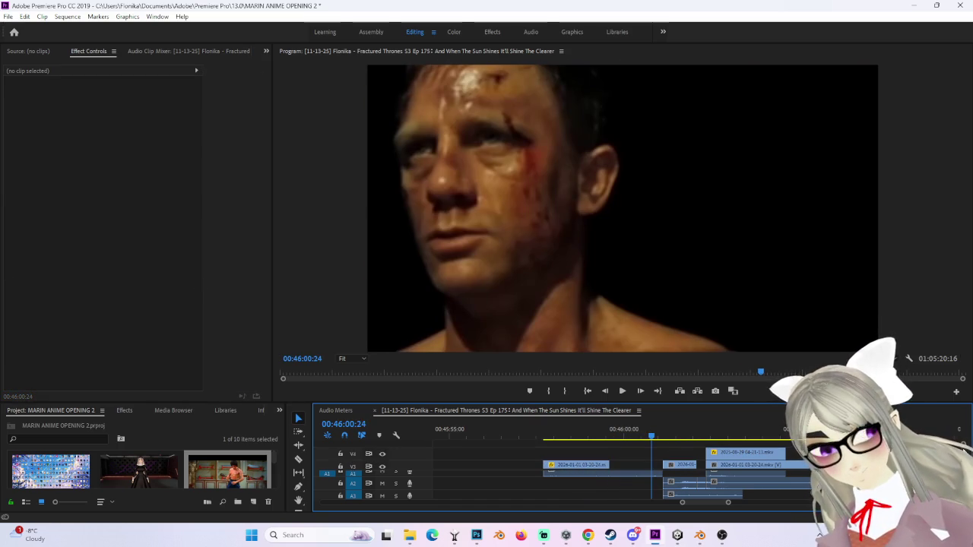
Step: Resize the timeline track rows so four video tracks are visible
key(ctrl+z)
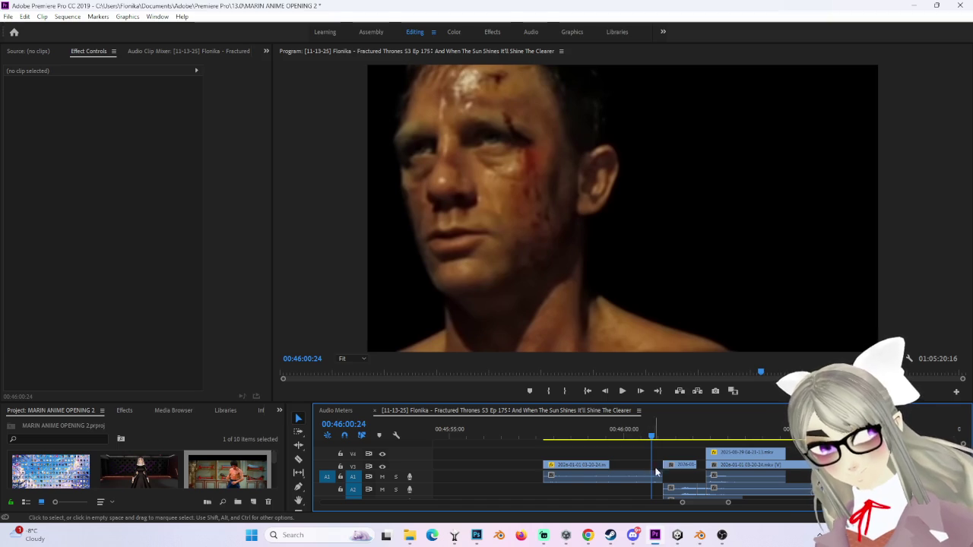
scroll(646, 460, up, 2)
scroll(714, 456, up, 1)
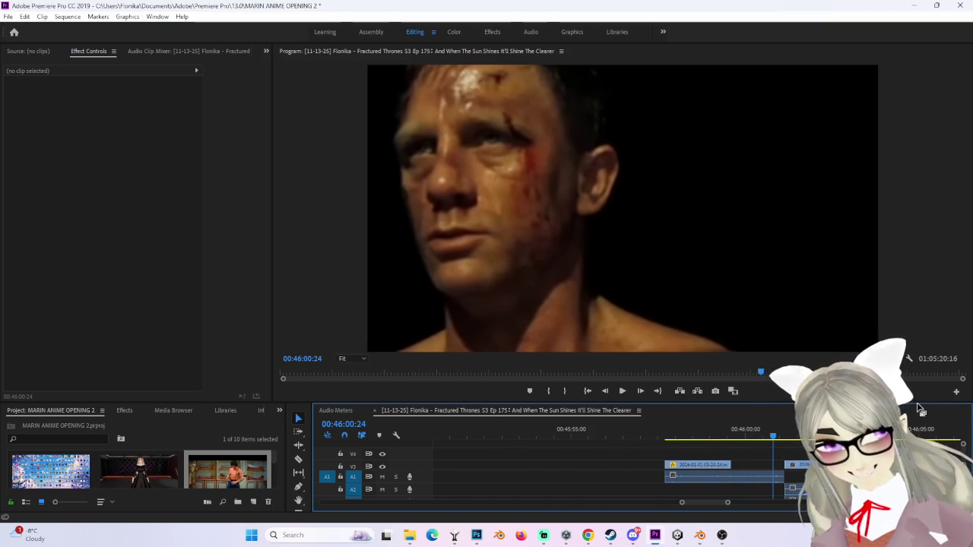
drag(295, 405, 295, 275)
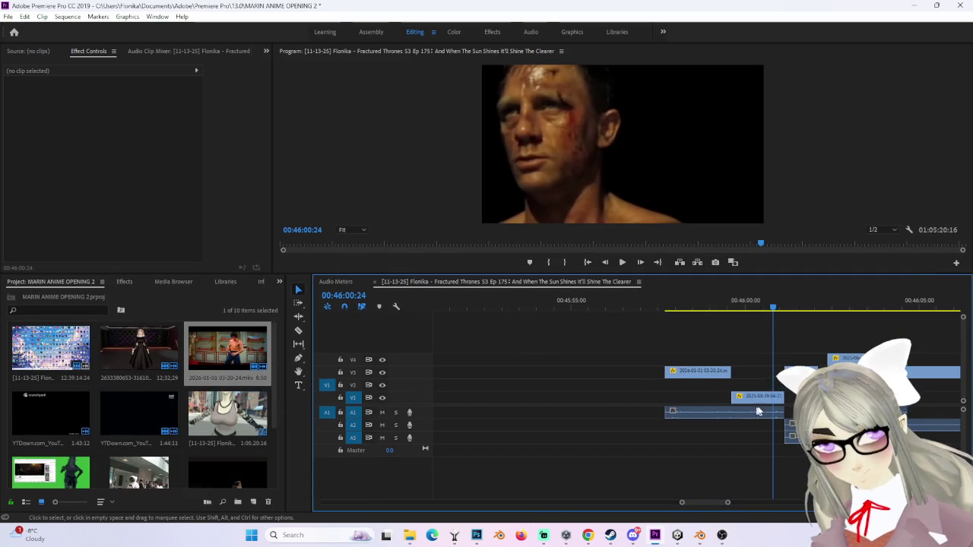
Step: Slide the bottom V1 clip earlier and preview the arrangement around 00:46:00
click(760, 396)
drag(764, 408, 697, 408)
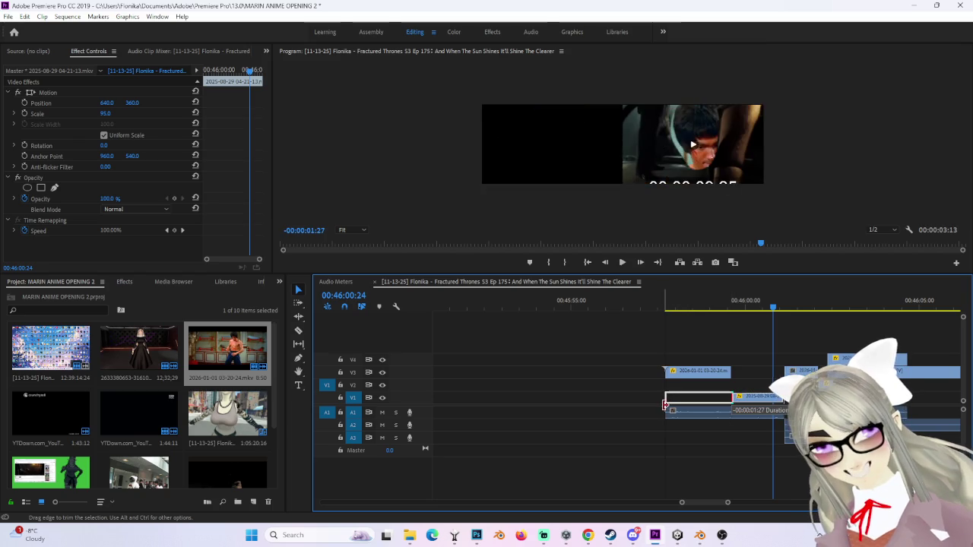
click(685, 334)
drag(666, 310, 743, 310)
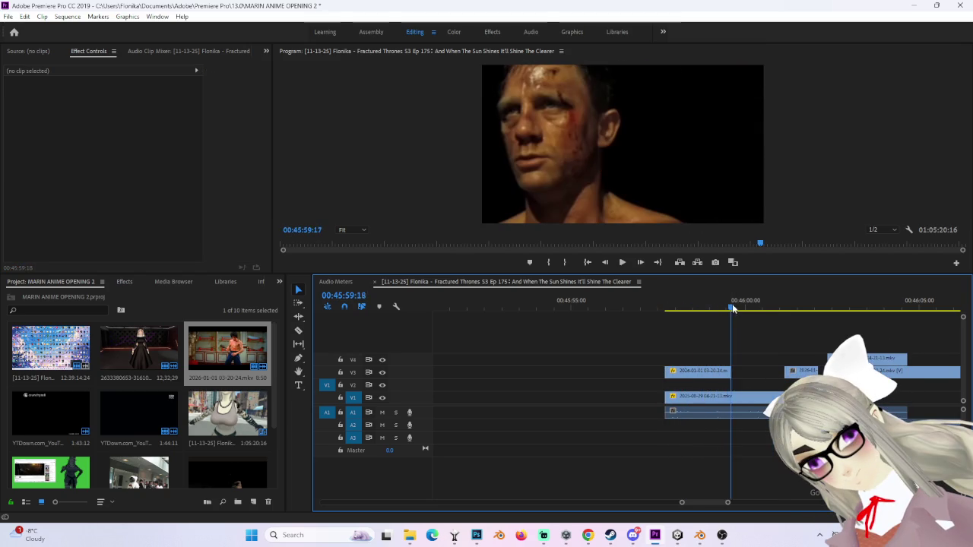
mouse_move(775, 317)
mouse_down()
mouse_move(837, 317)
mouse_move(828, 324)
mouse_up()
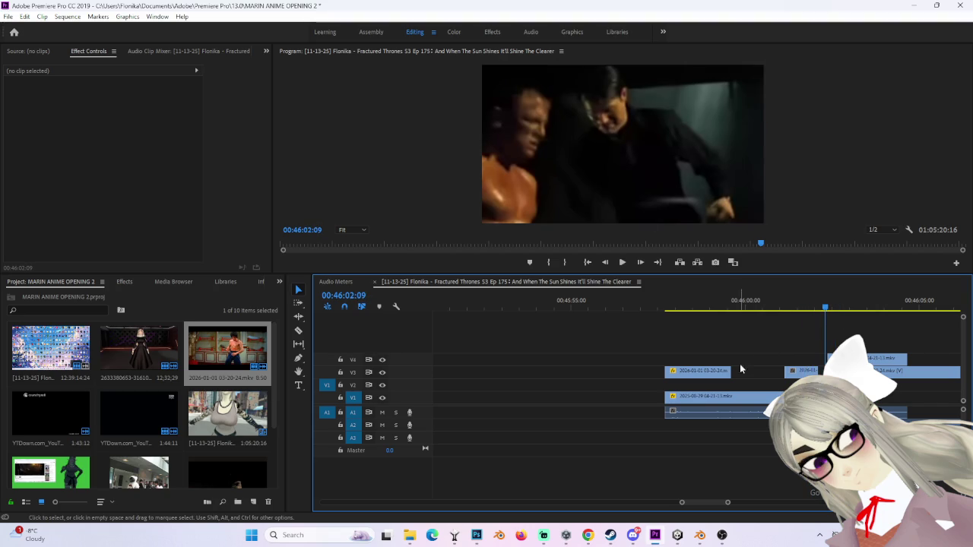
click(721, 374)
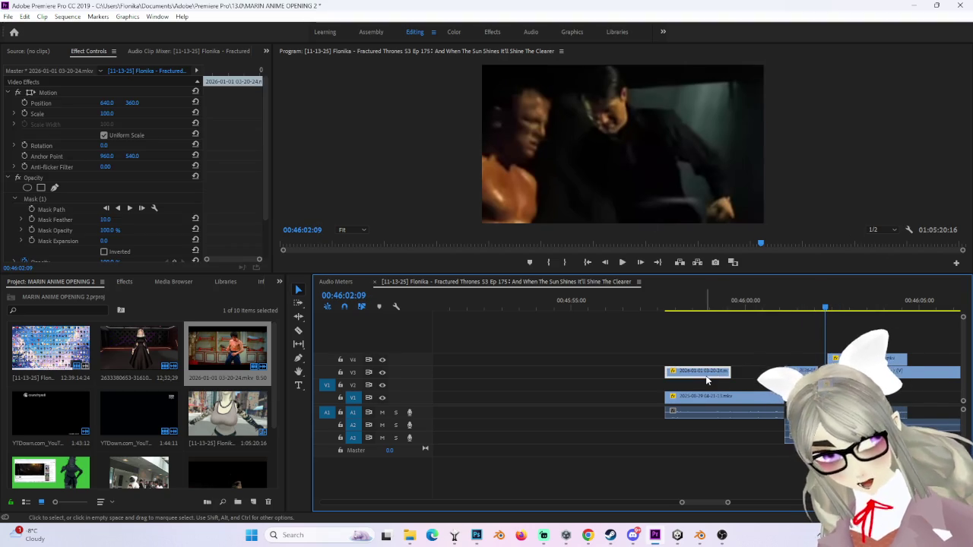
drag(707, 371, 893, 342)
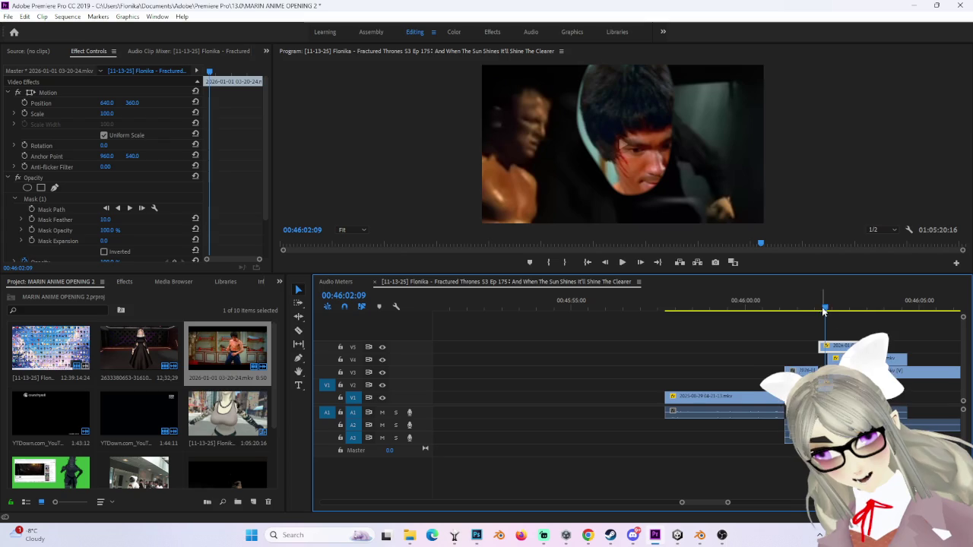
drag(825, 310, 802, 309)
key(ctrl+z)
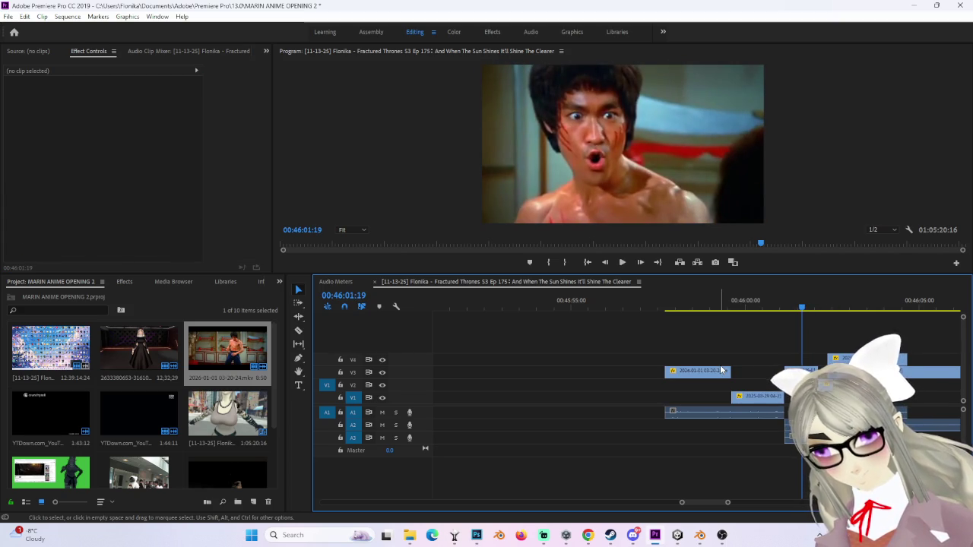
click(798, 370)
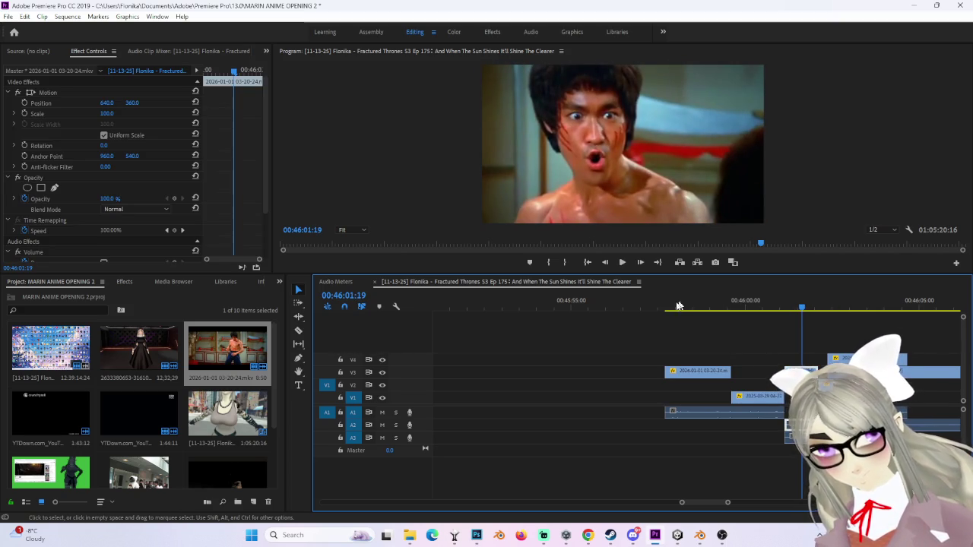
click(580, 304)
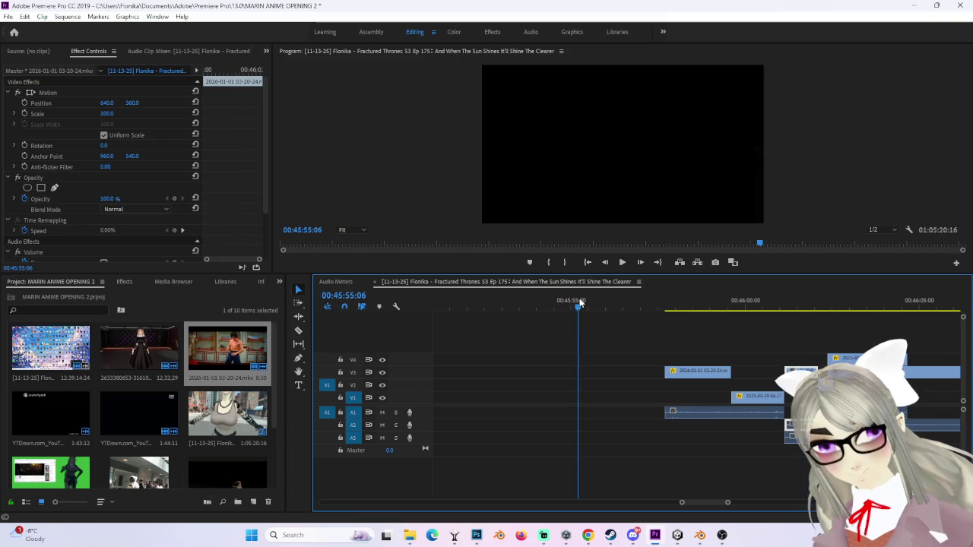
key(ctrl+v)
Step: Draw a closed pen mask around the bloodied fighter's face on the pasted clip
click(582, 308)
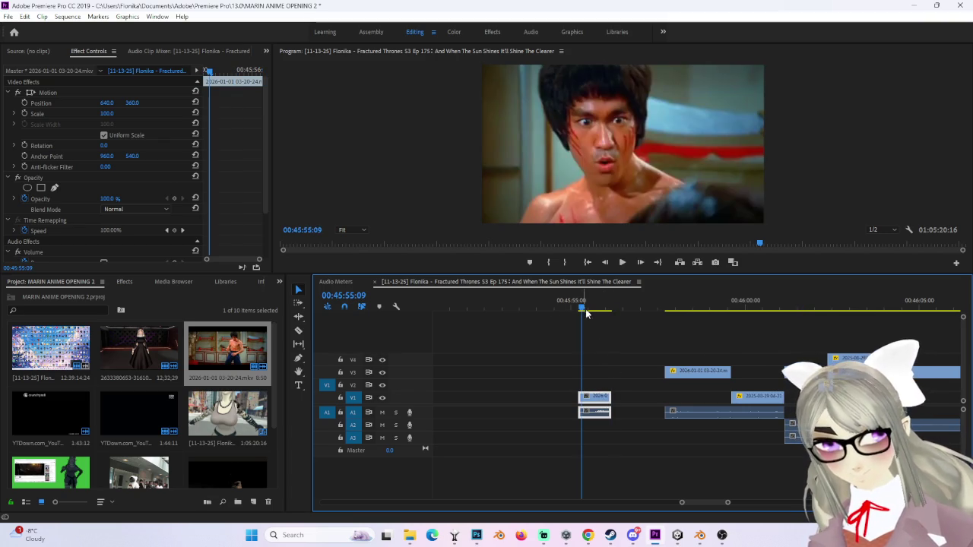
click(55, 187)
click(597, 189)
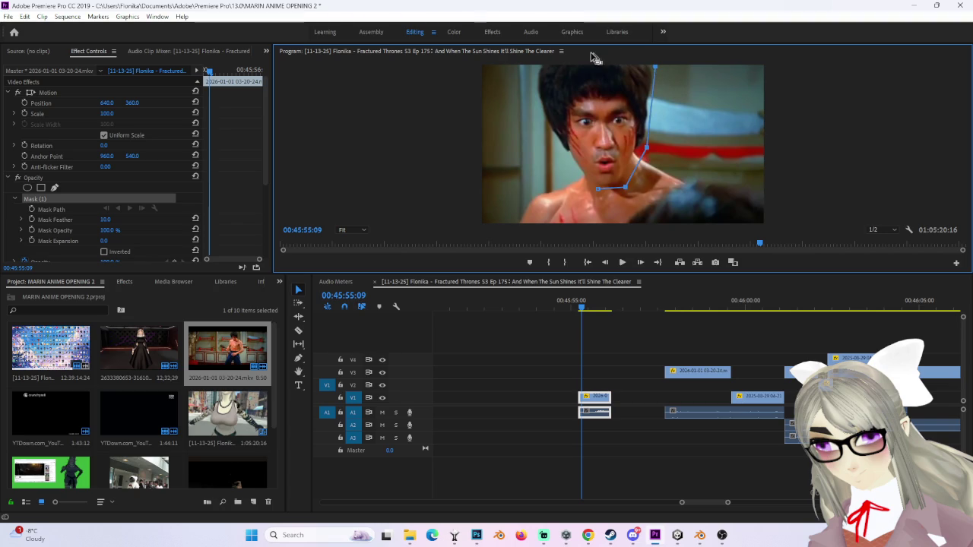
click(597, 190)
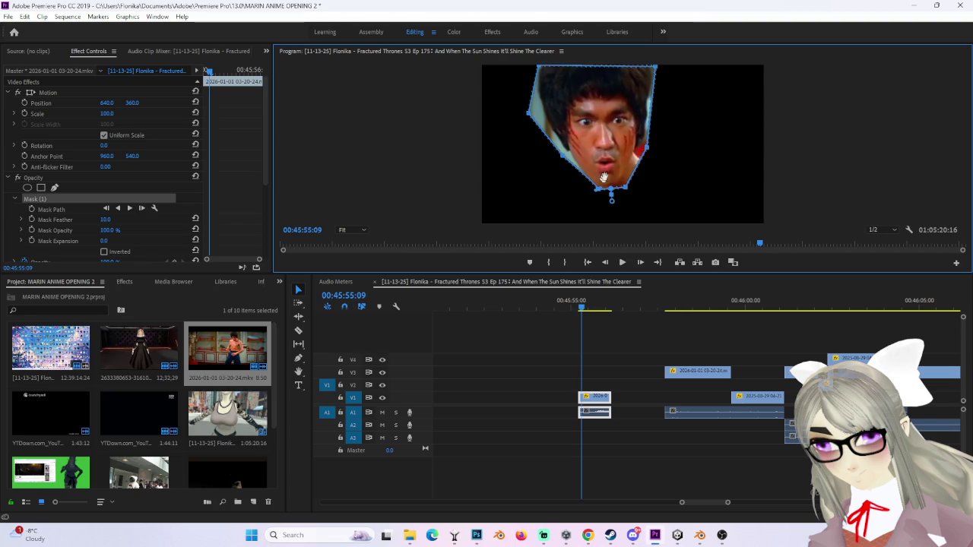
drag(563, 162, 555, 162)
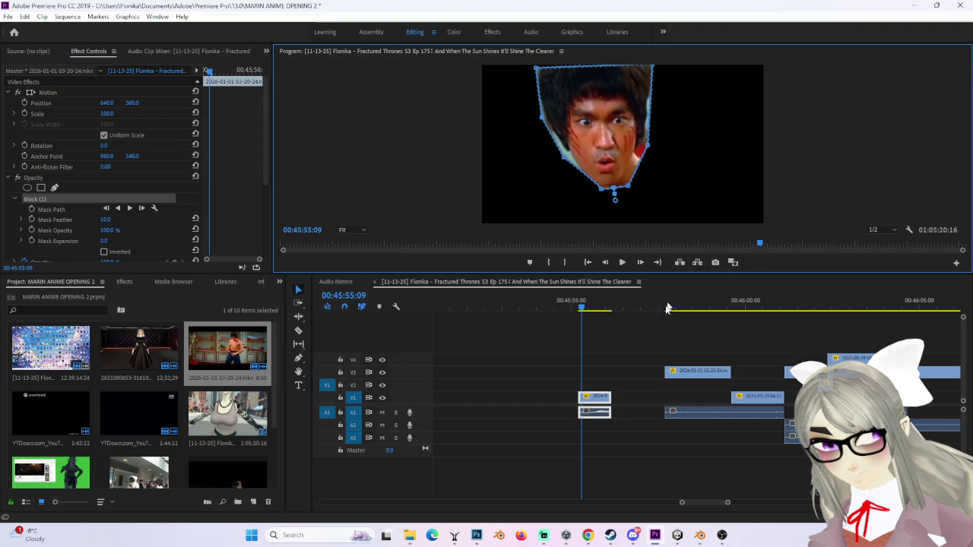
right_click(599, 399)
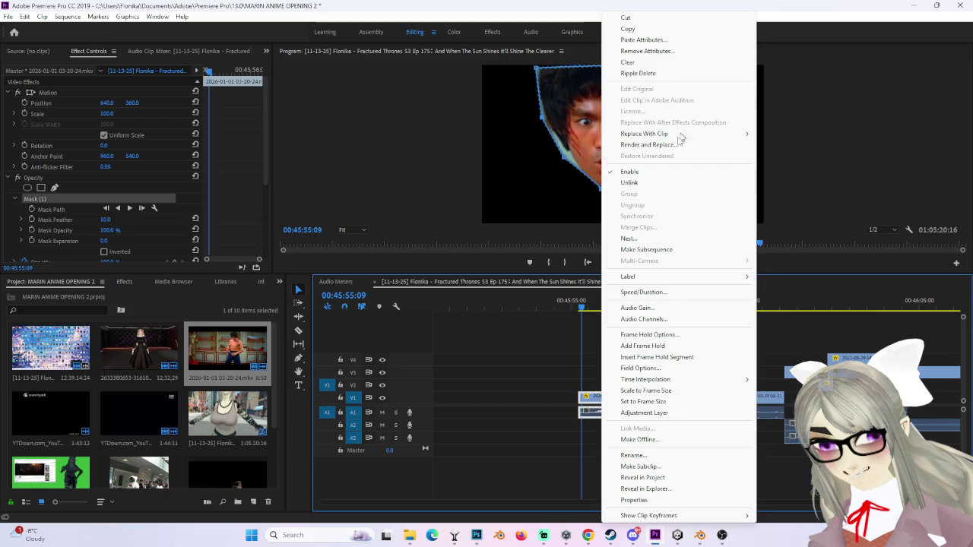
Step: Unlink the masked face clip and place its video on new track V5, four frames after 00:46:02
click(638, 183)
drag(597, 397, 833, 351)
drag(811, 305, 829, 306)
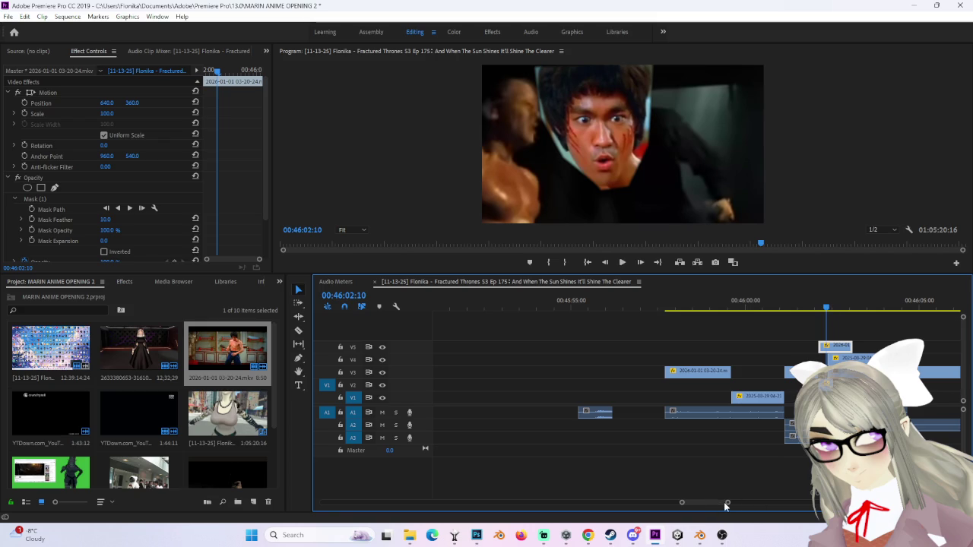
drag(721, 506, 713, 503)
key(Left)
key(Left)
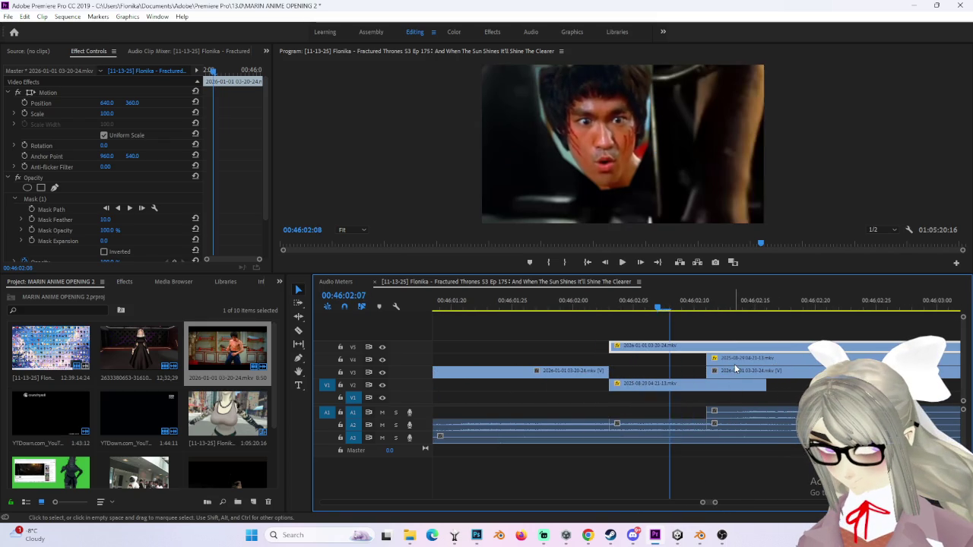
key(Right)
key(Right)
mouse_move(683, 351)
mouse_down()
mouse_move(740, 361)
mouse_move(701, 352)
mouse_up()
key(minus)
key(minus)
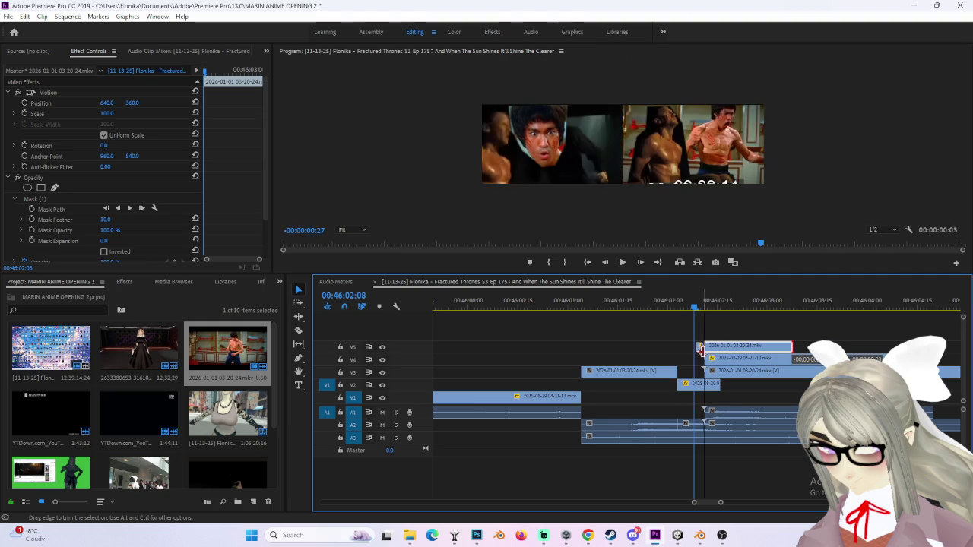
click(621, 208)
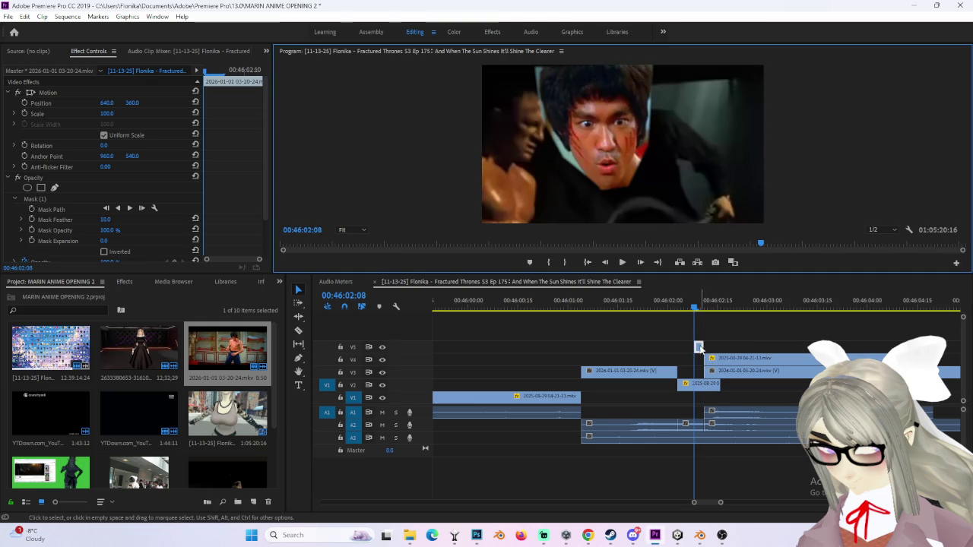
Step: Set the face overlay's Scale to 56 and Position to 615, 202, then lengthen it to about 00:46:02:23
drag(106, 113, 77, 113)
mouse_move(134, 102)
mouse_down()
mouse_move(91, 102)
mouse_move(147, 107)
mouse_move(224, 85)
mouse_up()
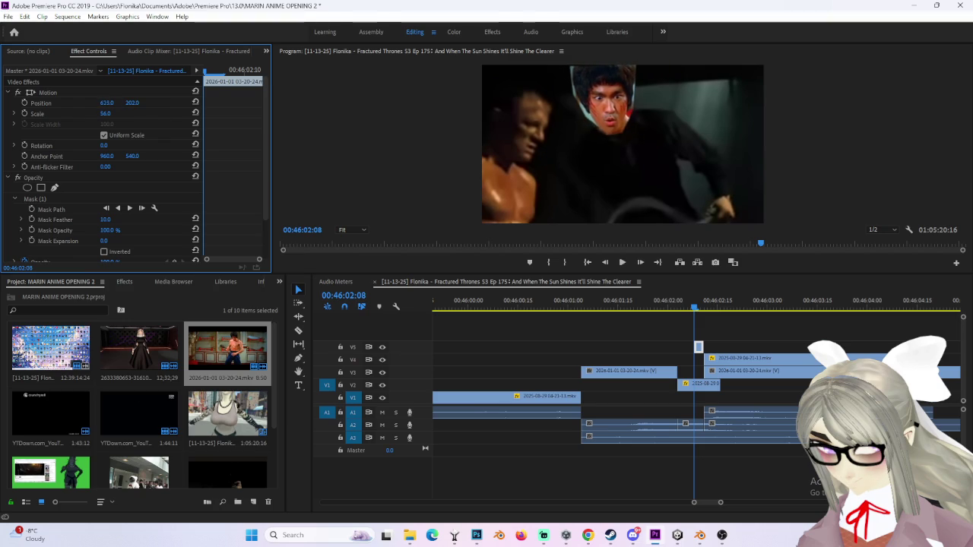
key(space)
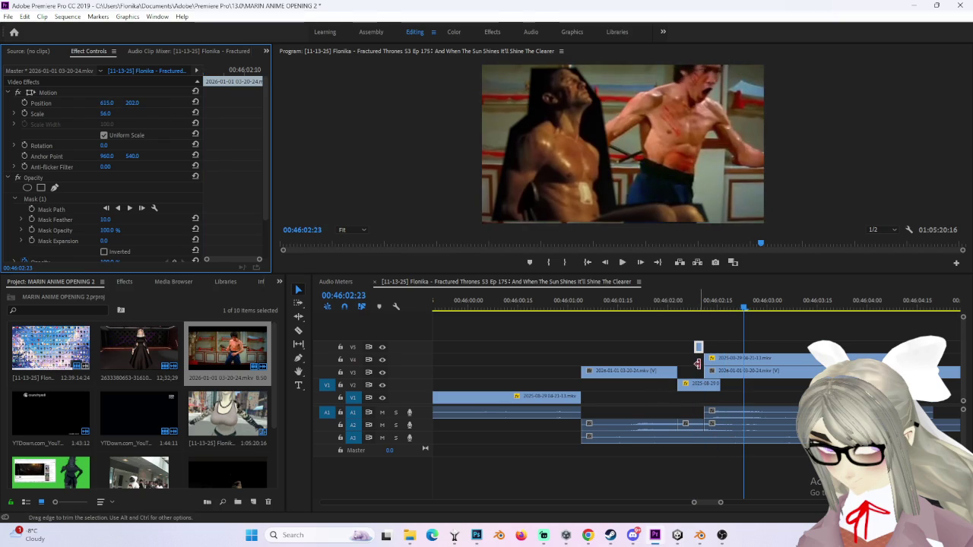
drag(705, 349, 741, 349)
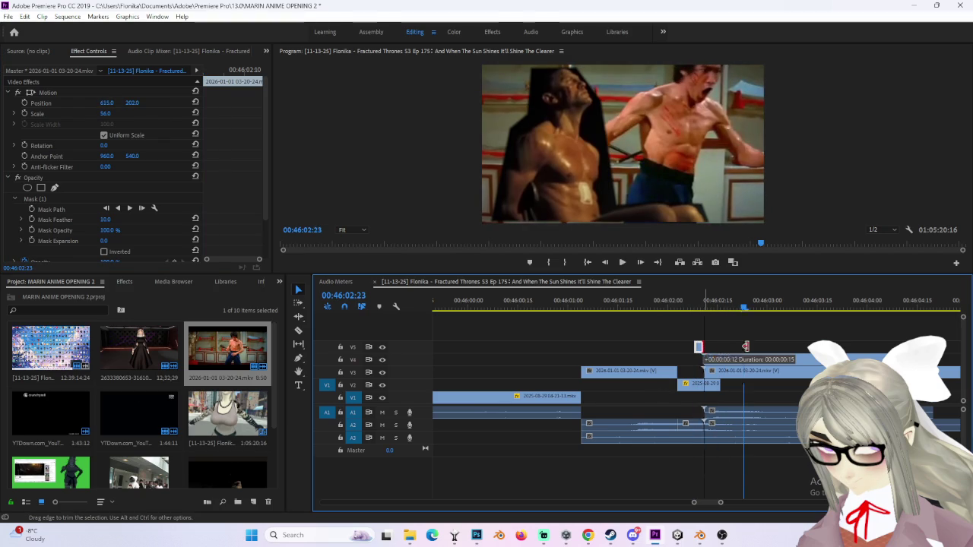
Step: Trim and delete most of the V5 face overlay, keeping only a sliver near 00:46:02:25
click(722, 308)
drag(722, 307, 741, 304)
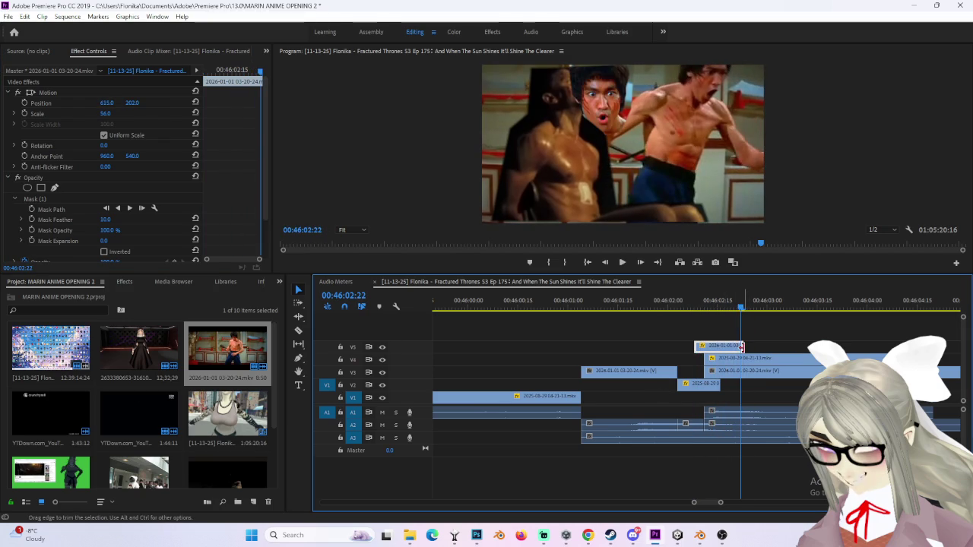
drag(845, 342, 845, 343)
mouse_move(750, 308)
mouse_down()
mouse_move(786, 310)
mouse_move(762, 310)
mouse_move(772, 310)
mouse_up()
click(762, 308)
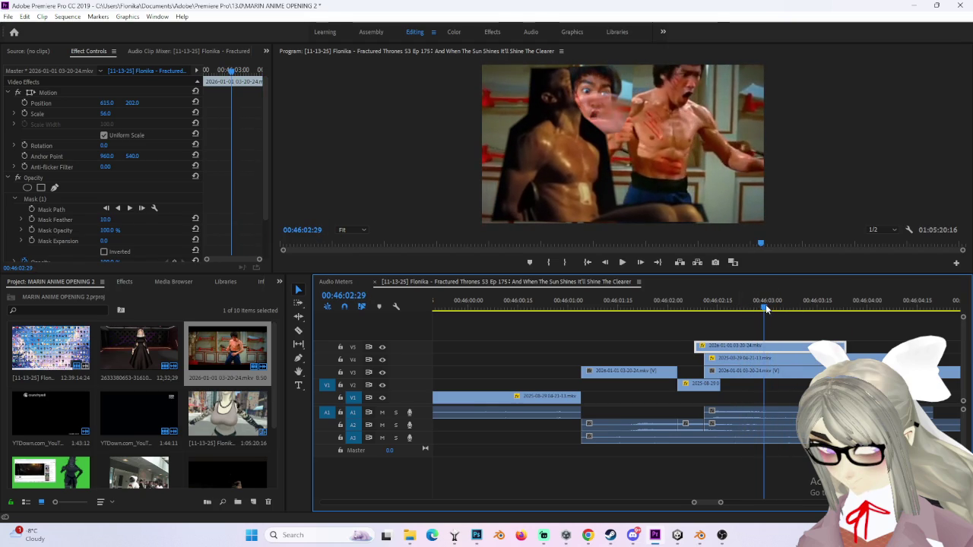
drag(754, 307, 751, 305)
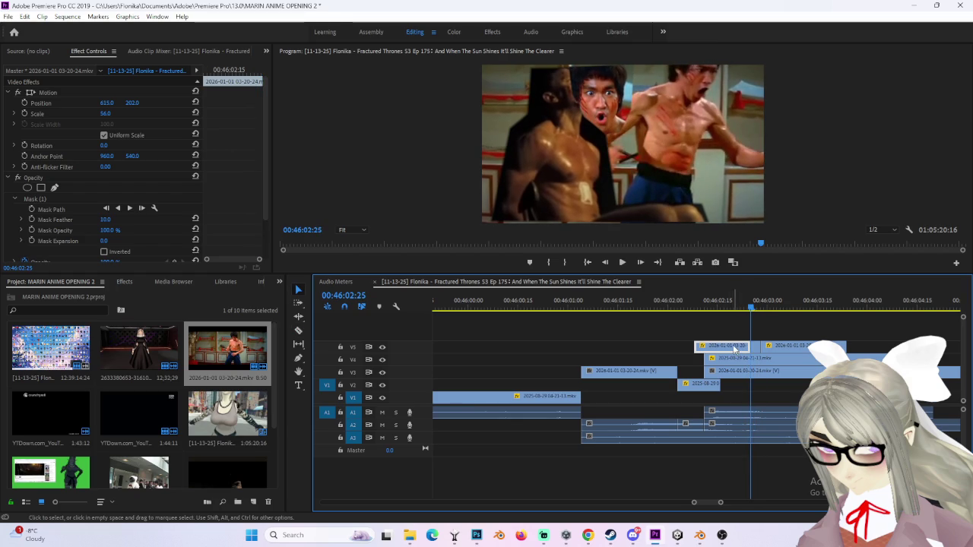
key(Delete)
drag(789, 344, 789, 353)
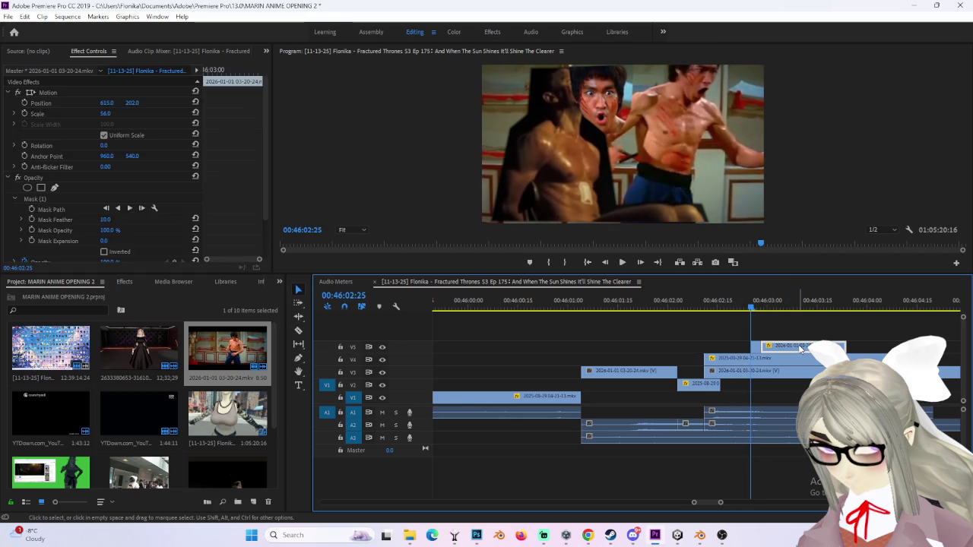
click(756, 350)
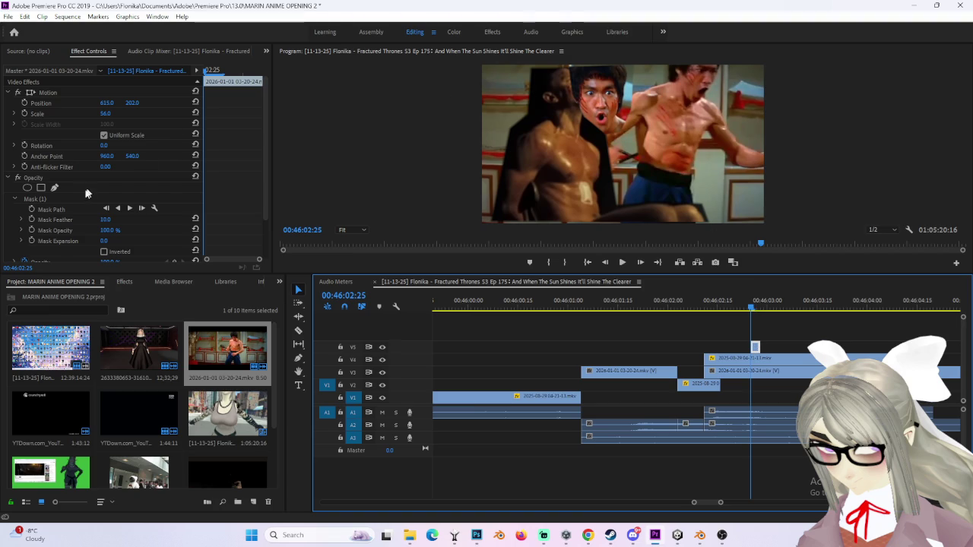
Step: Draw Mask (2) around the face with the pen tool and adjust its curve and top corner
click(588, 95)
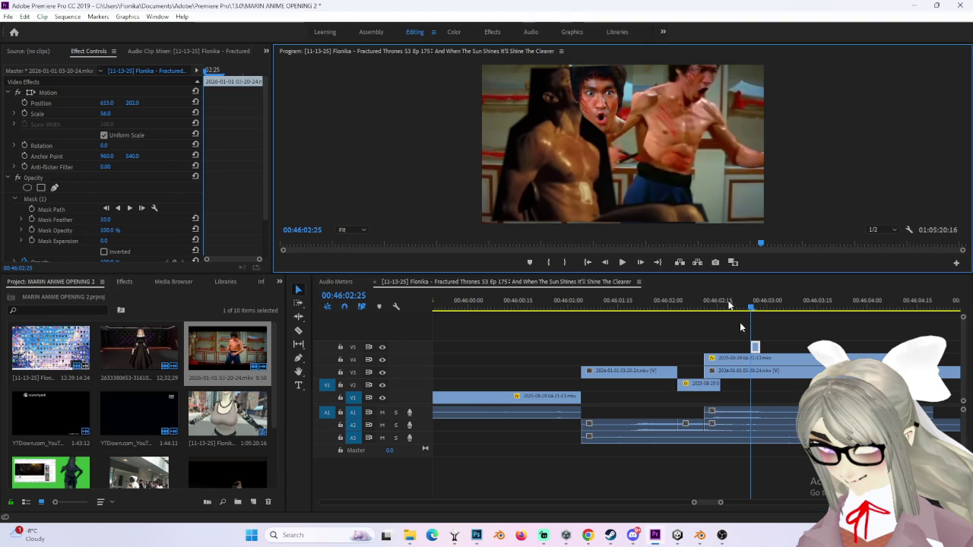
scroll(67, 206, down, 2)
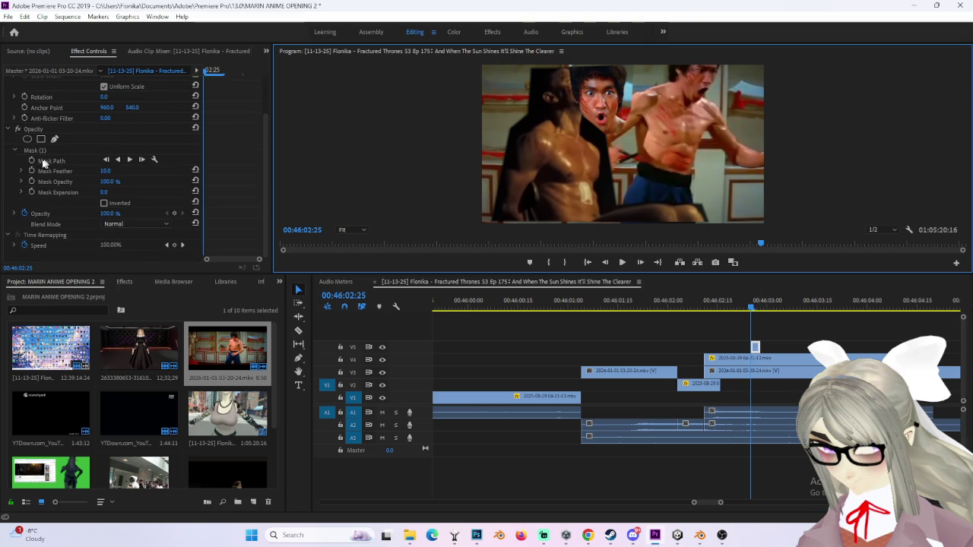
click(54, 139)
click(598, 121)
click(664, 151)
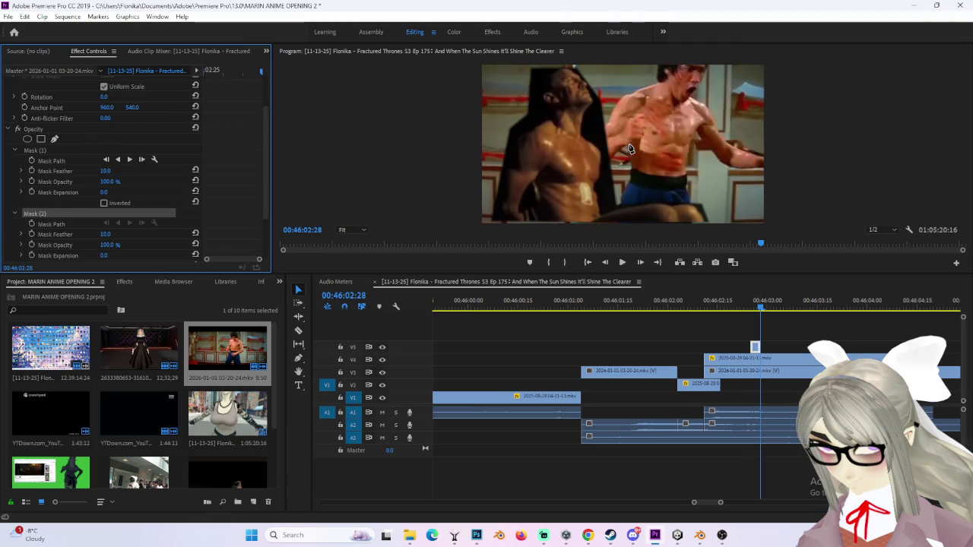
key(Right)
key(Right)
key(Right)
click(599, 134)
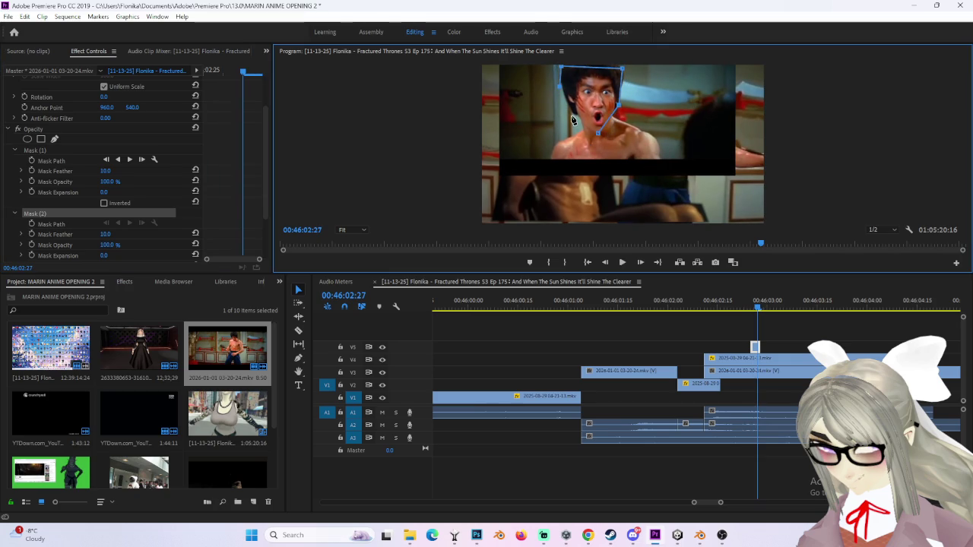
drag(591, 137, 608, 133)
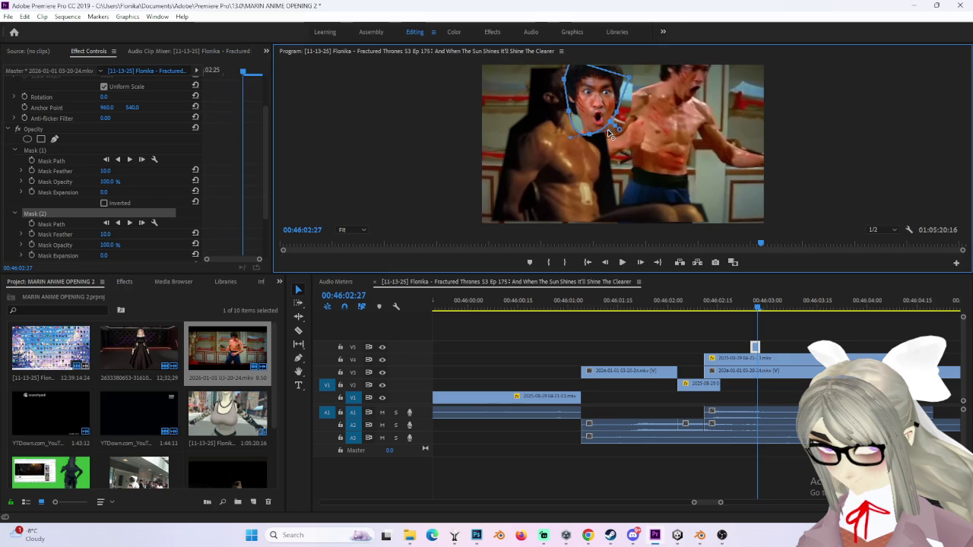
drag(628, 77, 622, 68)
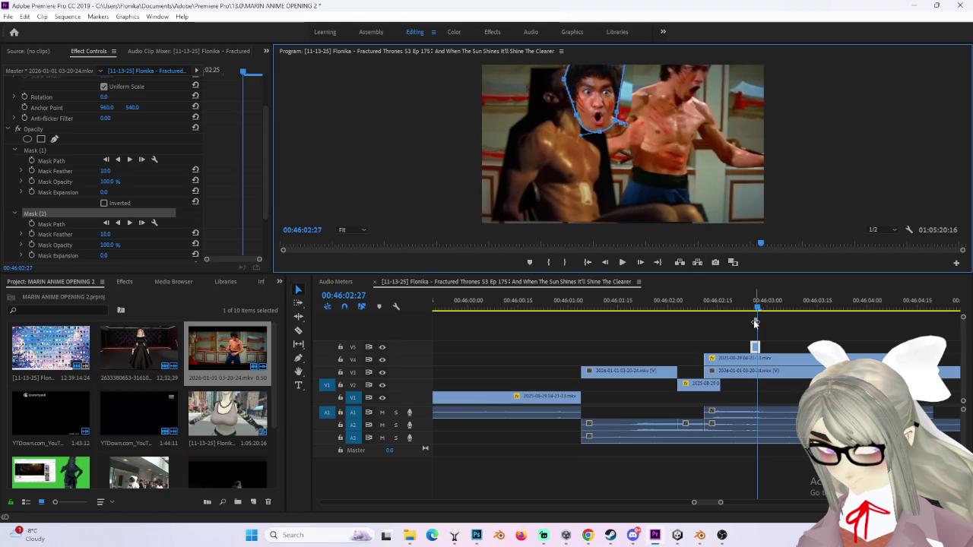
Step: Move the short V5 face clip earlier to around 00:46:02:05
drag(757, 349, 684, 349)
click(687, 307)
drag(692, 308, 696, 308)
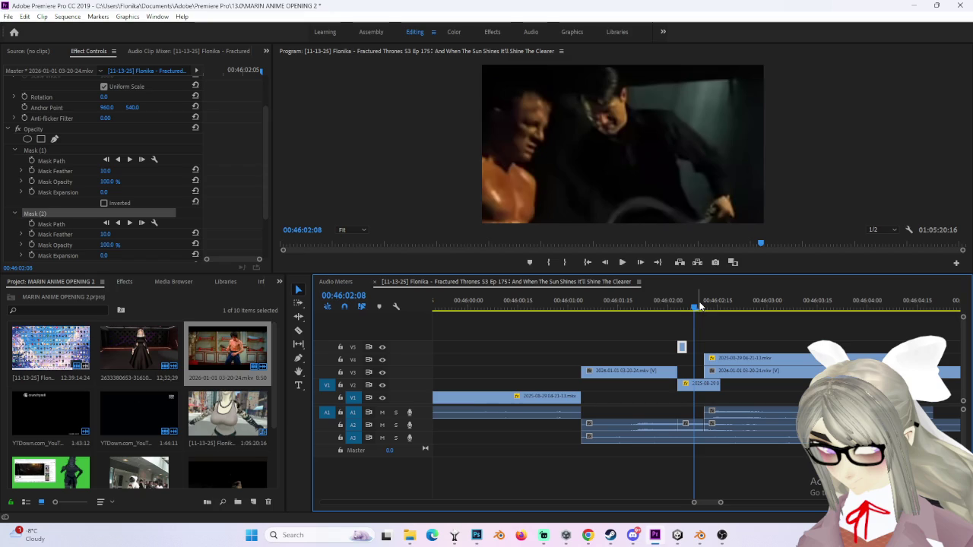
Step: Shift the small face-overlay clip on V5 one frame later so it sits under the playhead
key(Left)
key(Right)
drag(682, 347, 698, 347)
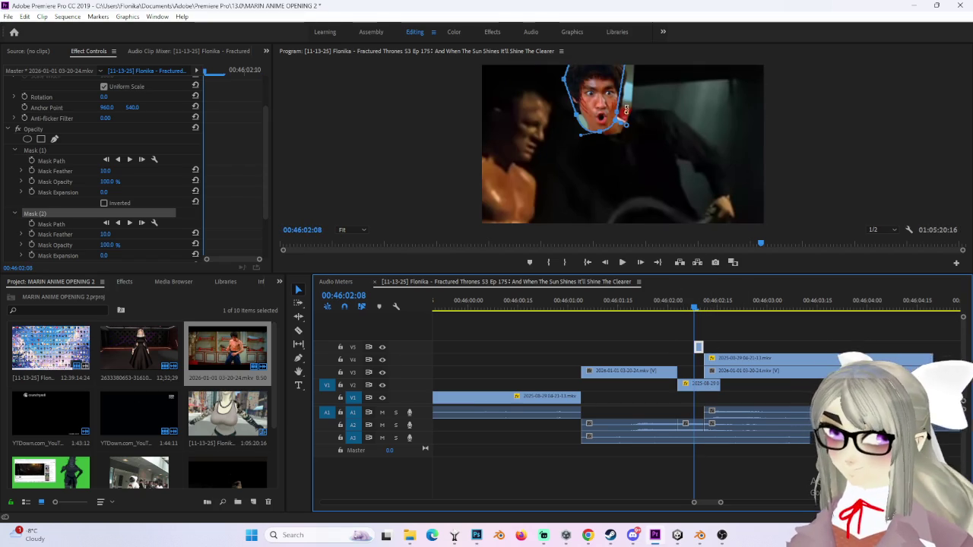
Step: Try more Mask Feather on the second mask, undo it, and replay the shot from earlier
drag(624, 126, 630, 133)
key(ctrl+z)
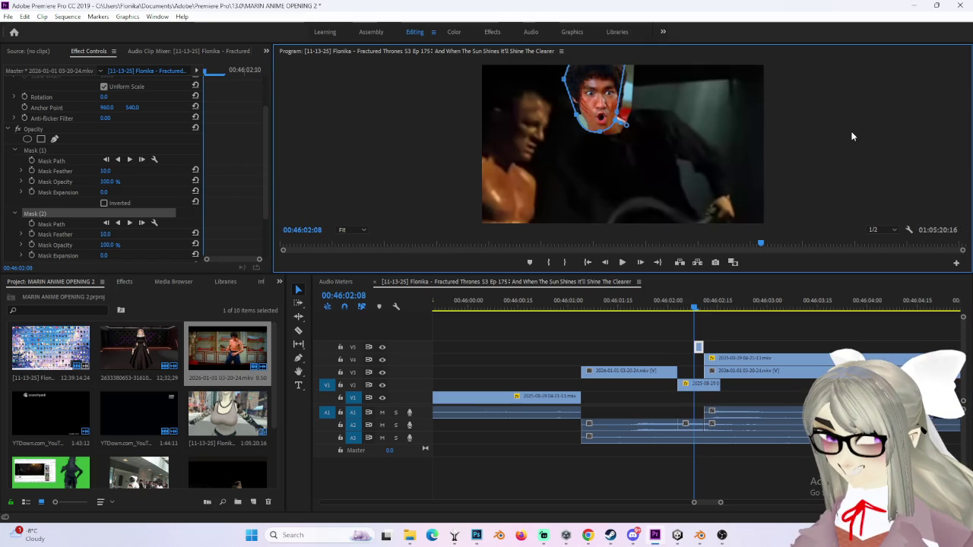
mouse_move(692, 314)
mouse_down()
mouse_move(655, 304)
mouse_move(699, 313)
mouse_up()
key(space)
click(630, 95)
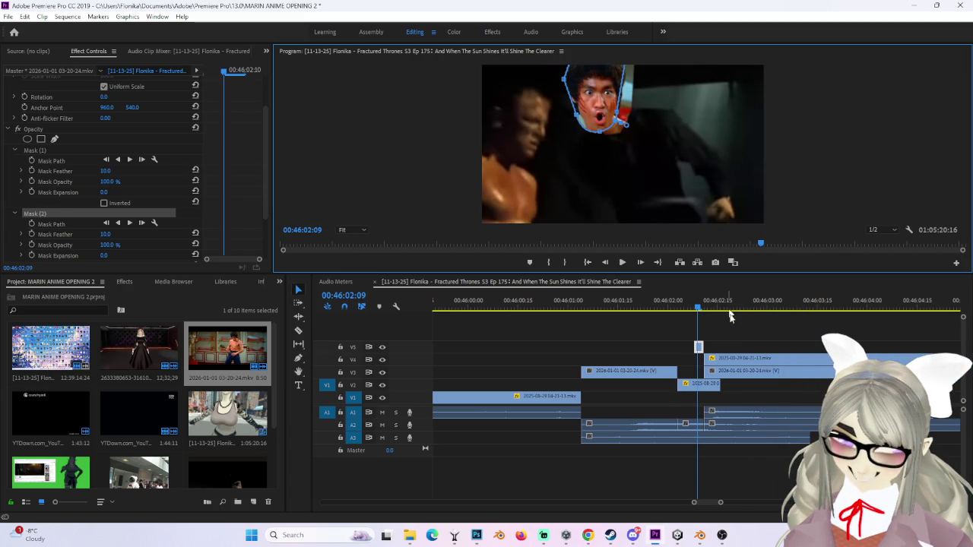
click(699, 384)
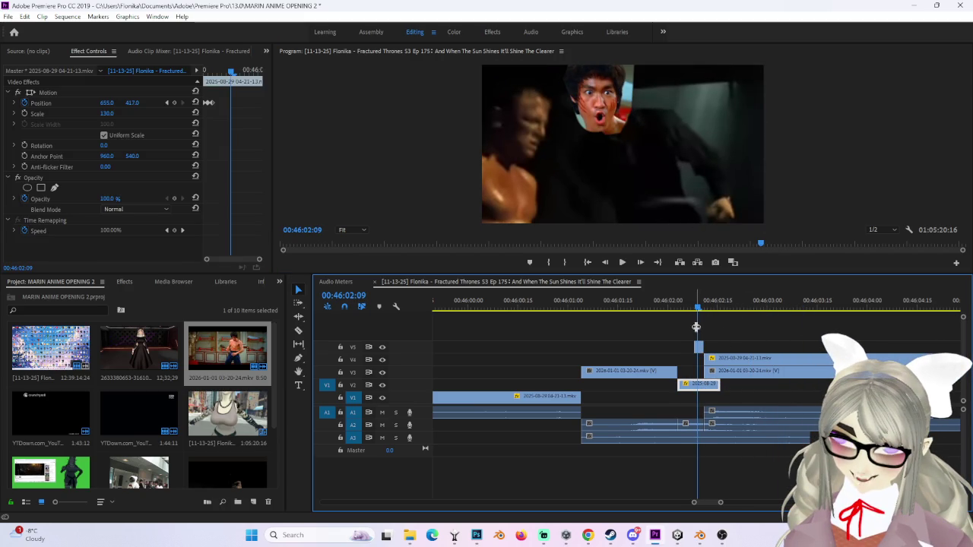
drag(690, 310, 630, 304)
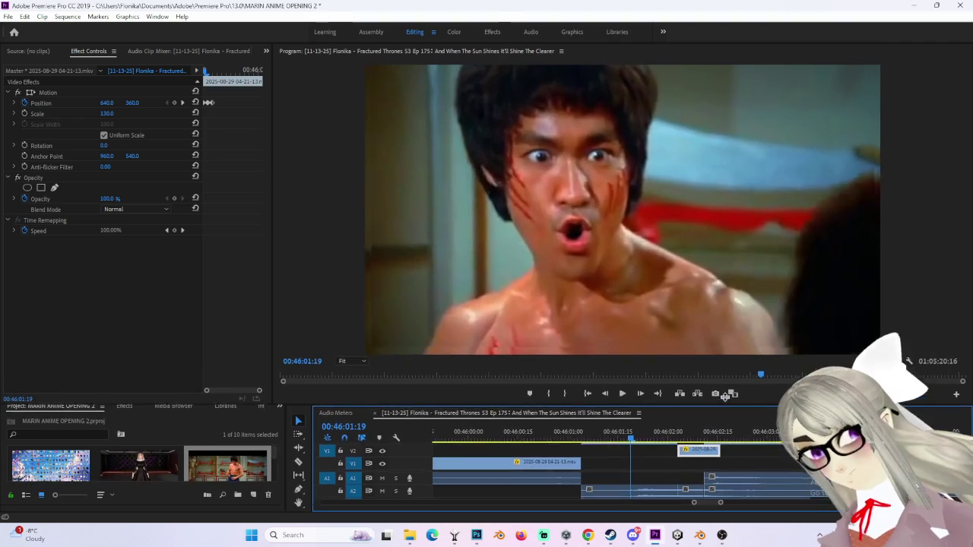
drag(702, 274, 702, 396)
drag(476, 431, 547, 403)
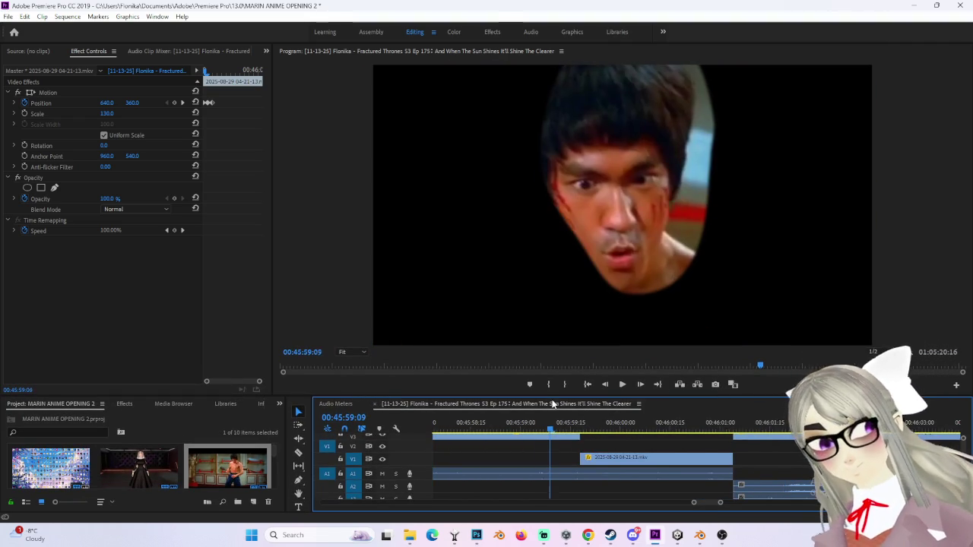
click(528, 439)
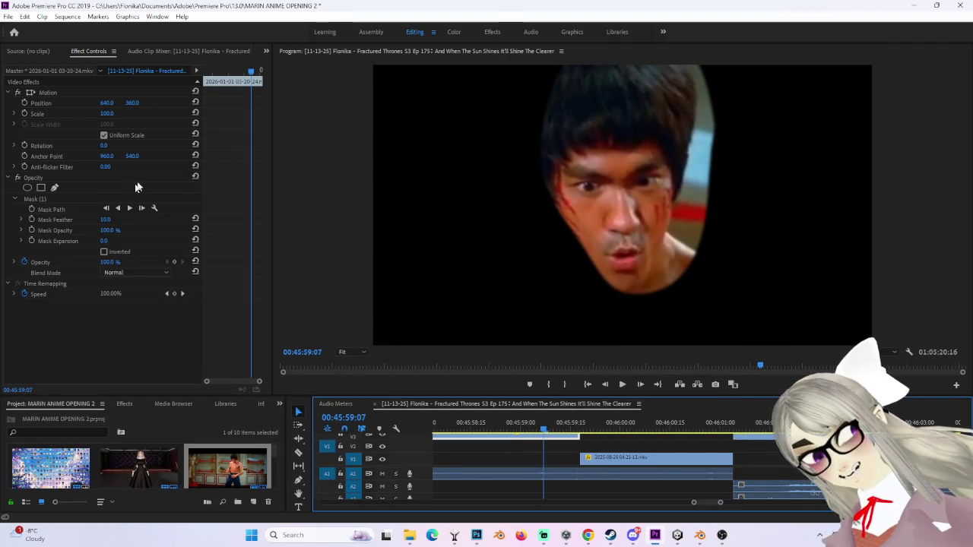
right_click(48, 199)
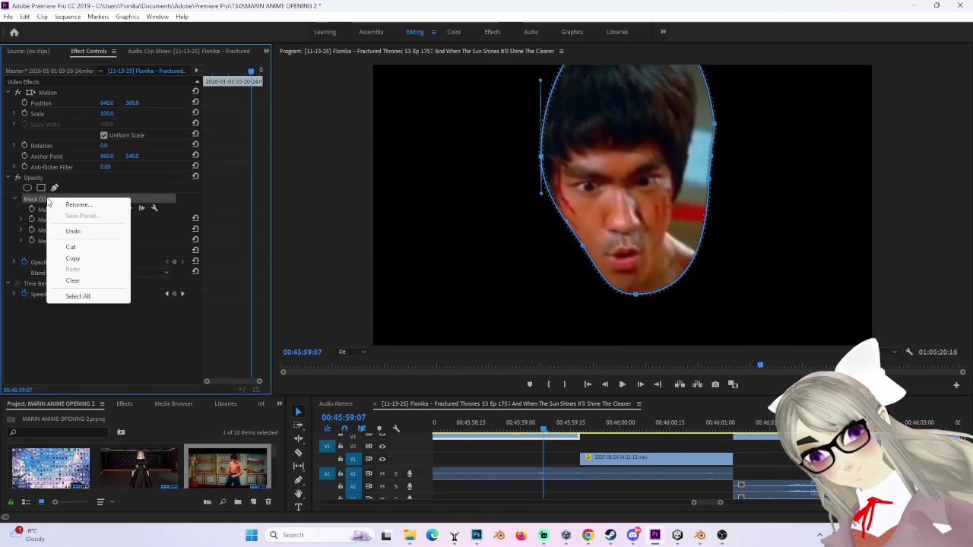
click(84, 280)
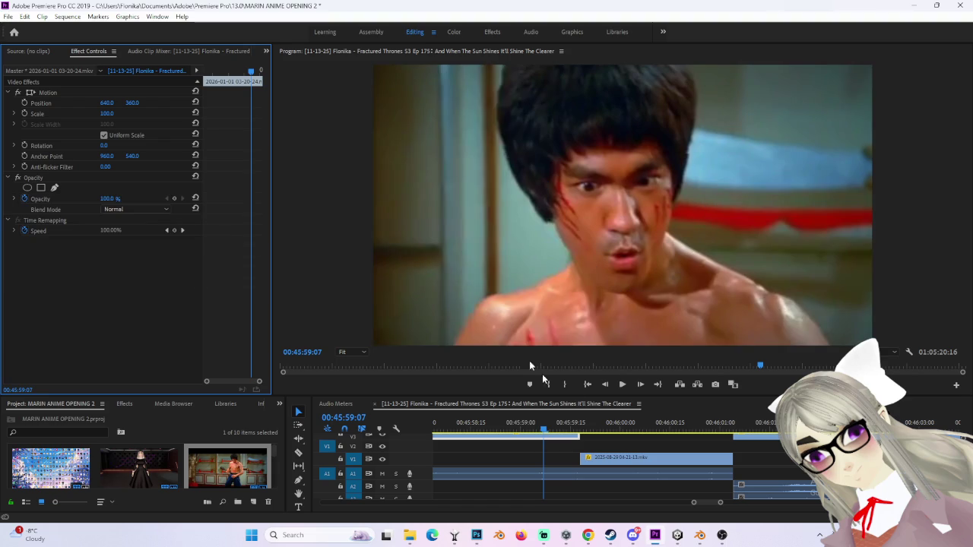
key(space)
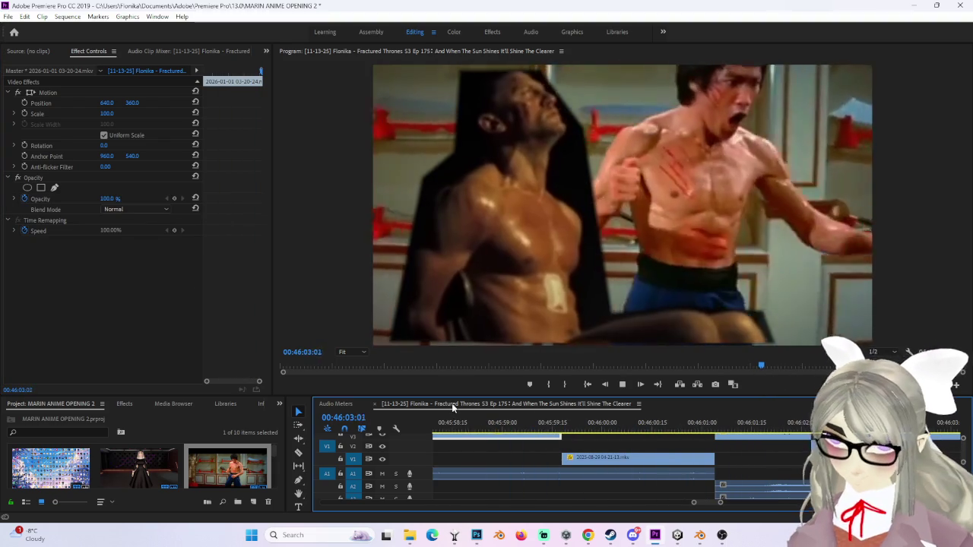
click(621, 384)
mouse_move(637, 428)
mouse_down()
mouse_move(530, 431)
mouse_move(785, 427)
mouse_move(501, 427)
mouse_up()
click(622, 384)
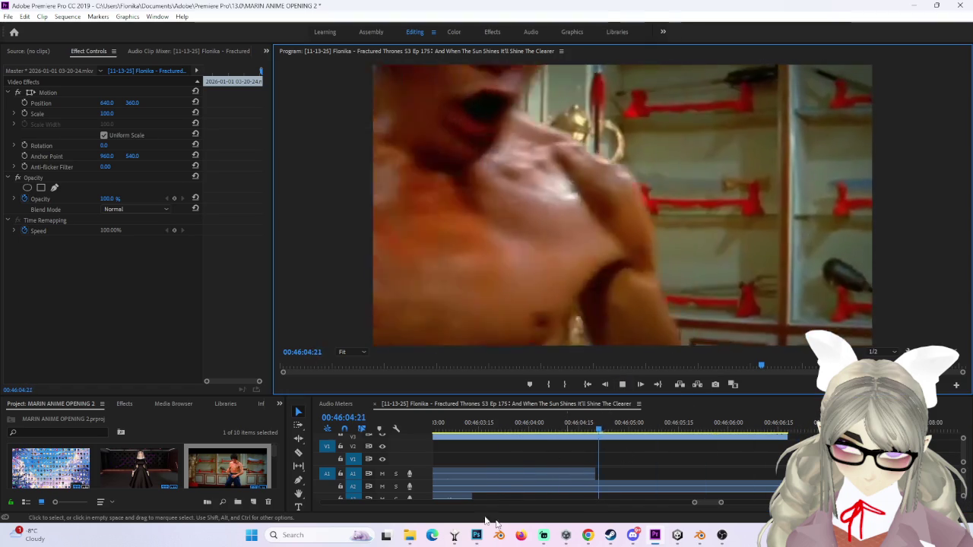
mouse_move(694, 502)
mouse_down()
mouse_move(638, 504)
mouse_move(661, 507)
mouse_up()
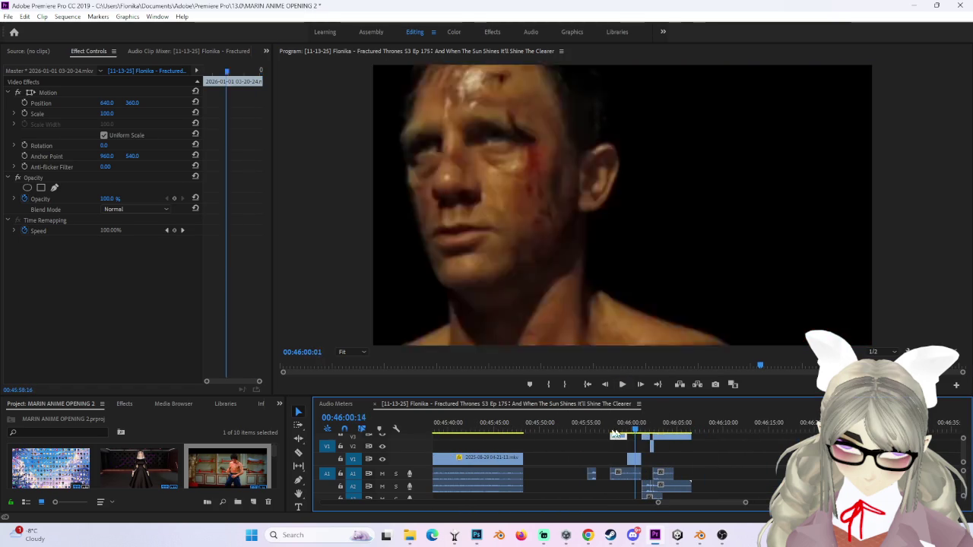
click(622, 384)
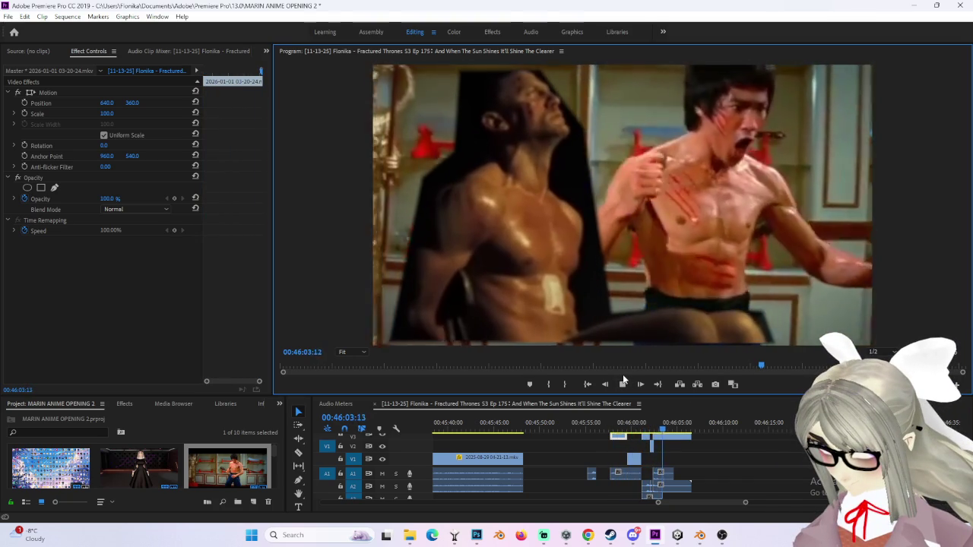
click(622, 380)
click(623, 381)
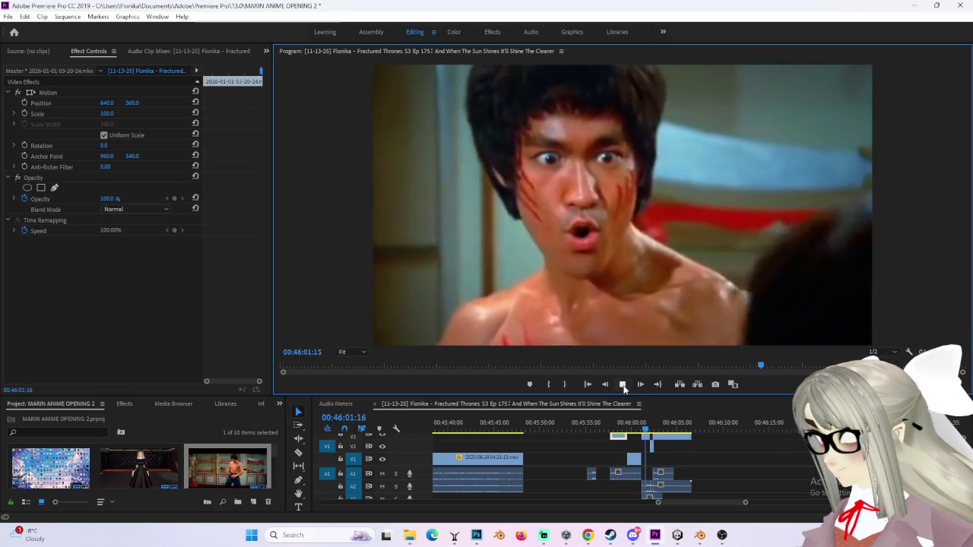
click(622, 385)
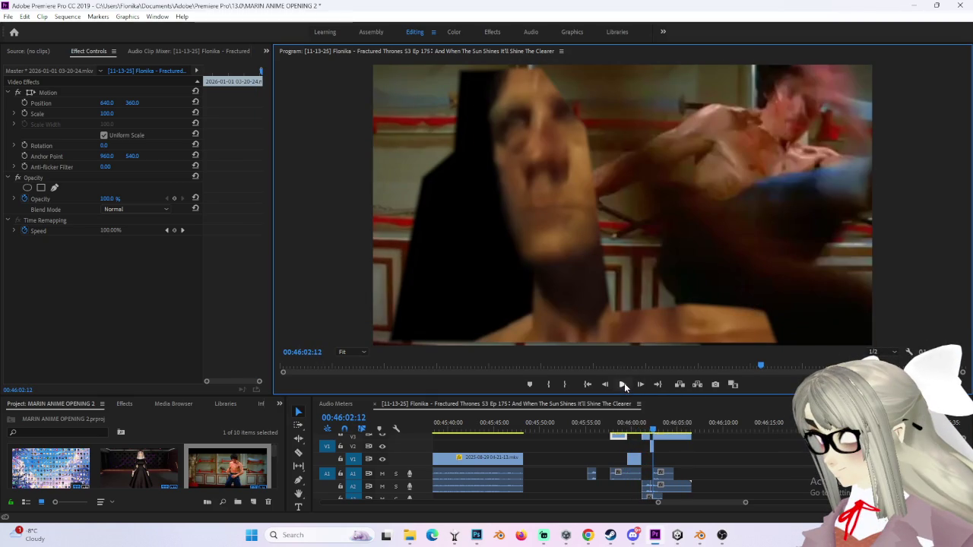
click(624, 383)
click(624, 383)
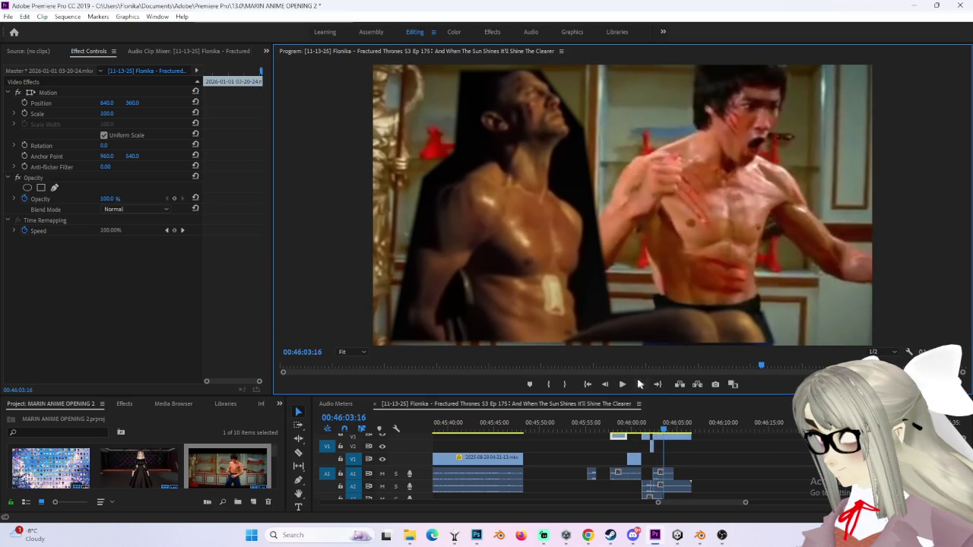
click(652, 426)
click(622, 385)
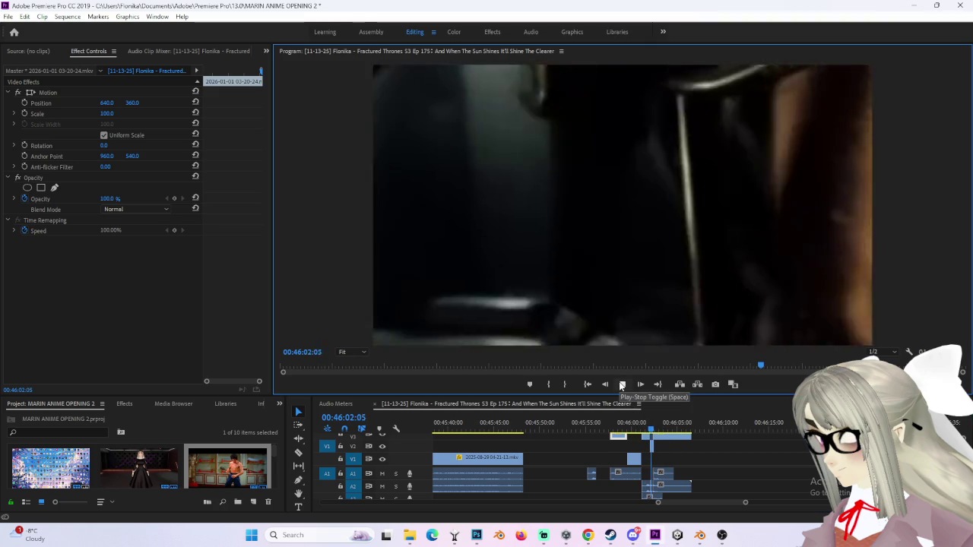
click(620, 386)
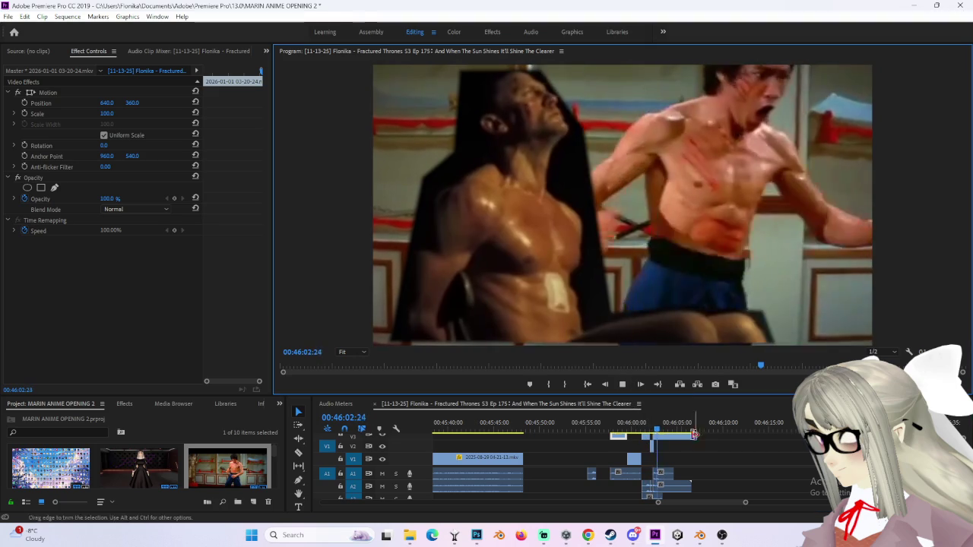
Step: Replay the face-swap moment around 46:00 several times, then stop playback
click(621, 384)
click(620, 385)
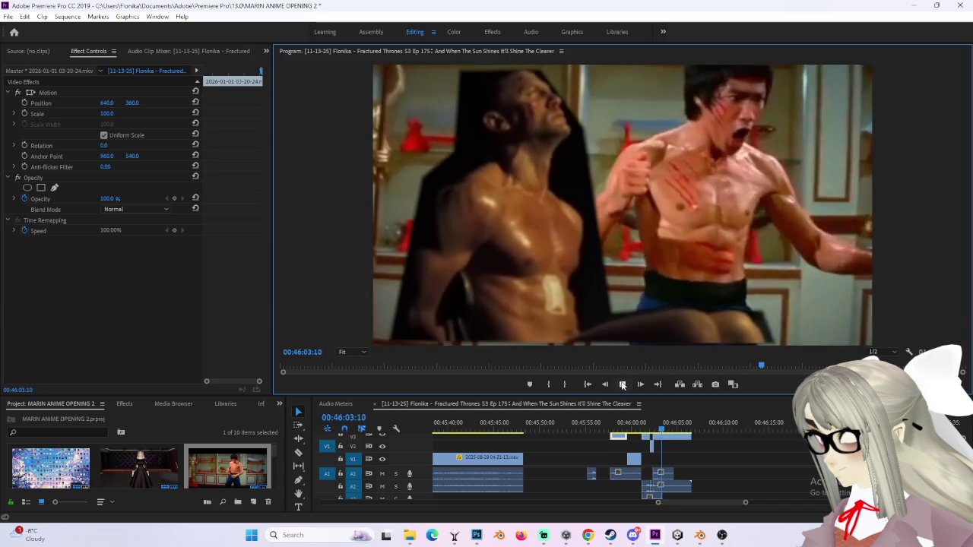
click(622, 385)
click(617, 397)
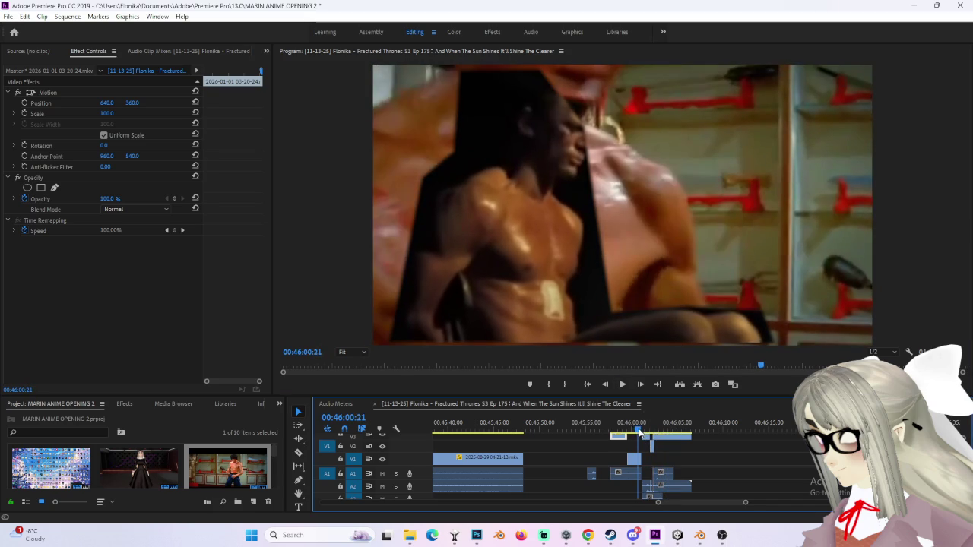
click(618, 387)
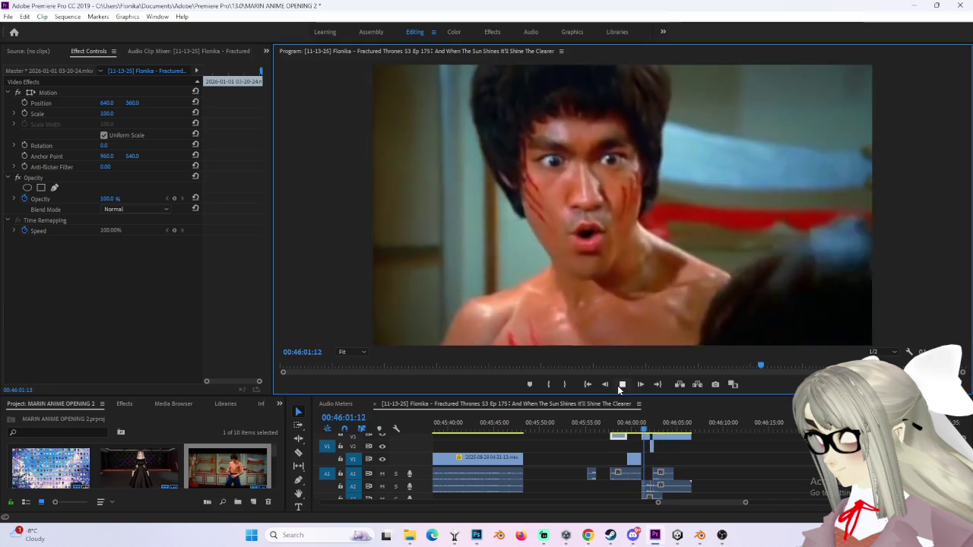
click(617, 386)
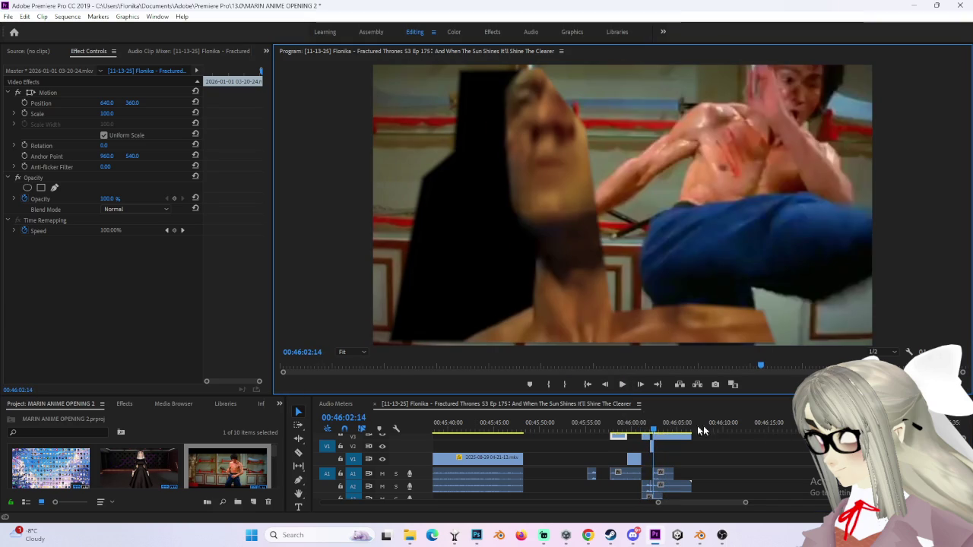
click(619, 386)
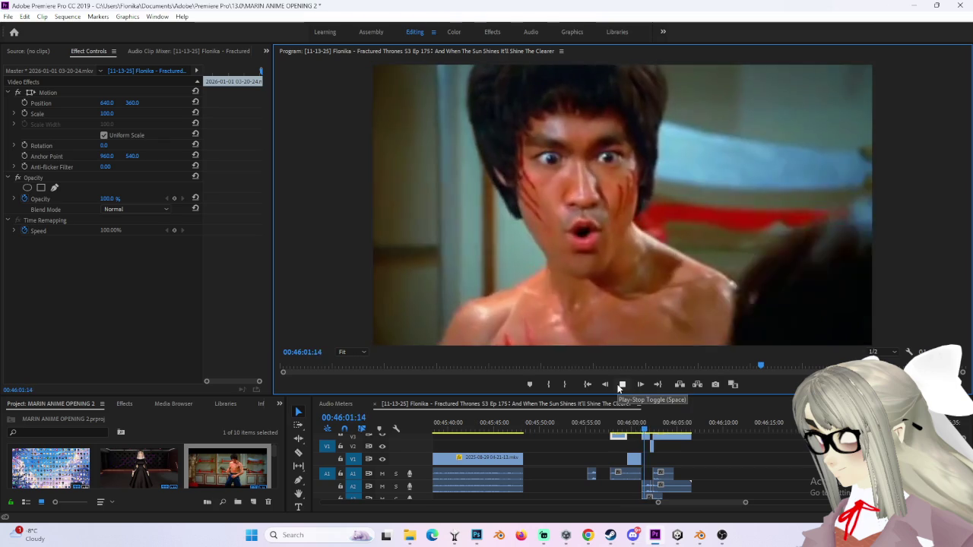
click(620, 386)
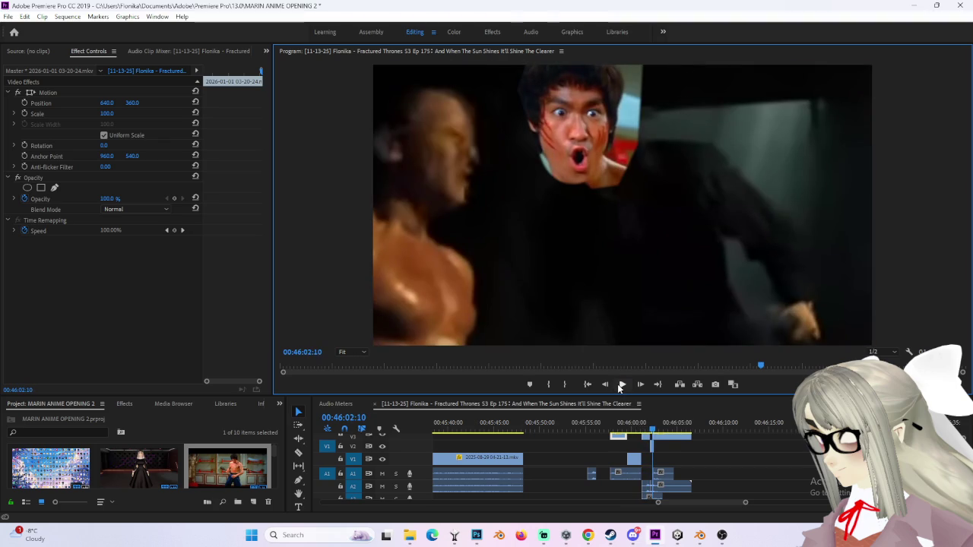
click(619, 384)
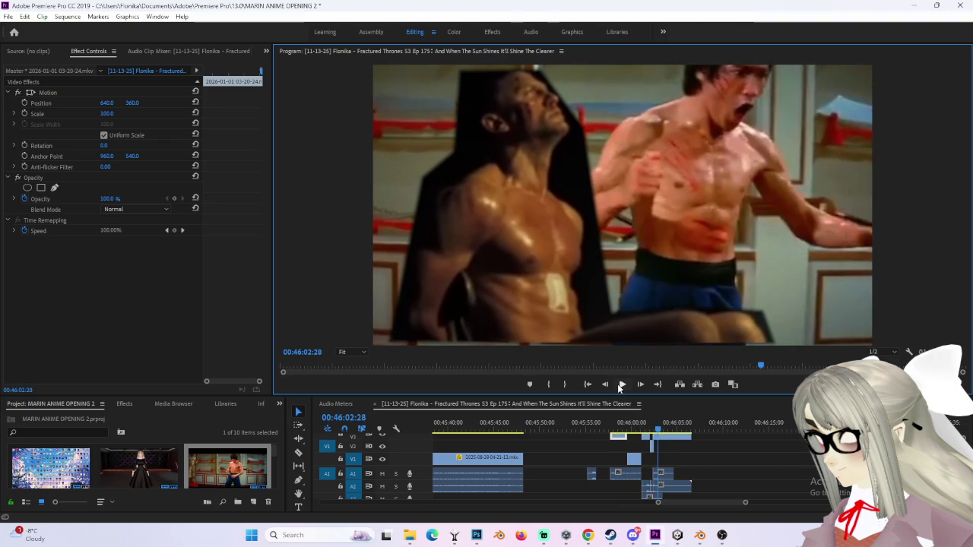
click(619, 385)
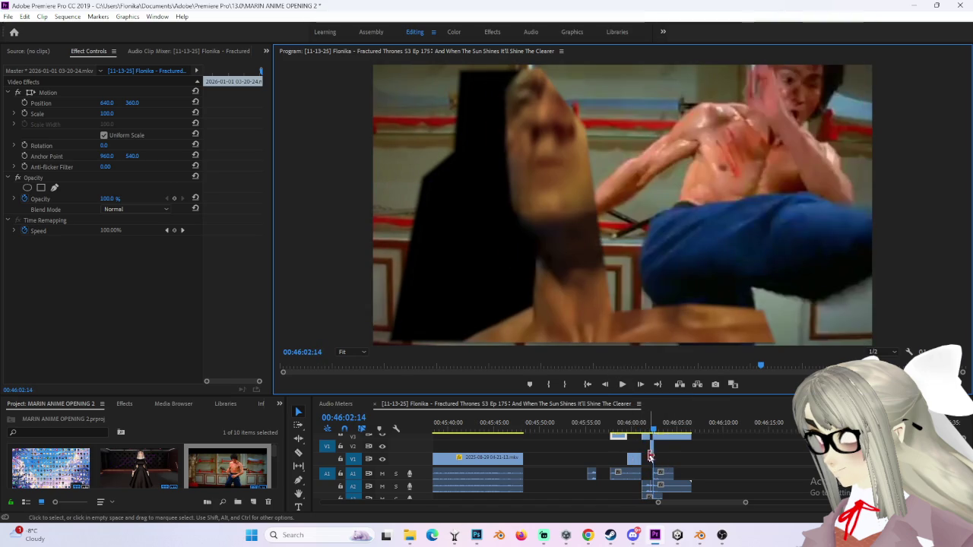
click(622, 385)
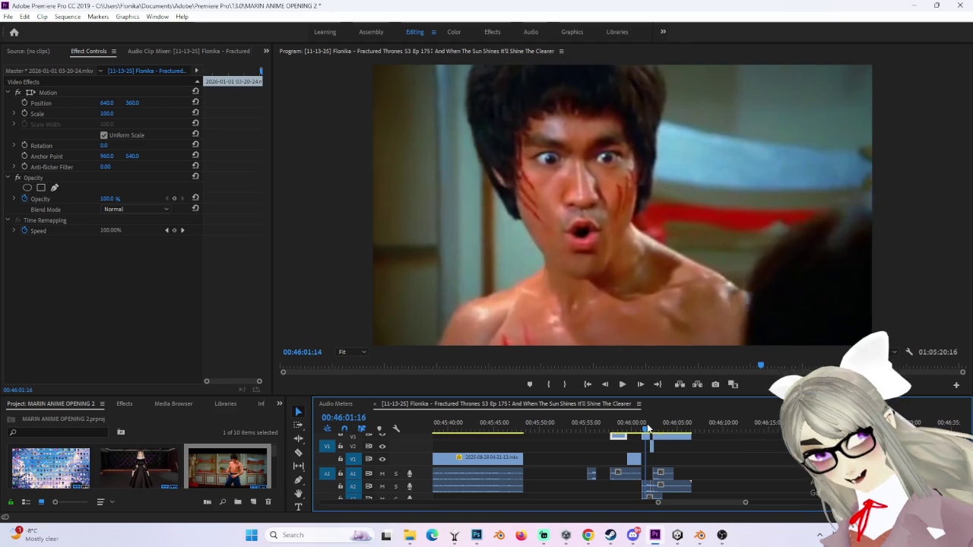
click(624, 385)
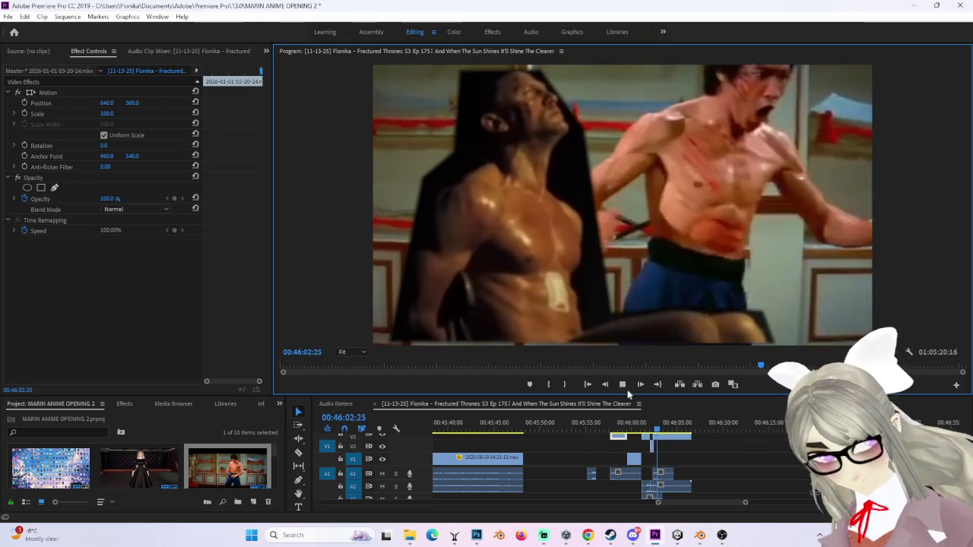
click(624, 386)
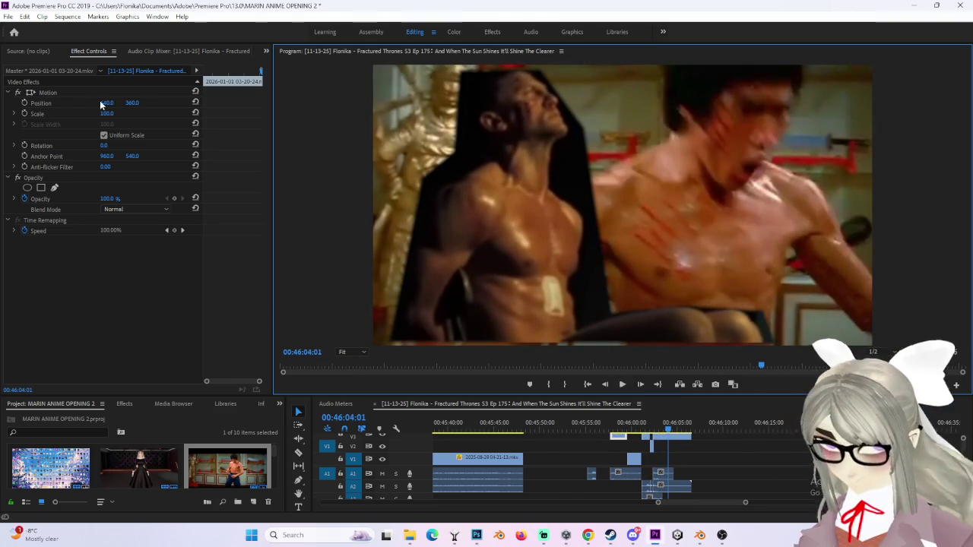
Step: Open and dismiss the File menu, then minimize Premiere Pro to reveal Blender
click(7, 17)
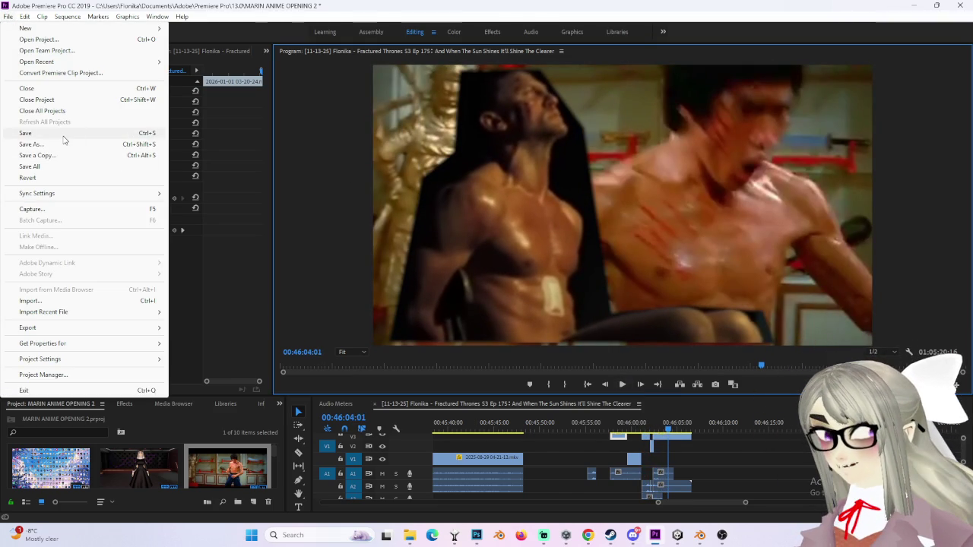
click(761, 371)
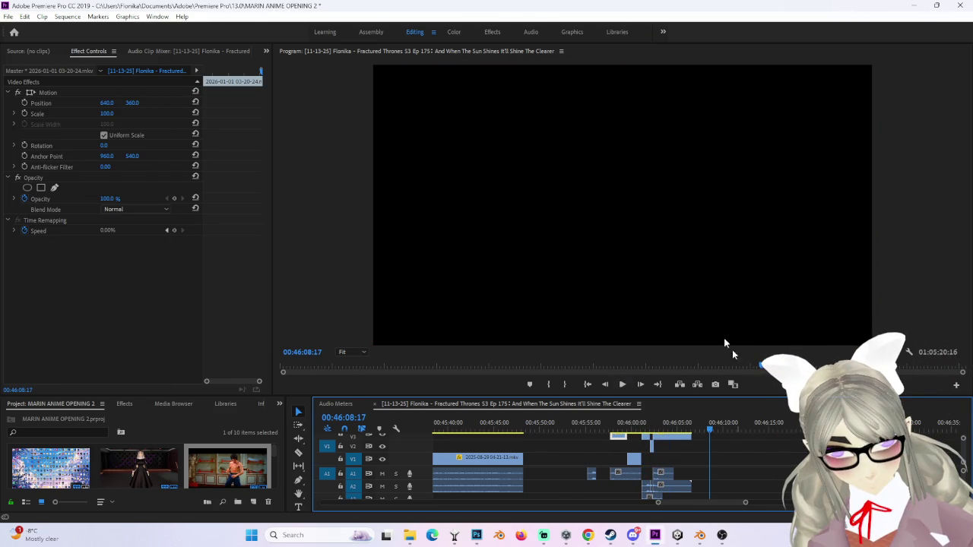
click(914, 5)
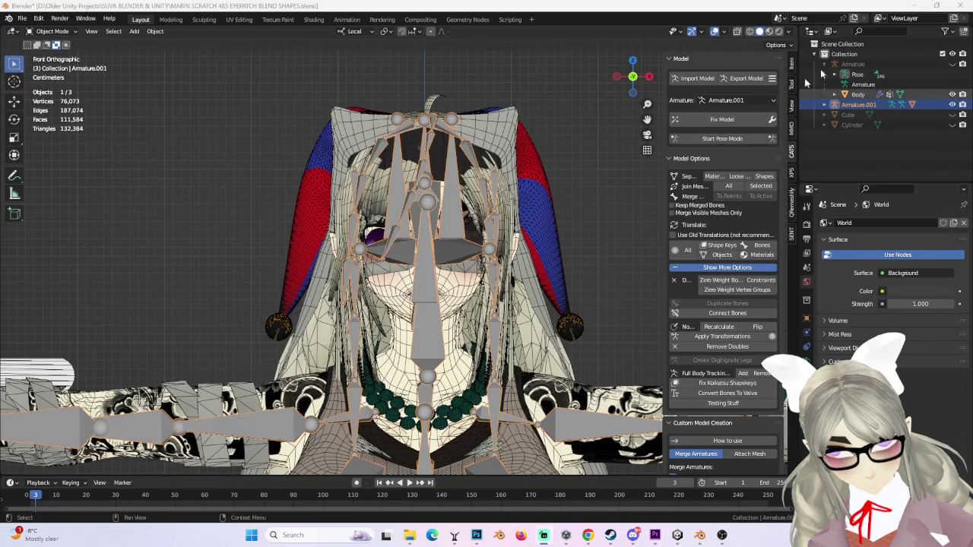
Step: Hide Armature.001 and frame the avatar's head in a close side view
click(952, 104)
scroll(425, 266, down, 2)
middle_drag(380, 243, 438, 232)
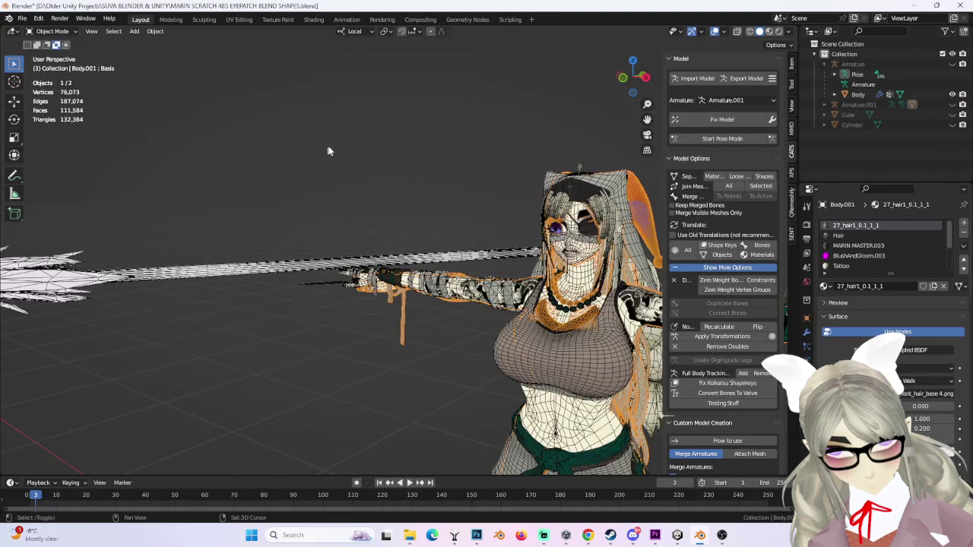
middle_drag(312, 150, 367, 79)
click(645, 77)
scroll(570, 141, up, 3)
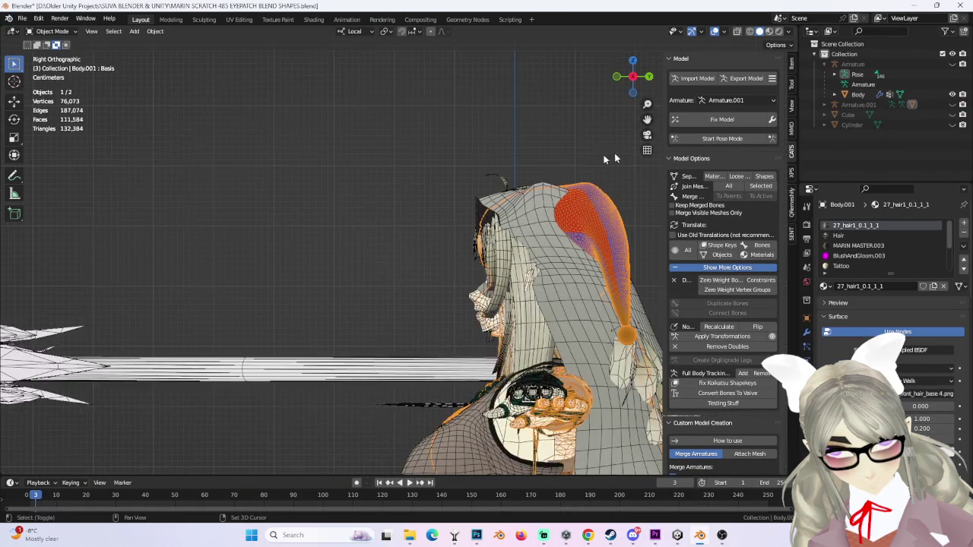
scroll(501, 163, up, 2)
scroll(304, 144, up, 2)
Step: In Edit Mode, select all faces sharing the hat's material with Select Similar
click(54, 32)
click(53, 50)
click(496, 213)
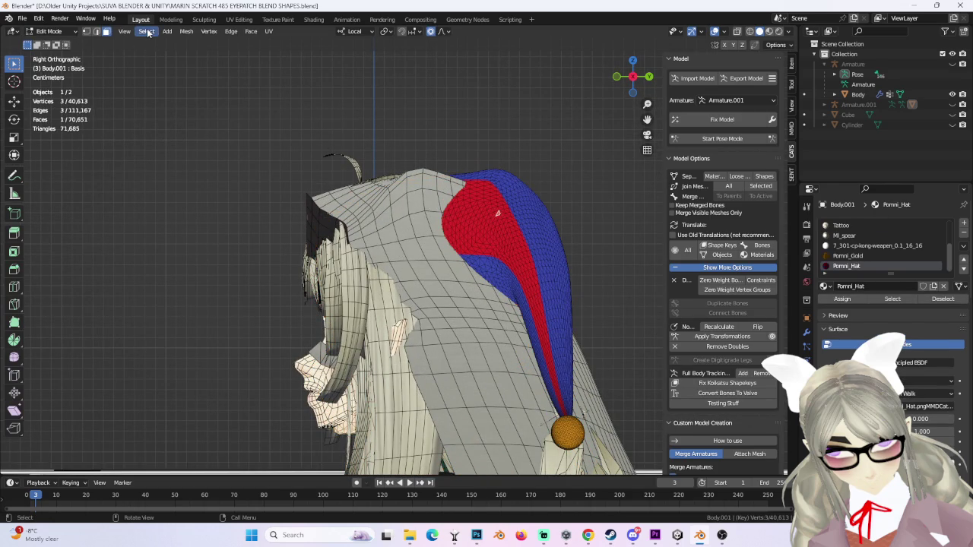
click(146, 31)
click(255, 152)
Step: Add all gold-ball faces to the selection via Select Similar > Material
middle_drag(395, 304, 460, 348)
shift+click(492, 374)
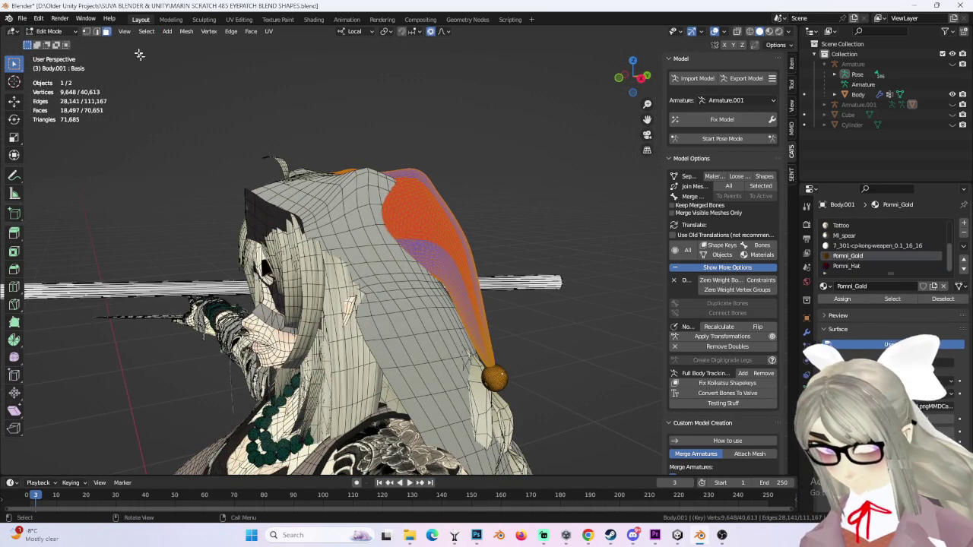
click(146, 31)
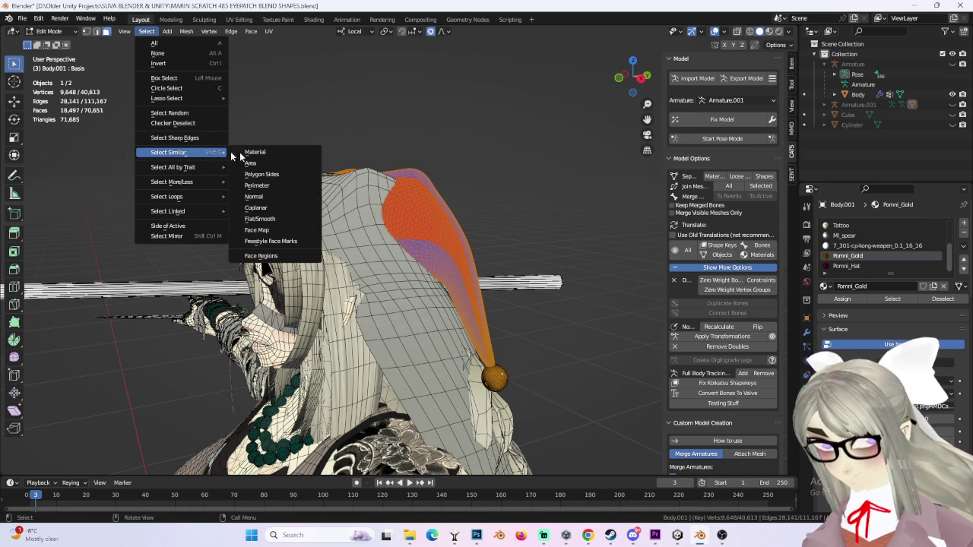
click(259, 152)
mouse_move(425, 288)
middle_down()
mouse_move(522, 322)
mouse_move(510, 304)
mouse_move(458, 296)
mouse_move(461, 280)
mouse_move(392, 272)
middle_up()
Step: Separate the selected hat and gold faces into a new object and return to Object Mode
key(p)
click(384, 278)
click(50, 32)
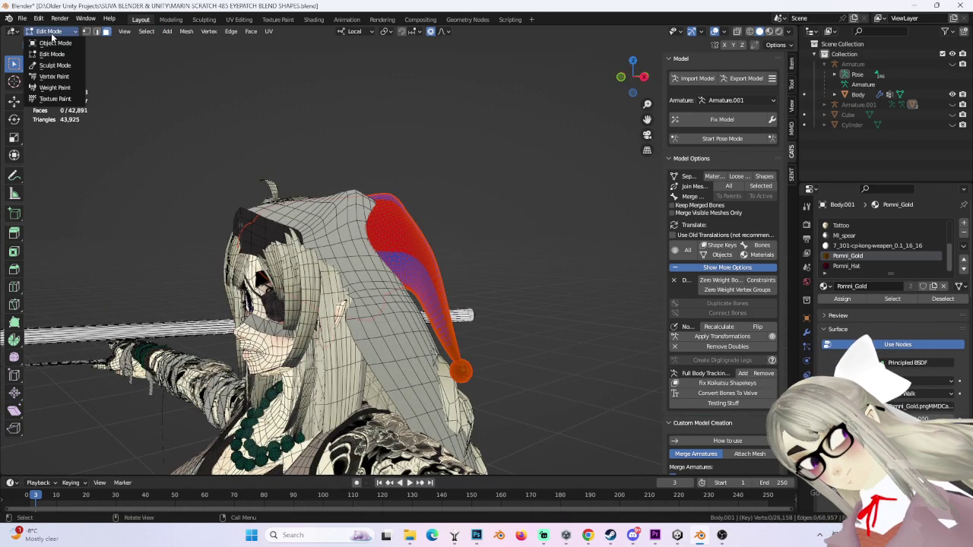
key(Tab)
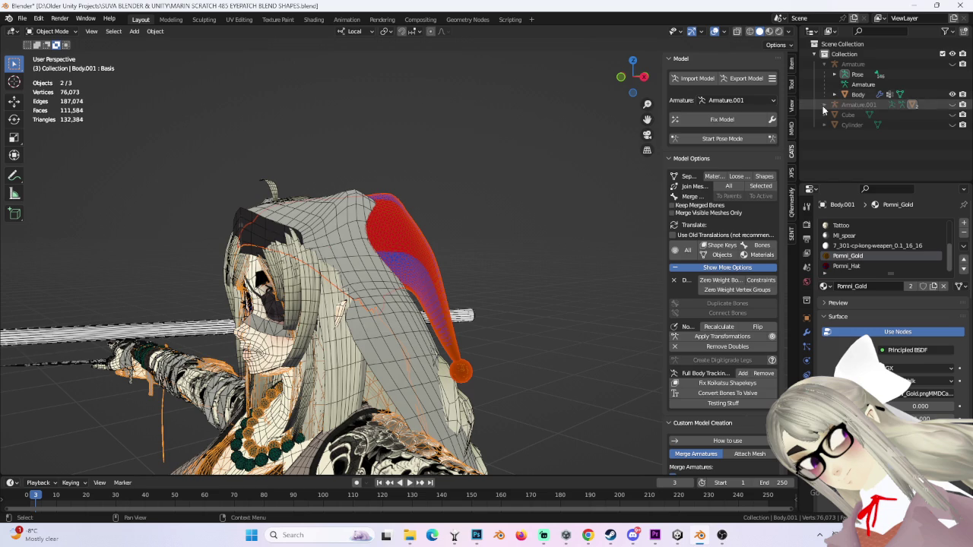
Step: Hide Body.001 and, in Edit Mode on Body, select all VEIL-material faces
click(824, 105)
click(949, 135)
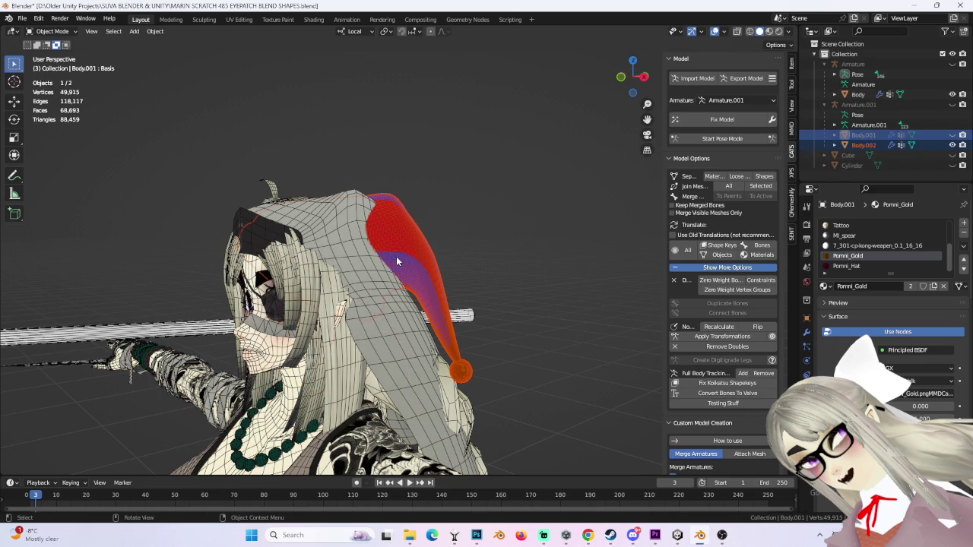
click(364, 258)
click(51, 31)
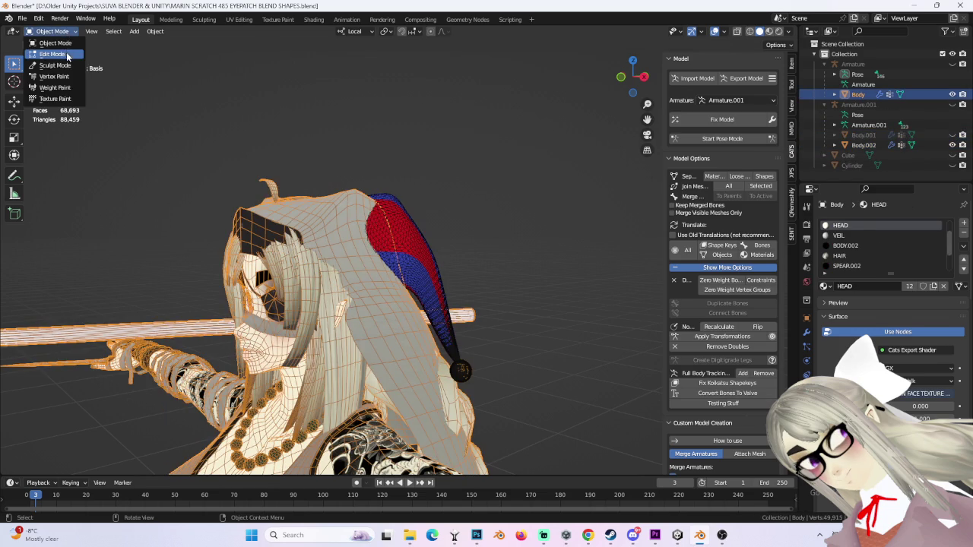
click(53, 53)
click(146, 31)
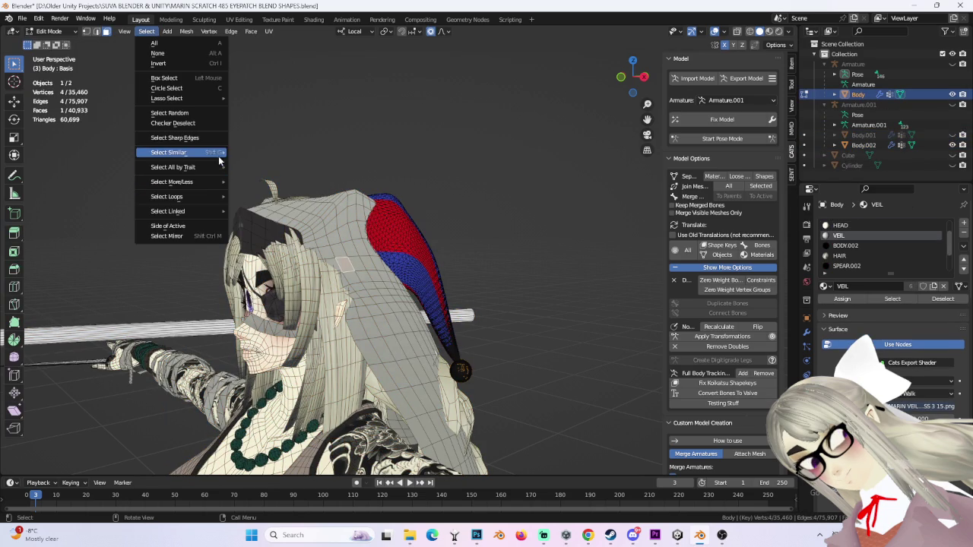
mouse_move(169, 152)
click(255, 150)
Step: Separate the veil faces into a new object and return to Object Mode
key(p)
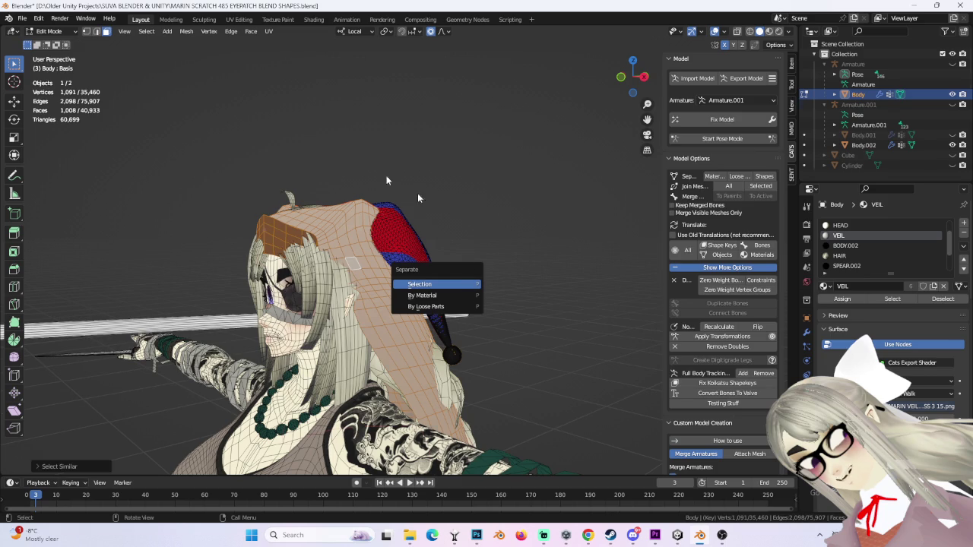
key(Return)
click(52, 31)
click(50, 43)
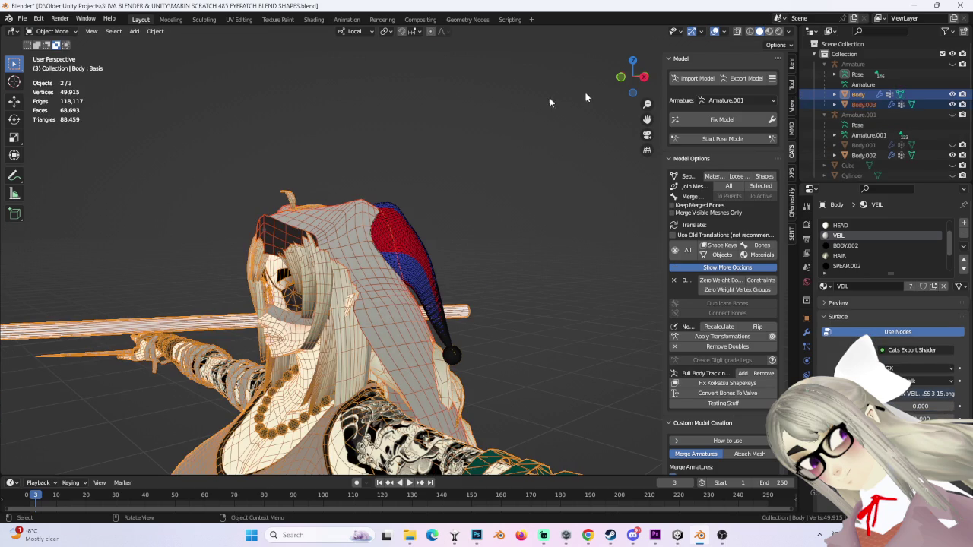
Step: Hide the new Body.003 and make both Armature and Armature.001 visible again
click(952, 104)
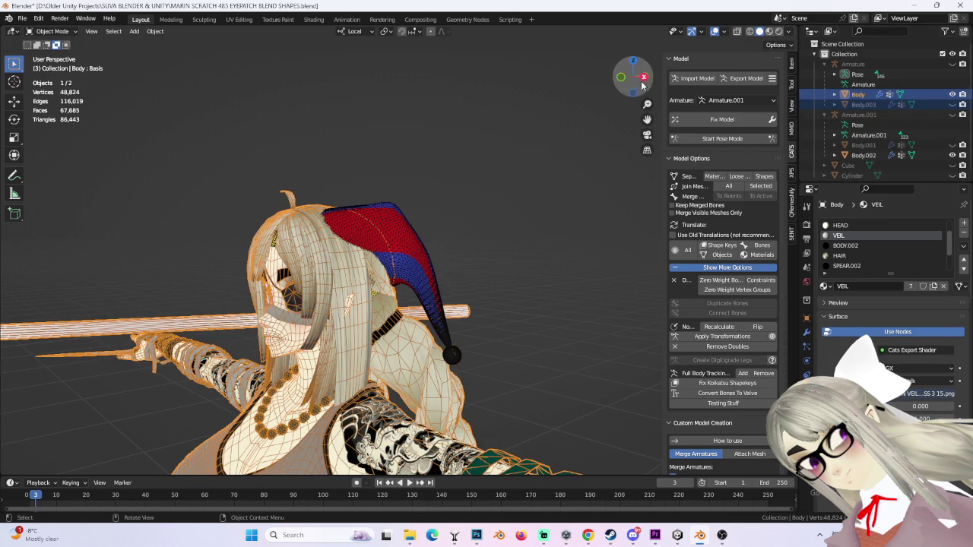
click(644, 77)
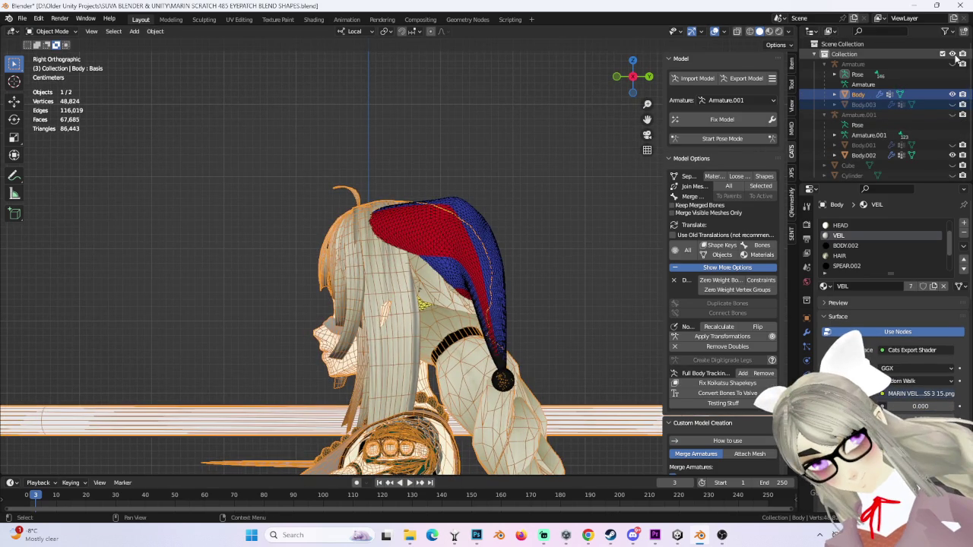
click(953, 63)
click(952, 115)
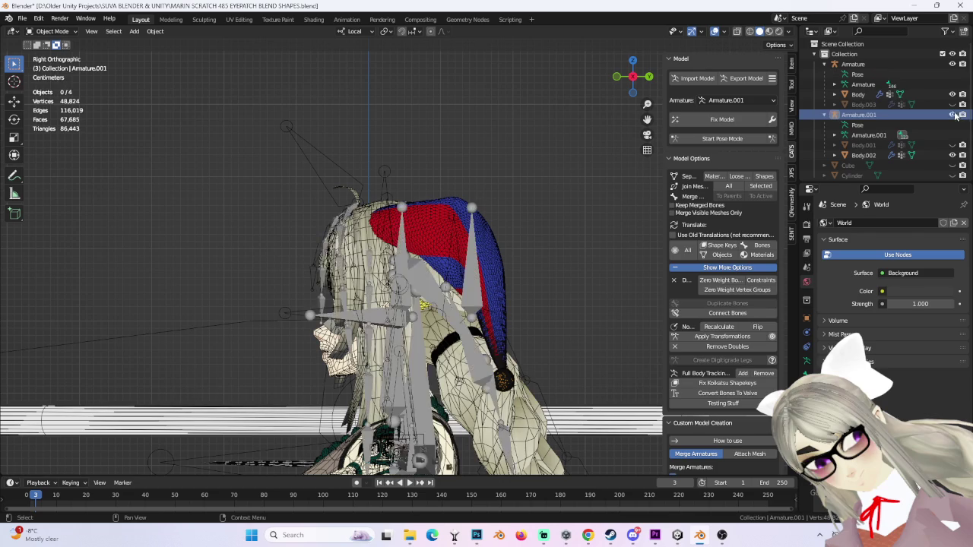
Step: Select Armature.001, show Body.003 and Body.001, and switch to wireframe shading
click(952, 104)
click(859, 115)
click(749, 31)
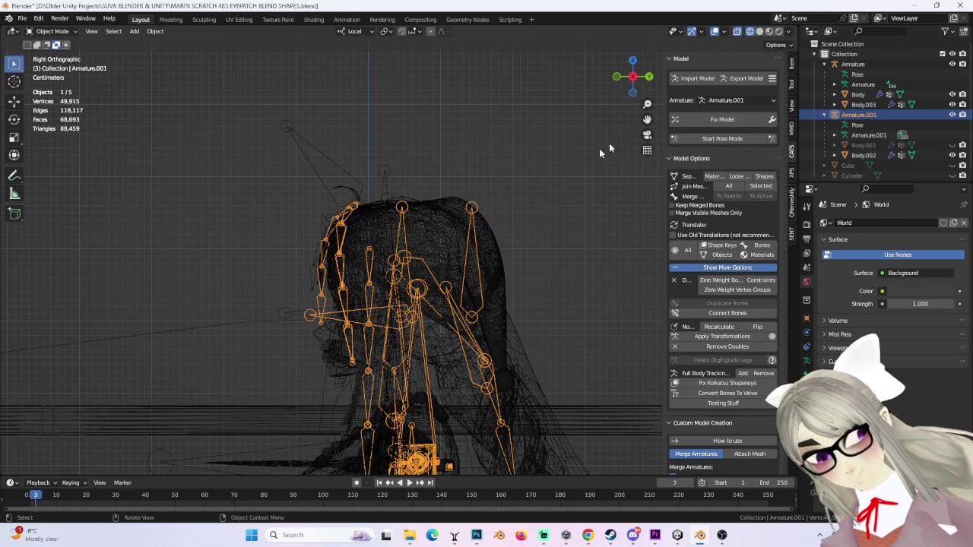
scroll(462, 220, up, 2)
scroll(495, 189, up, 2)
scroll(495, 189, up, 2)
scroll(494, 189, up, 1)
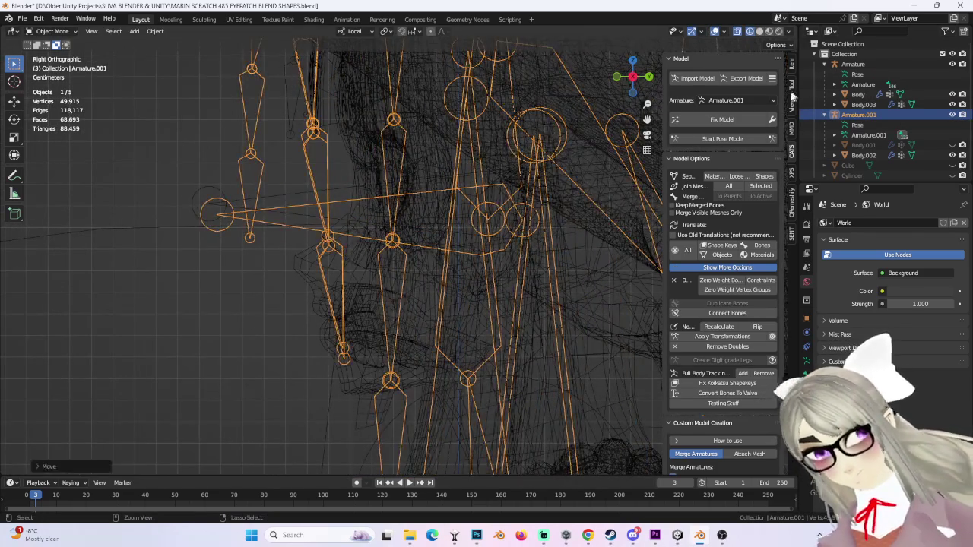
ctrl+scroll(806, 93, down, 2)
click(952, 146)
Step: Move Armature.001 toward the avatar's head bones with G
key(g)
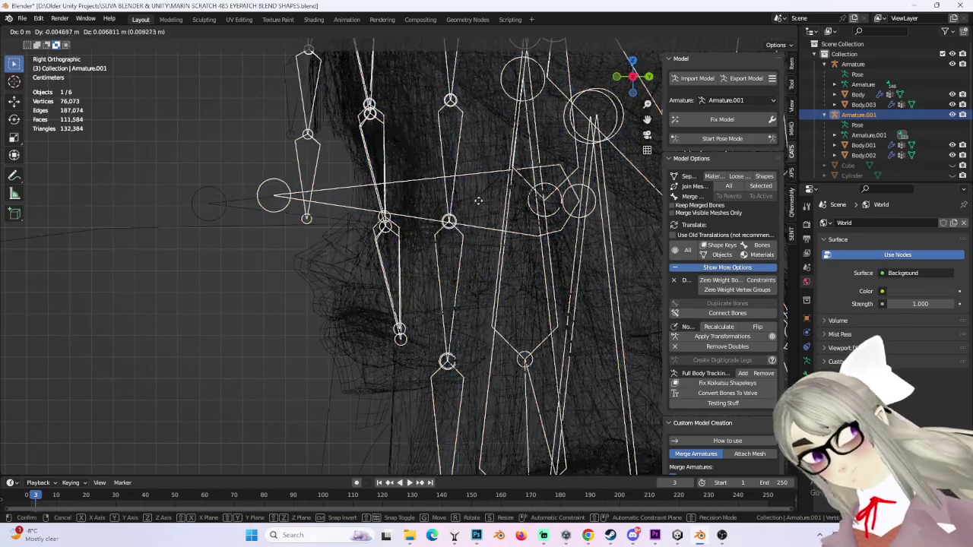
scroll(425, 274, up, 3)
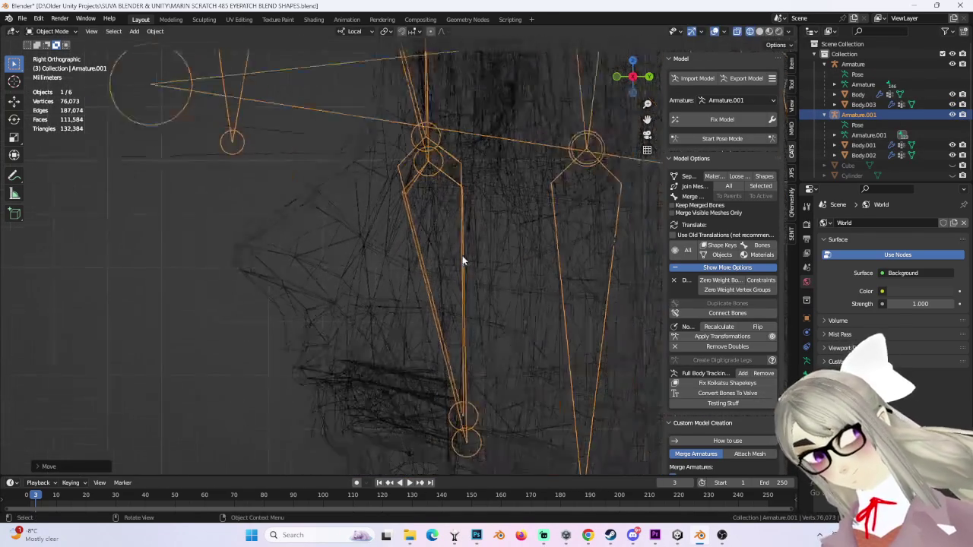
scroll(465, 262, up, 2)
click(464, 251)
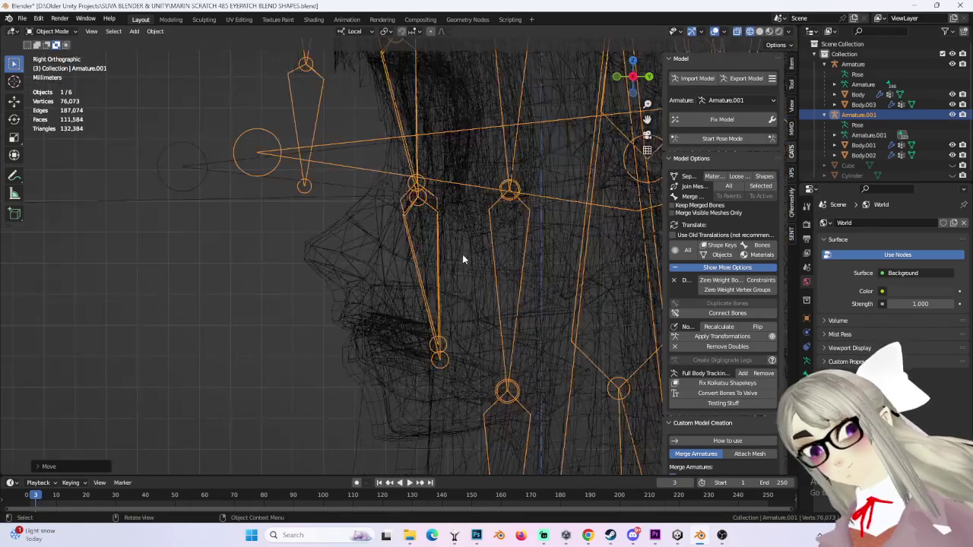
scroll(462, 254, down, 2)
scroll(443, 293, up, 2)
Step: Refine the armature alignment with a second move, then return to Premiere at 00:46:02:12
key(g)
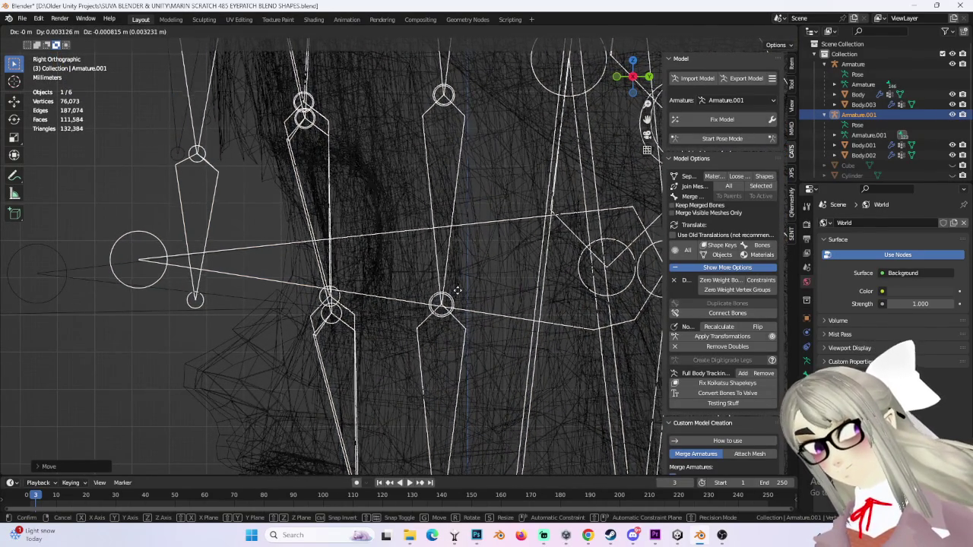
click(457, 291)
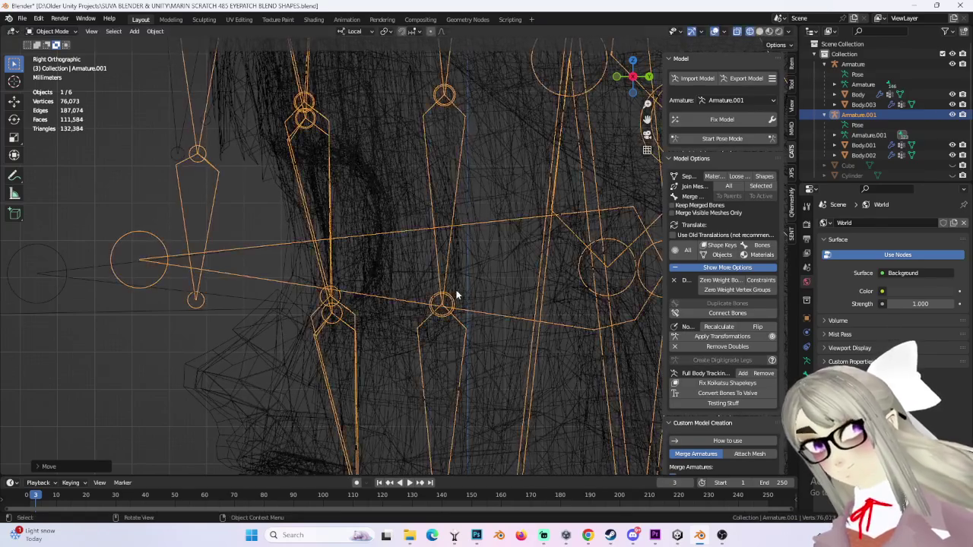
scroll(517, 304, down, 3)
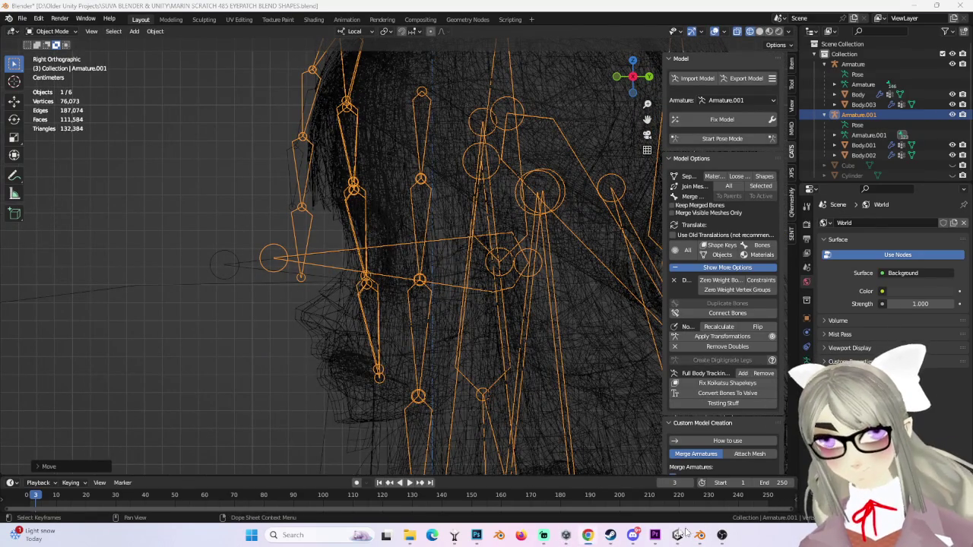
click(655, 534)
drag(661, 430, 647, 429)
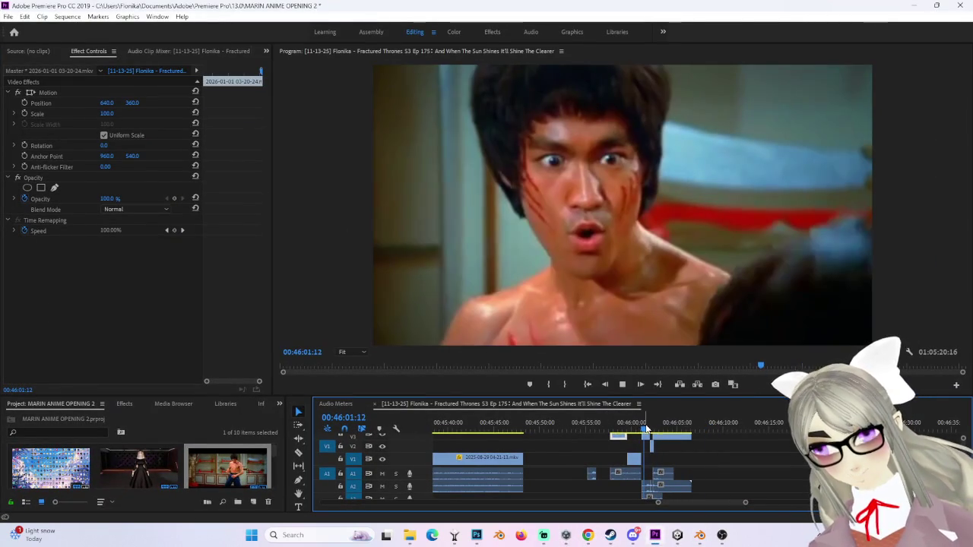
Step: Bring the YouTube browser forward and play the first Lazy Town Short
key(alt+Tab)
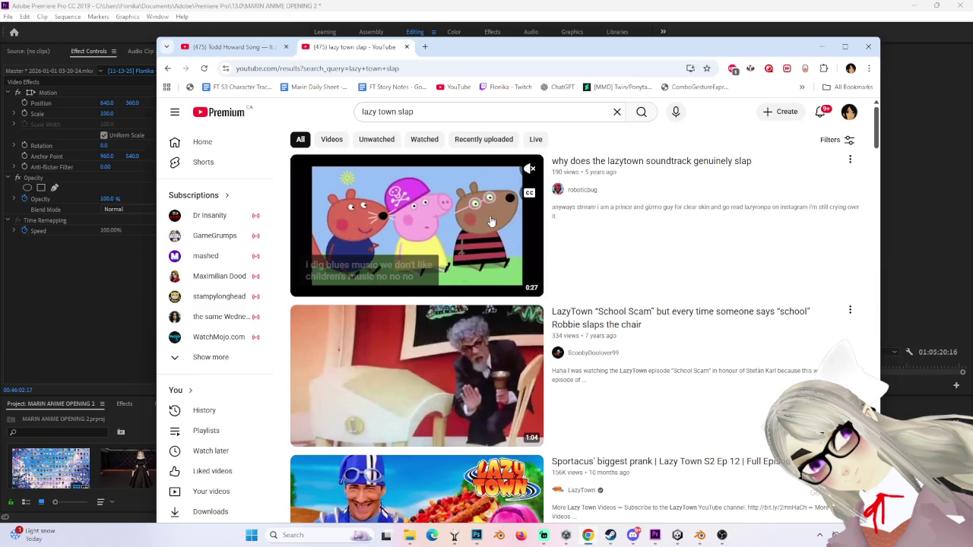
scroll(491, 222, down, 2)
scroll(501, 288, down, 4)
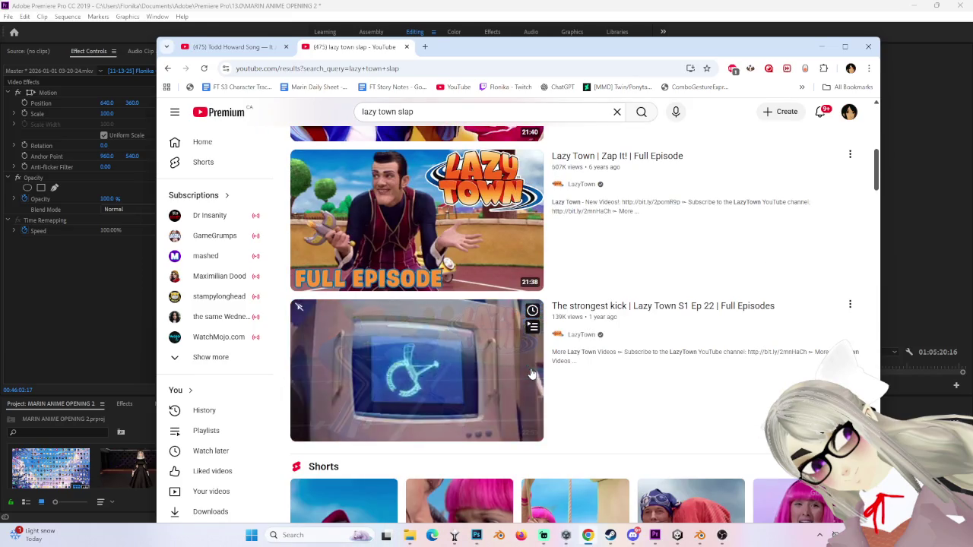
scroll(509, 388, down, 3)
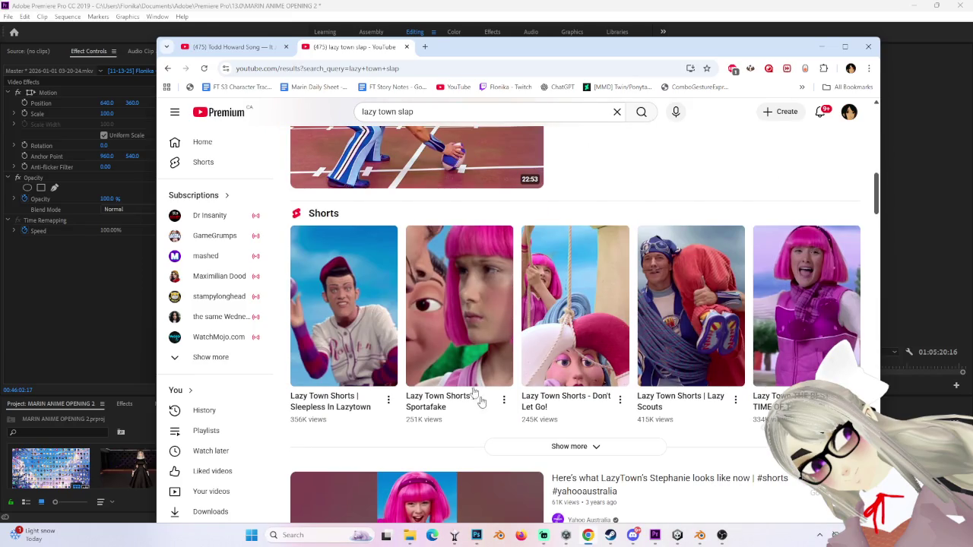
click(338, 278)
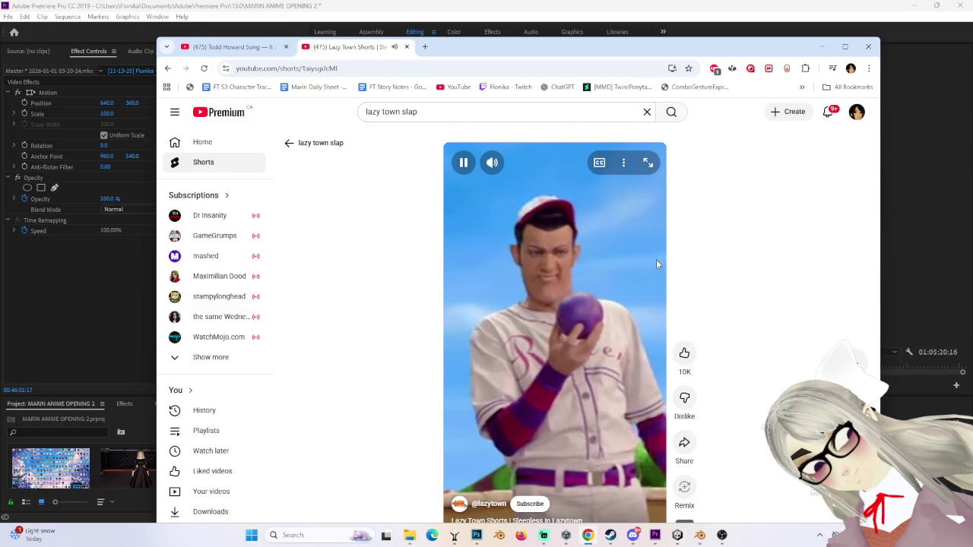
scroll(665, 288, down, 1)
Step: Search YouTube for 'digital circus epic'
click(390, 112)
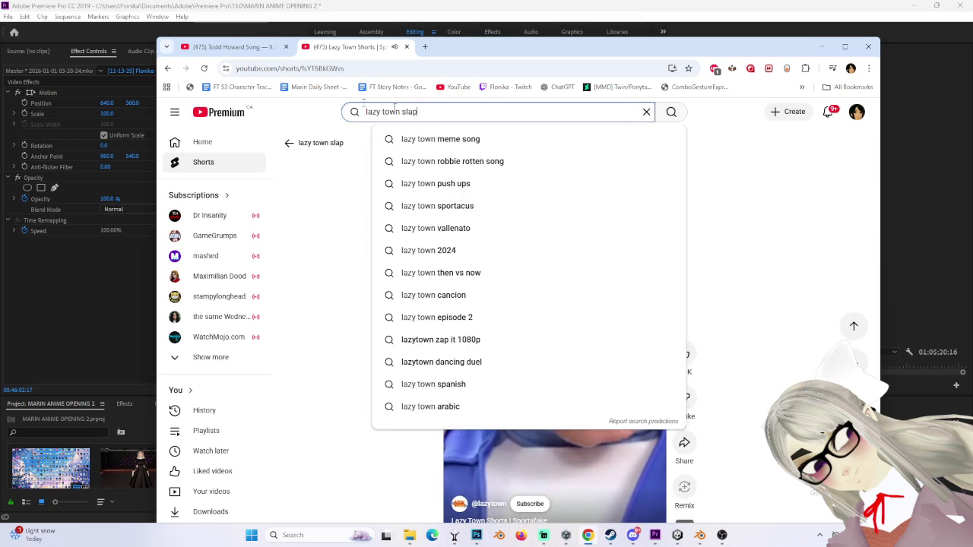
text(d)
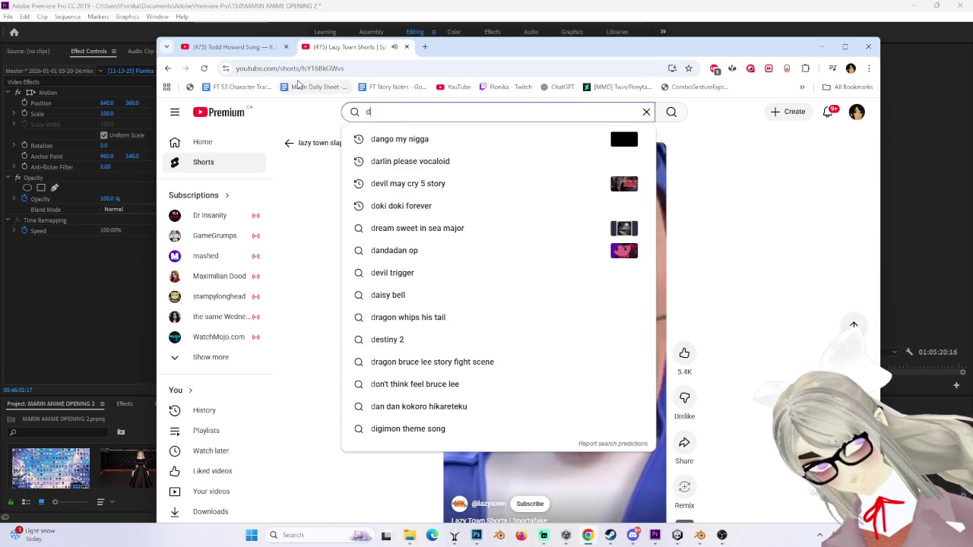
text(igital circus )
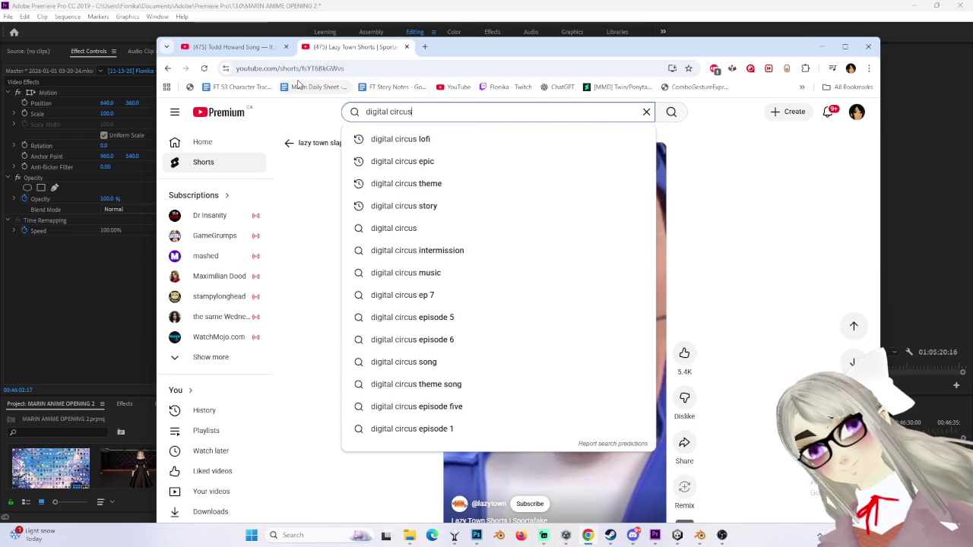
text(epi)
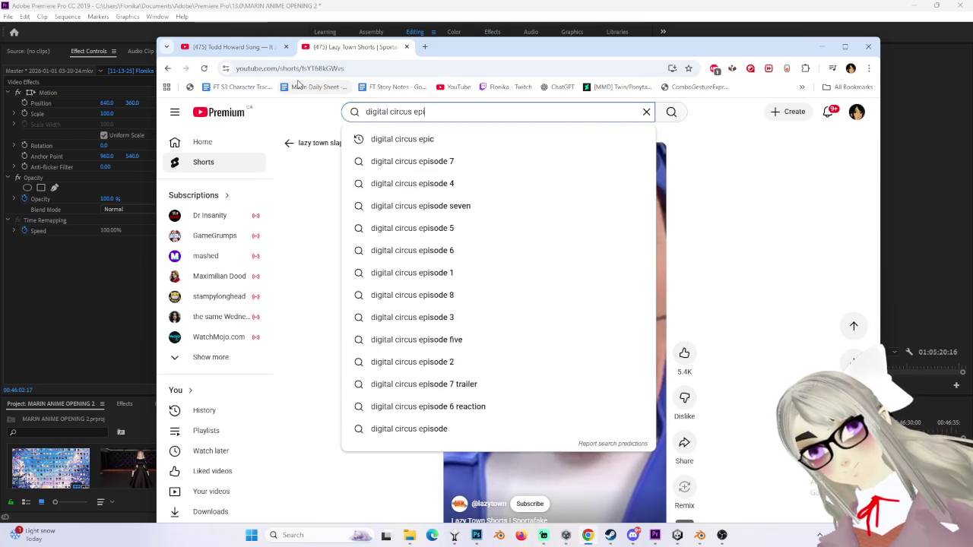
text(c)
key(Return)
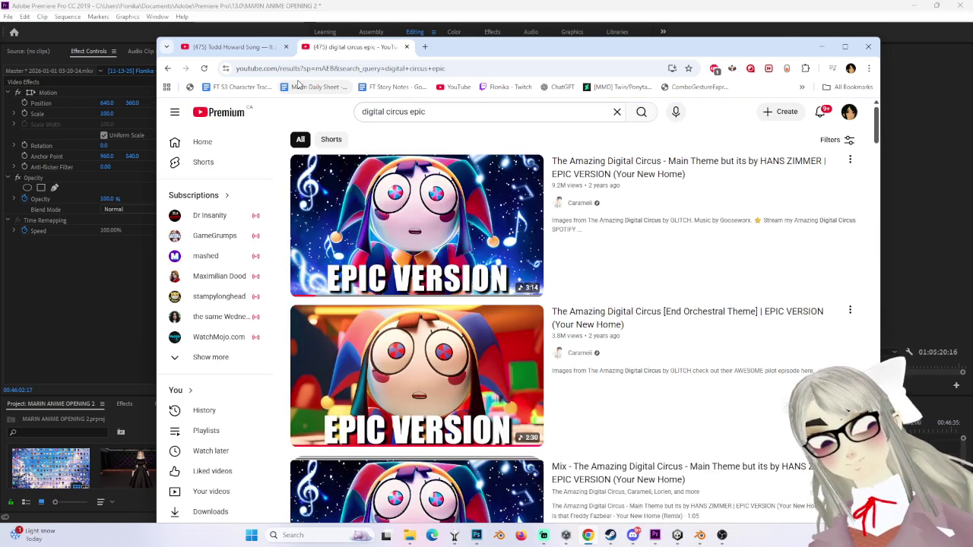
Step: Open the End Orchestral Theme video, then play the Sailor Moon O.S.T. Track 8 recommendation
click(428, 354)
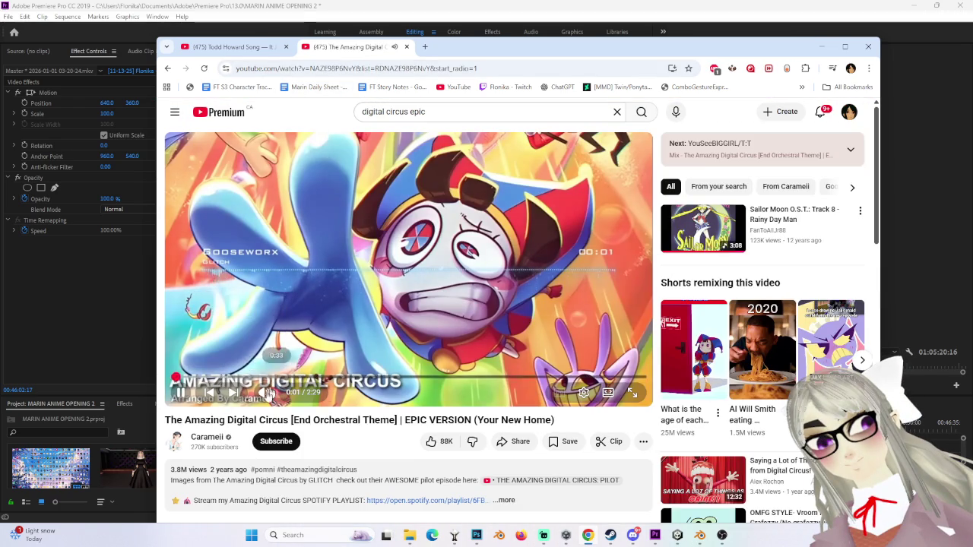
click(511, 4)
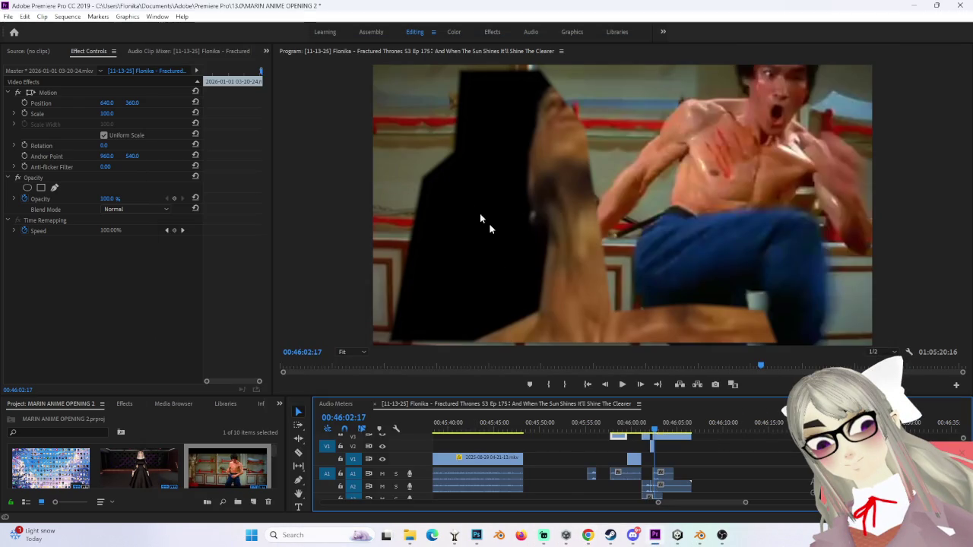
click(589, 535)
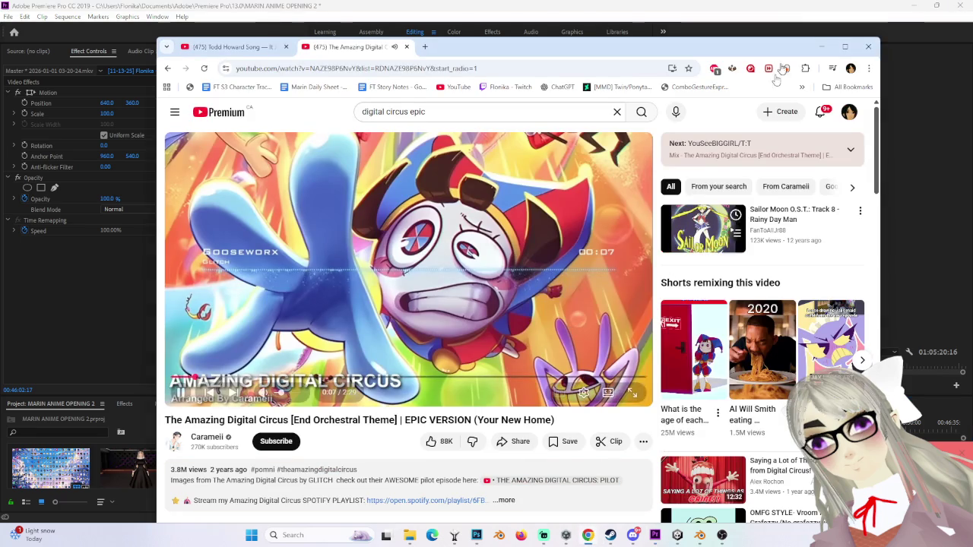
click(711, 218)
mouse_move(721, 535)
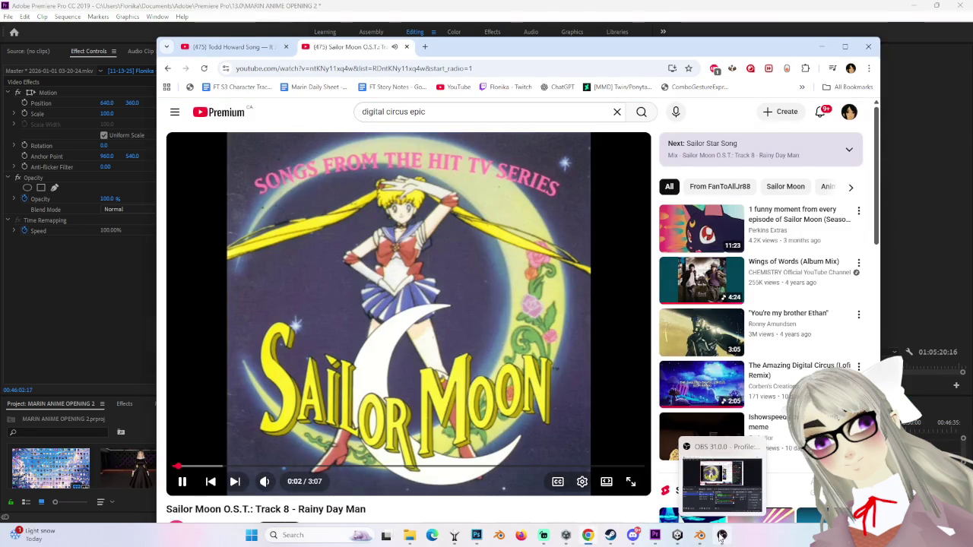
Step: Bring the Unity editor forward, then switch to the Blender project
right_click(721, 536)
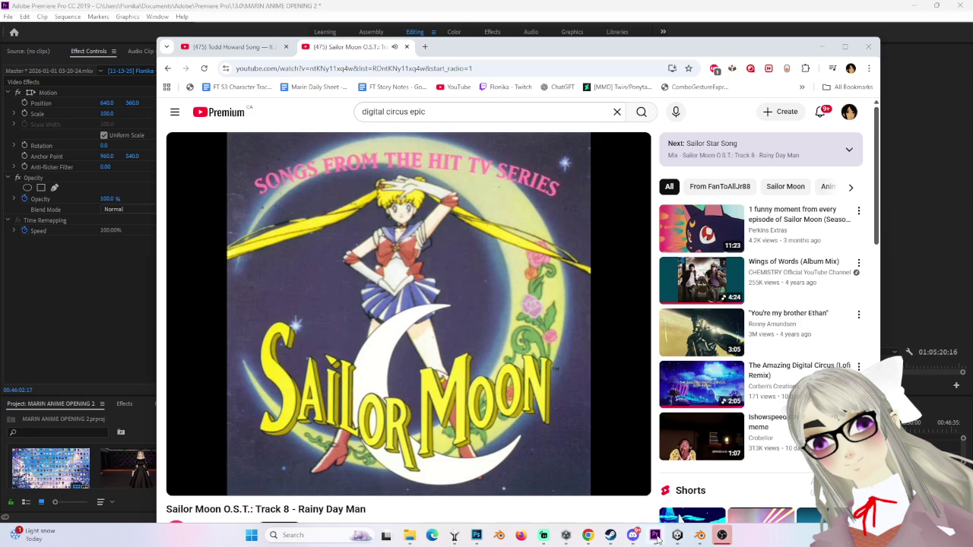
click(721, 535)
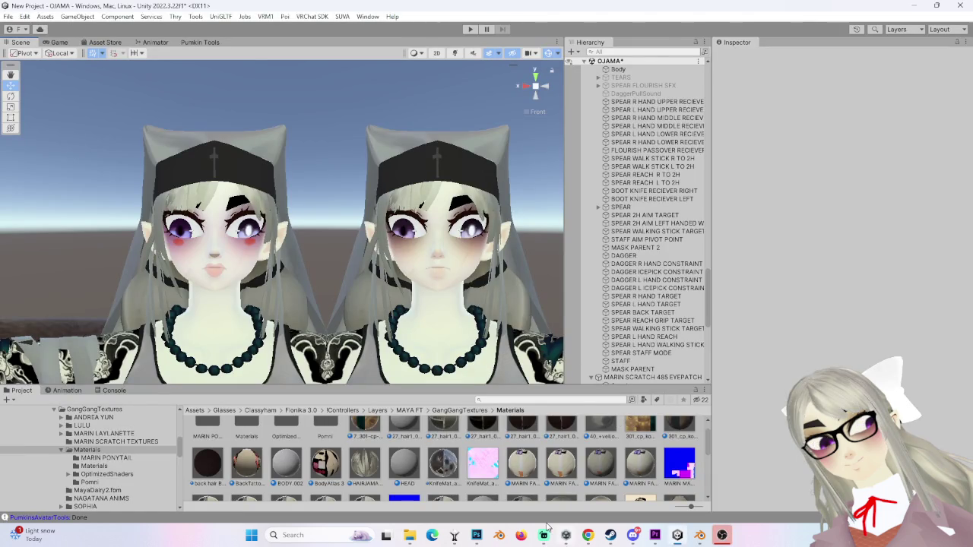
click(699, 536)
scroll(491, 295, down, 5)
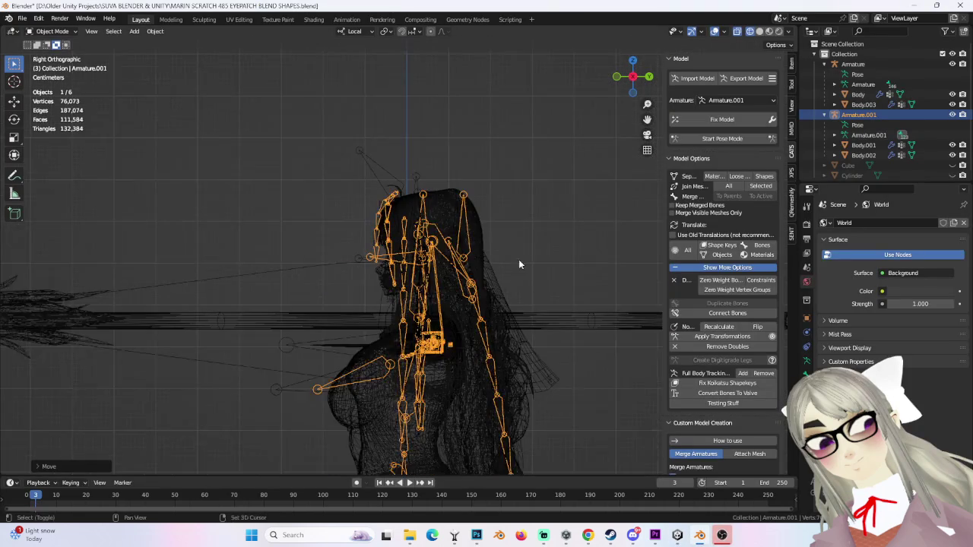
Step: Delete the Body.001 mesh from the Outliner
scroll(515, 267, up, 3)
click(863, 145)
click(862, 155)
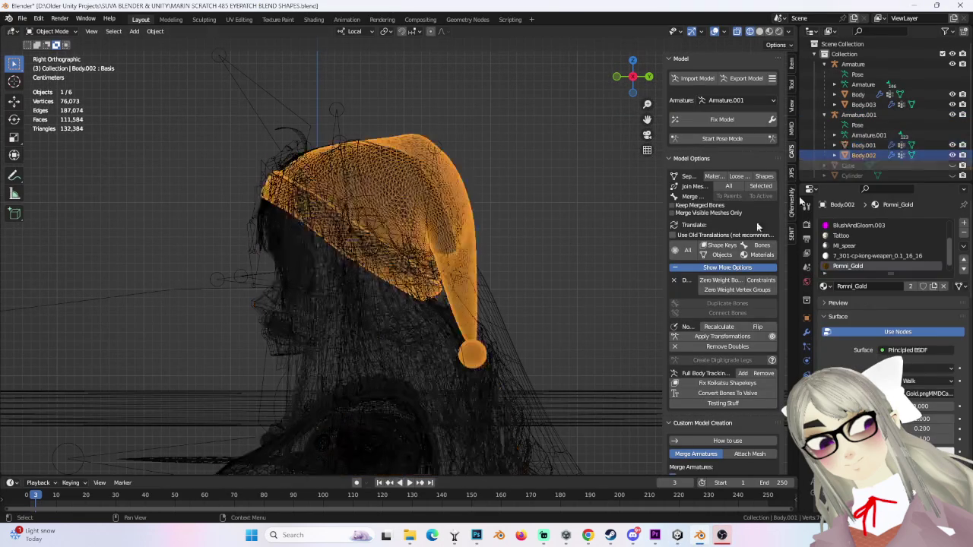
click(862, 145)
right_click(864, 148)
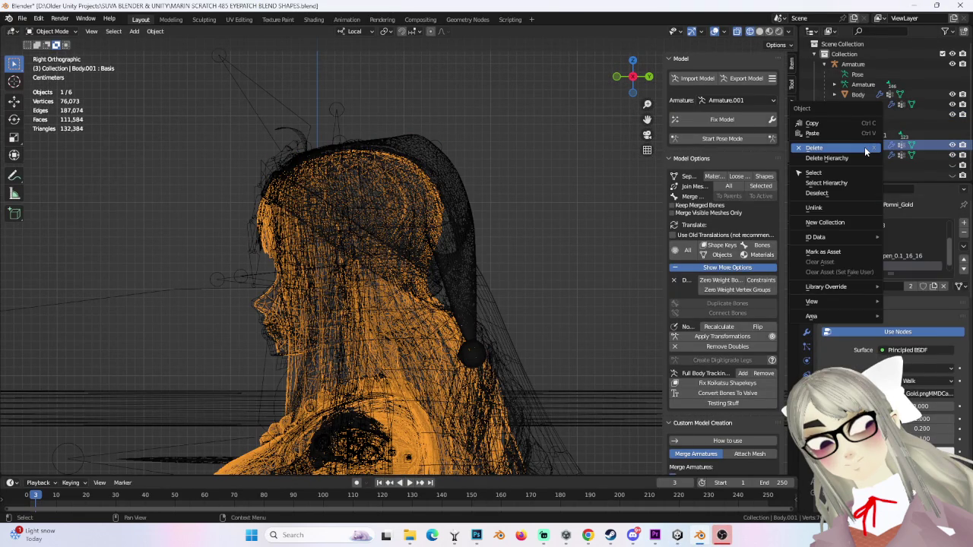
click(864, 147)
Step: Switch to Solid shading and hide Armature.001 and Body.003
click(465, 322)
click(461, 323)
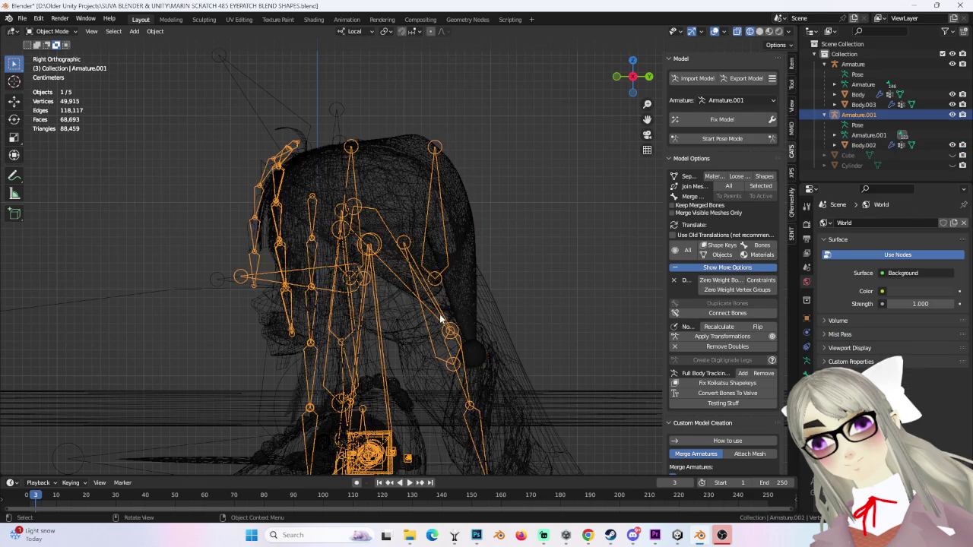
click(759, 31)
mouse_move(487, 228)
middle_down()
mouse_move(471, 206)
mouse_move(426, 221)
middle_up()
click(962, 115)
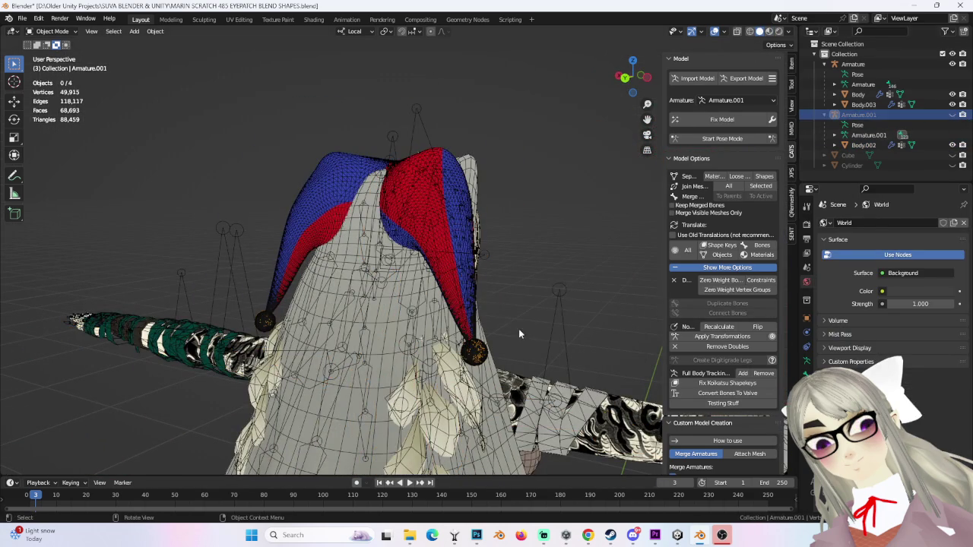
click(862, 107)
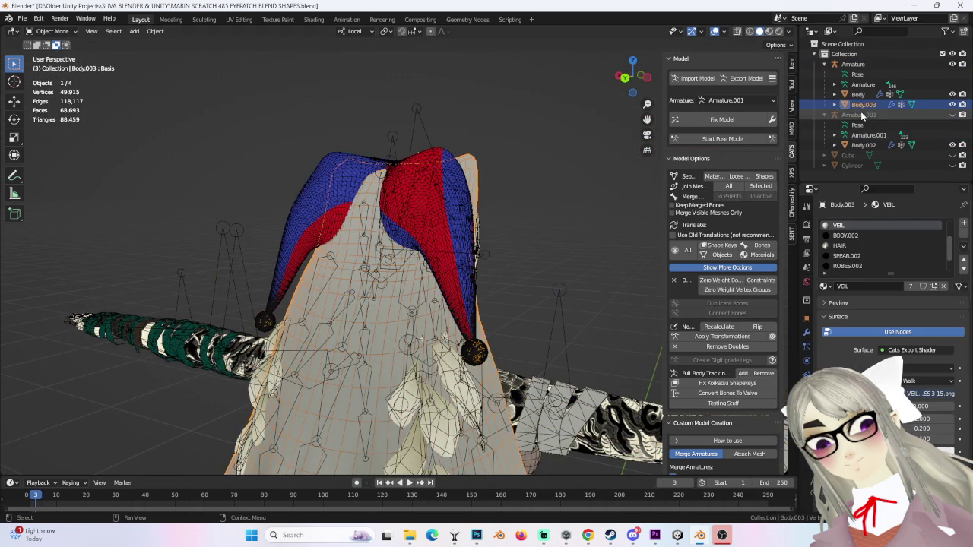
click(952, 104)
Step: Select the hat mesh Body.002 and view the character from the front
click(365, 262)
mouse_move(364, 261)
middle_down()
mouse_move(461, 235)
mouse_move(530, 260)
middle_up()
click(462, 235)
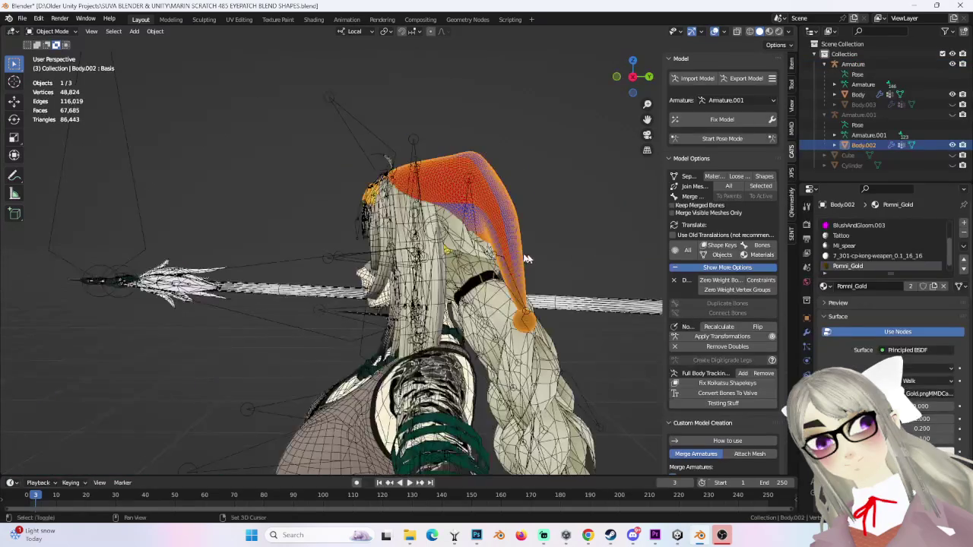
mouse_move(501, 219)
middle_down()
mouse_move(498, 261)
mouse_move(456, 234)
mouse_move(484, 258)
mouse_move(543, 206)
mouse_move(462, 237)
middle_up()
Step: In Edit Mode on Body, select the HAIR and HAIR 2 material faces and separate them as Body.001
click(456, 235)
click(51, 32)
click(47, 55)
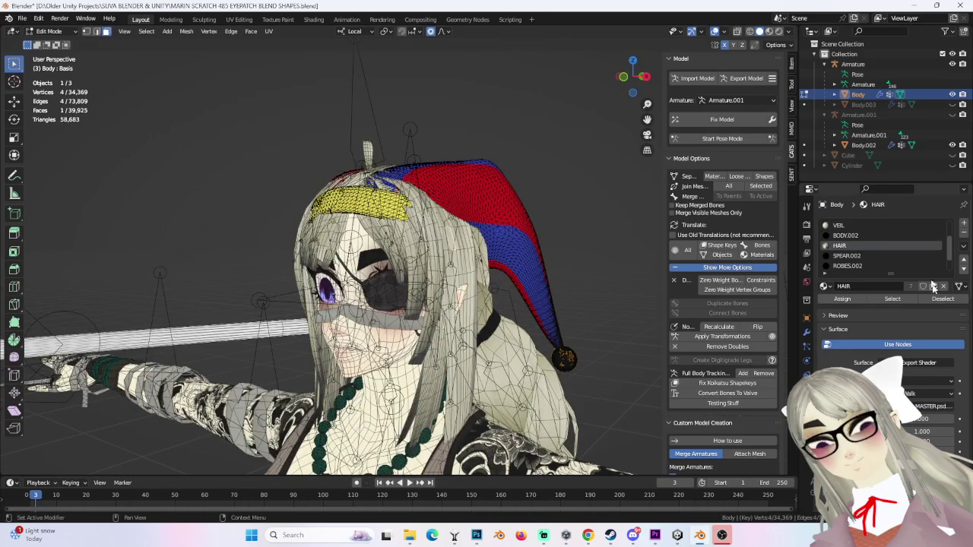
click(908, 299)
middle_drag(560, 243, 494, 245)
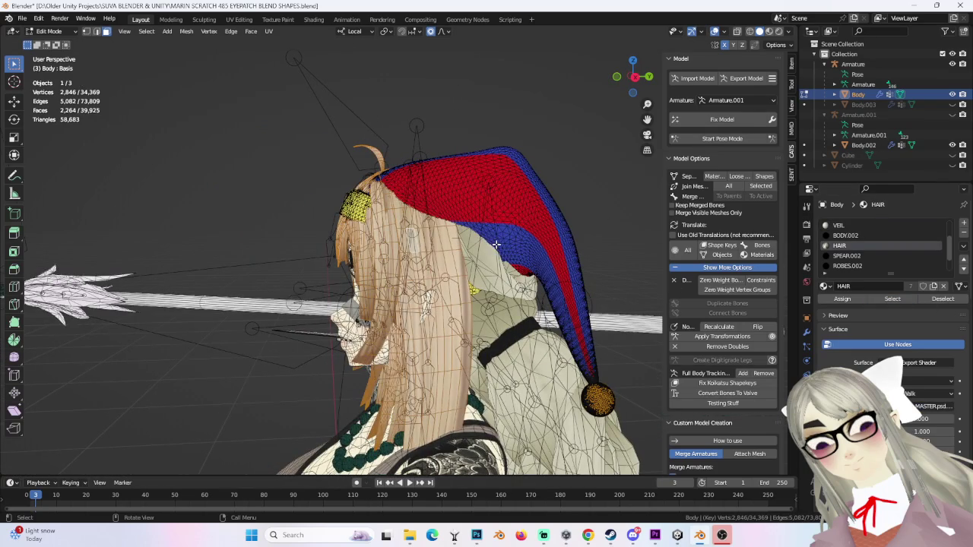
click(508, 235)
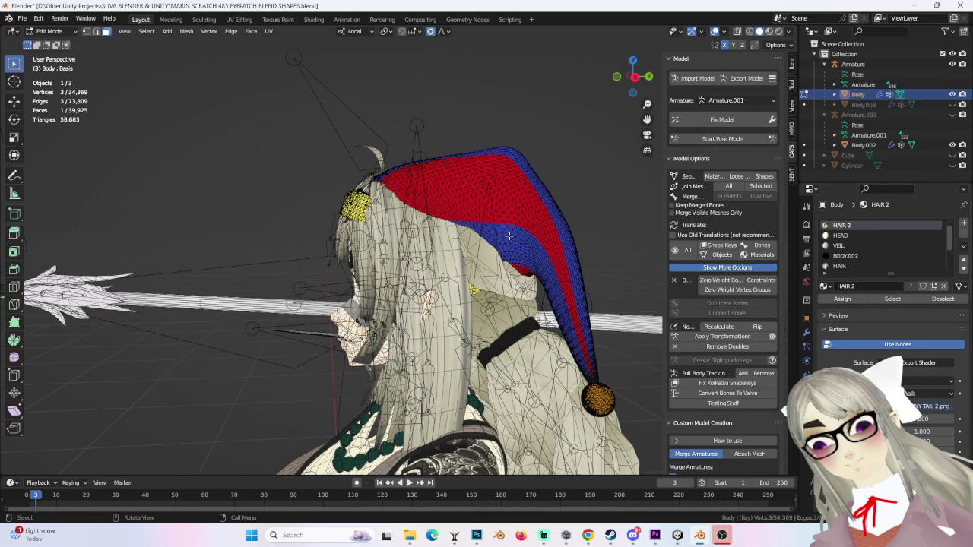
key(ctrl+z)
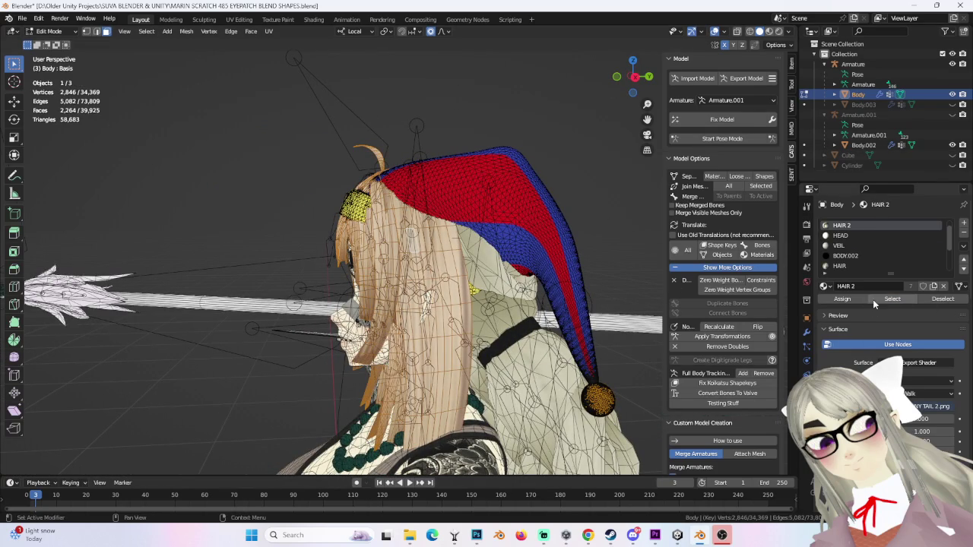
click(872, 299)
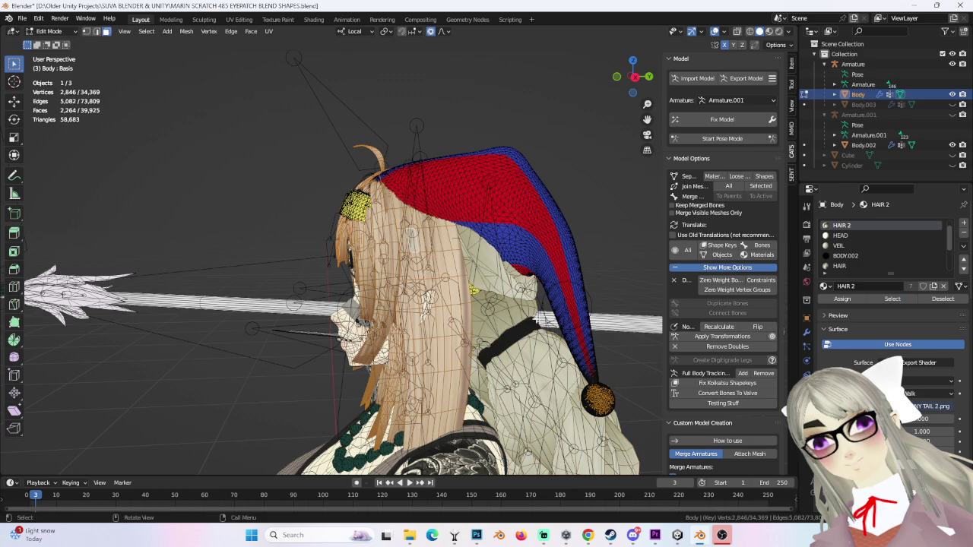
middle_drag(546, 319, 529, 320)
key(ctrl+z)
key(ctrl+shift+z)
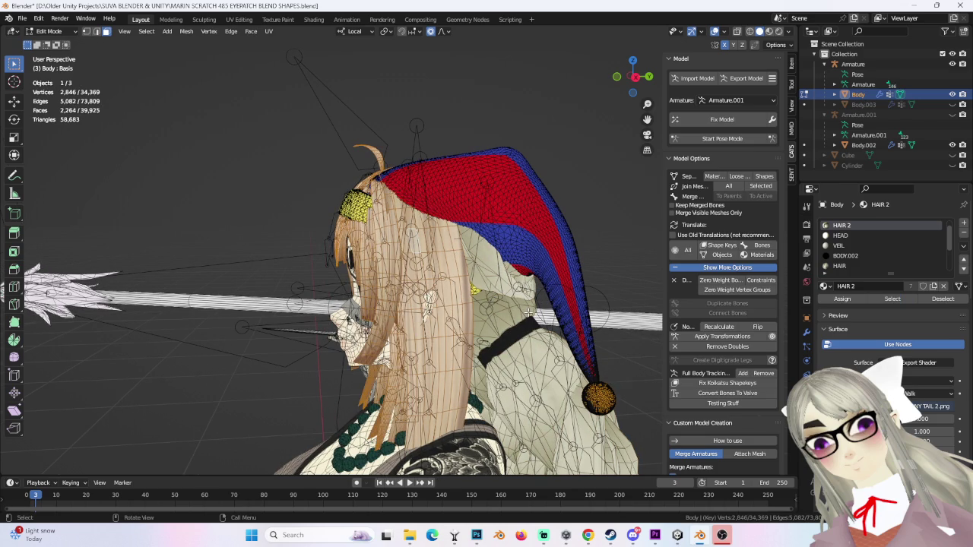
key(p)
click(529, 312)
Step: Back in Object Mode, hide the separated Body.001 hair and reselect the Body mesh
click(50, 31)
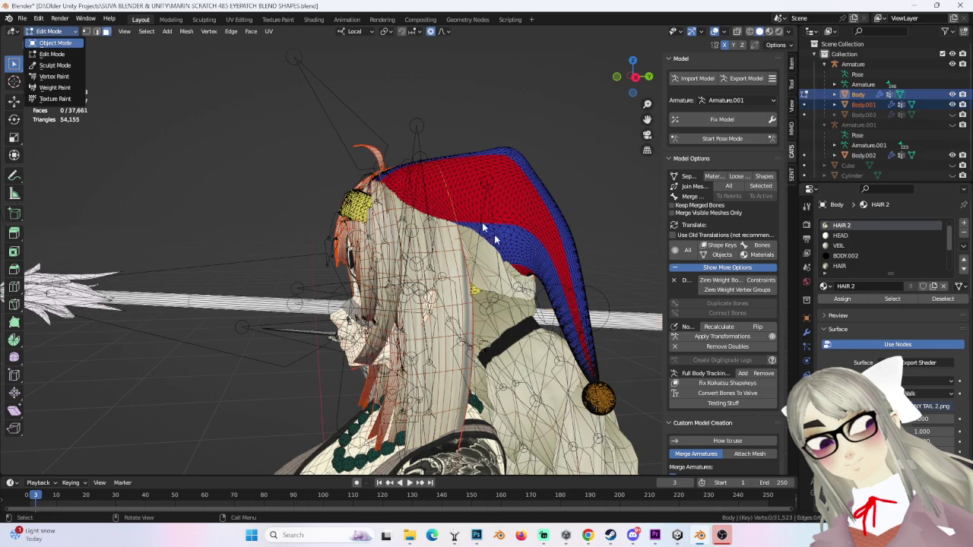
click(49, 44)
click(863, 104)
click(953, 108)
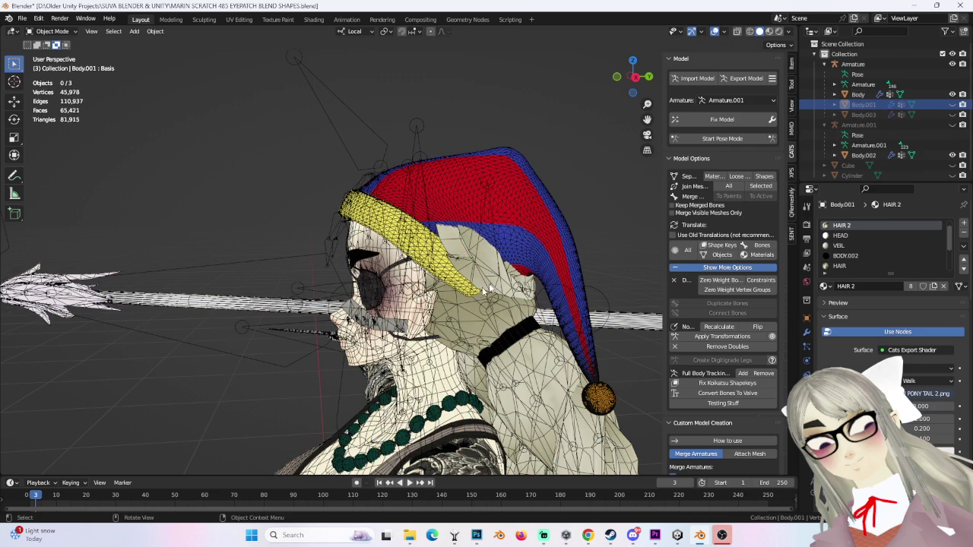
click(532, 290)
mouse_move(532, 290)
middle_down()
mouse_move(454, 284)
mouse_move(118, 67)
middle_up()
Step: Select Body's HAIR 2 material faces, separate them into Body.004, and return to Object Mode
click(55, 32)
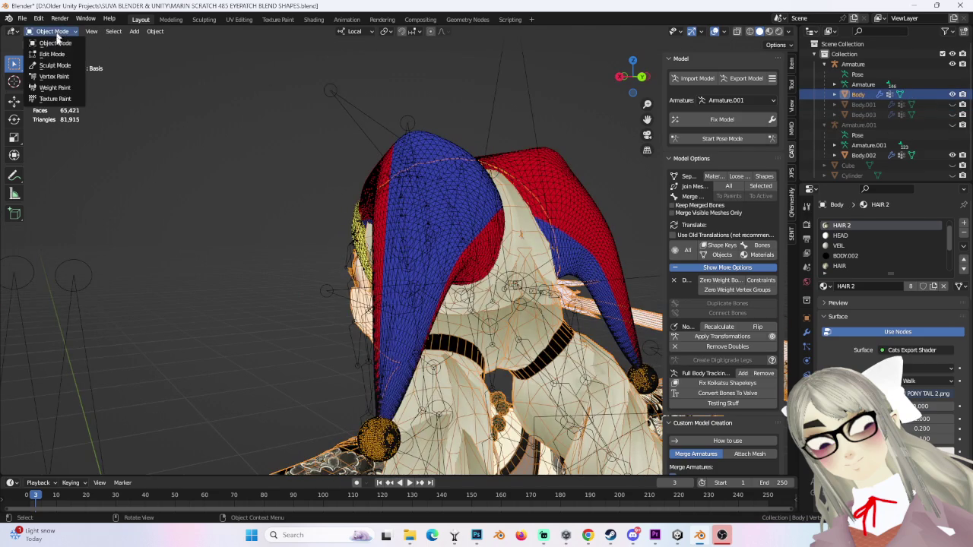
key(Tab)
middle_drag(289, 115, 438, 231)
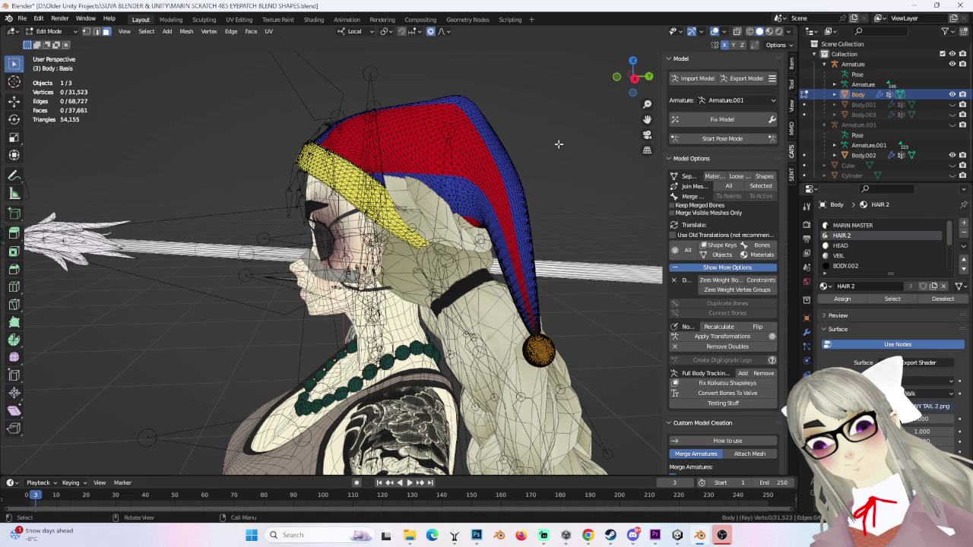
click(892, 298)
middle_drag(577, 200, 544, 194)
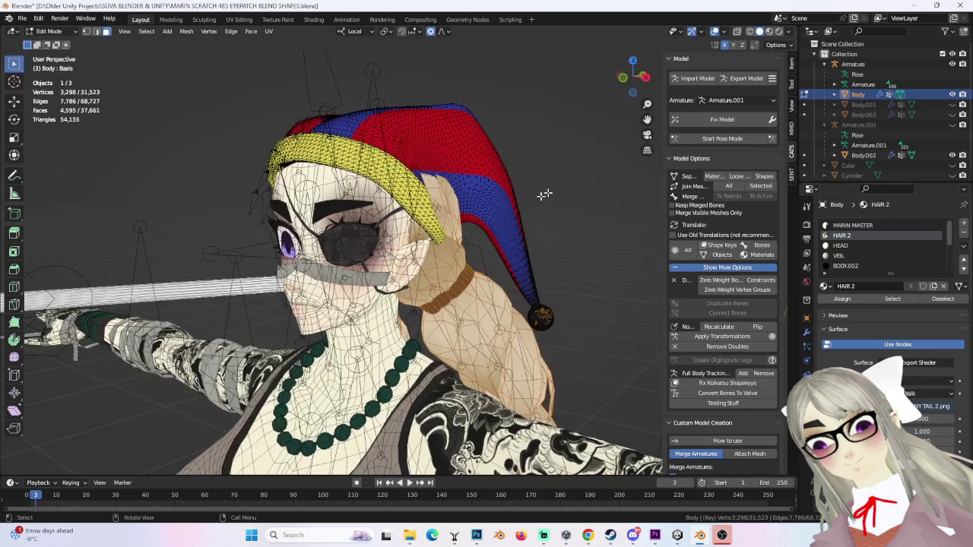
key(p)
click(492, 209)
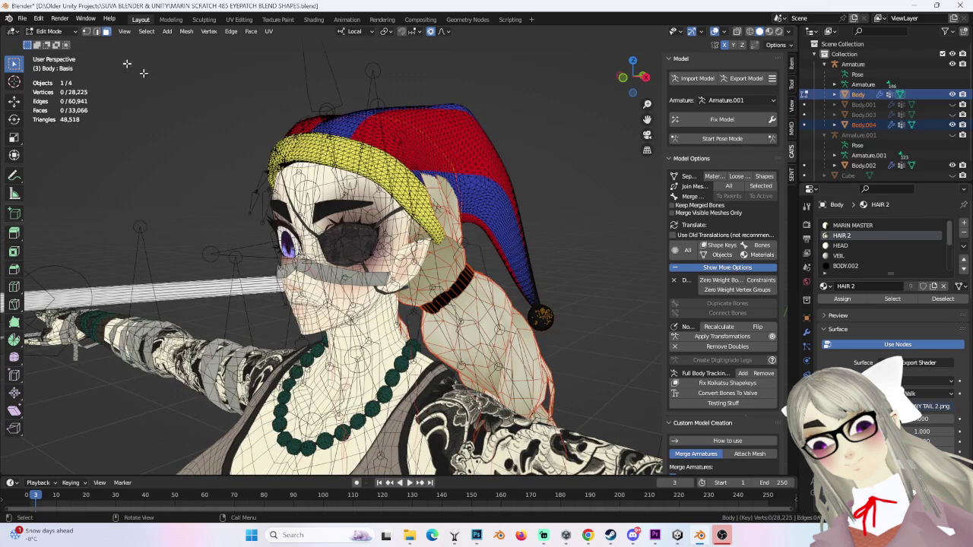
key(Tab)
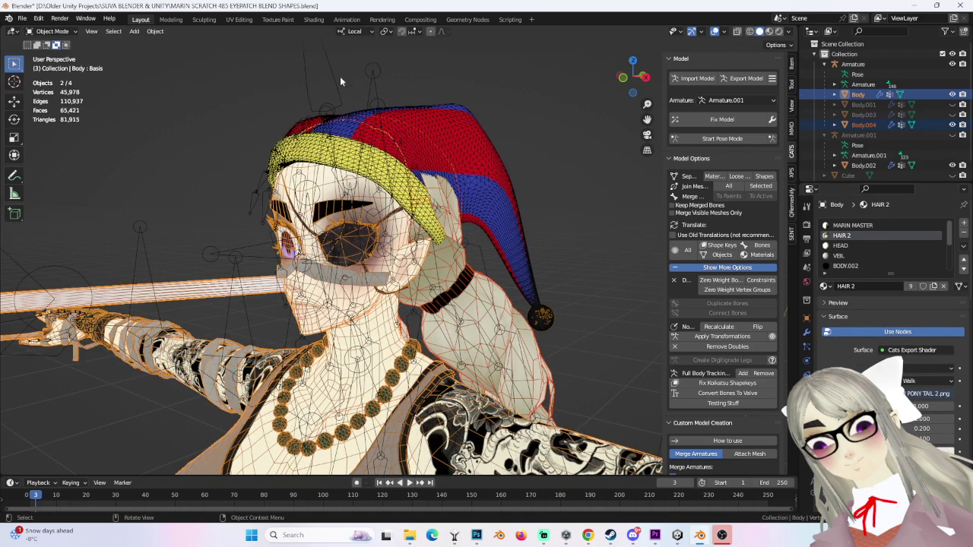
click(339, 76)
middle_drag(339, 76, 439, 145)
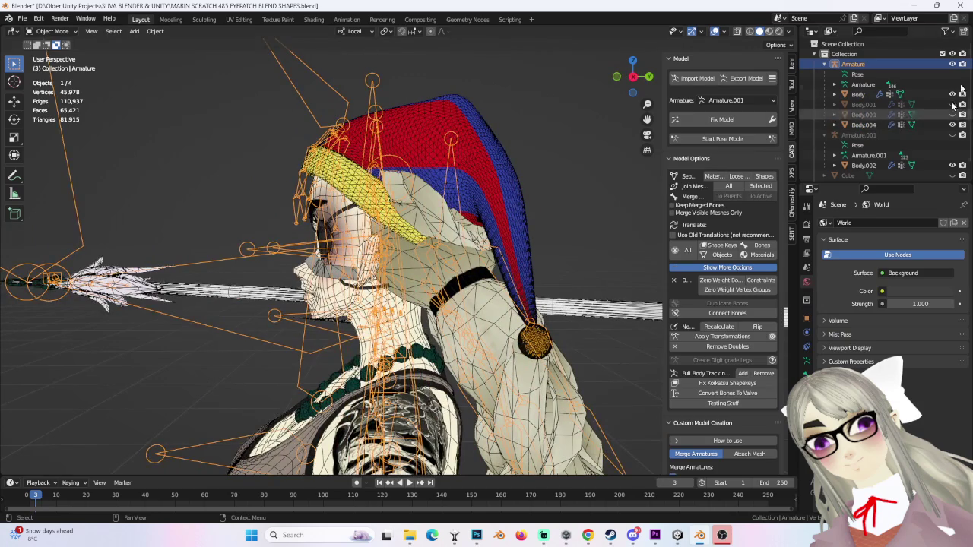
Step: Hide the armature and split the jester hat by material into Pomni_Gold and Pomni_Hat
click(951, 64)
middle_drag(525, 228, 461, 196)
click(461, 196)
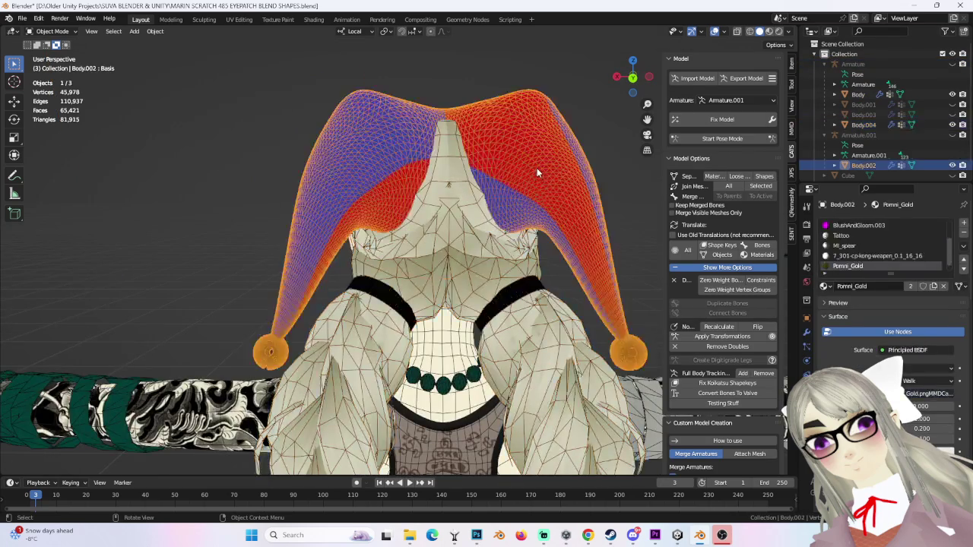
scroll(567, 289, down, 2)
click(712, 177)
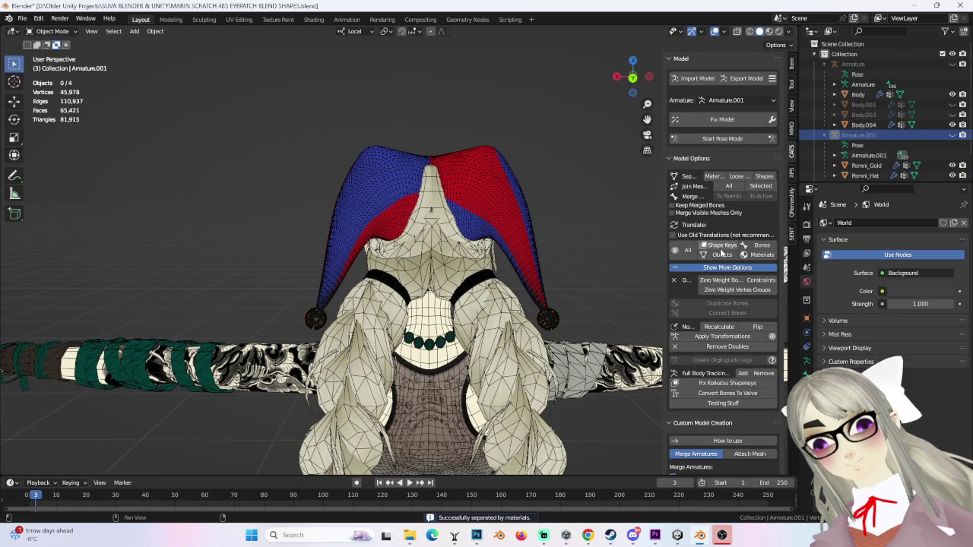
Step: Delete the 66 zero-weight bones and unhide Armature.001
click(722, 281)
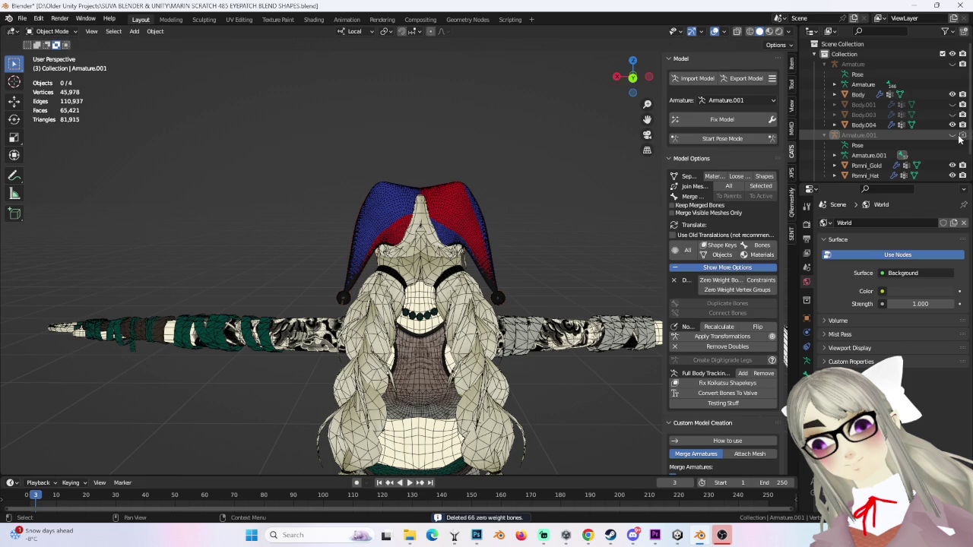
click(962, 135)
middle_drag(538, 229, 426, 228)
Step: Put Armature.001 in Edit Mode and select head bones such as Outfit_Root_Veil and Eye_R
click(52, 31)
click(56, 66)
click(51, 31)
click(52, 54)
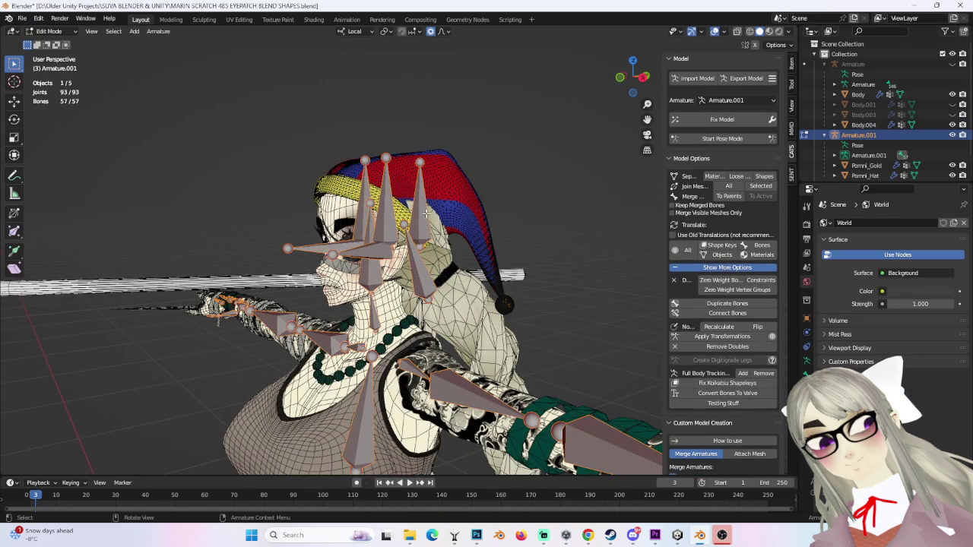
click(420, 254)
middle_drag(422, 253, 376, 251)
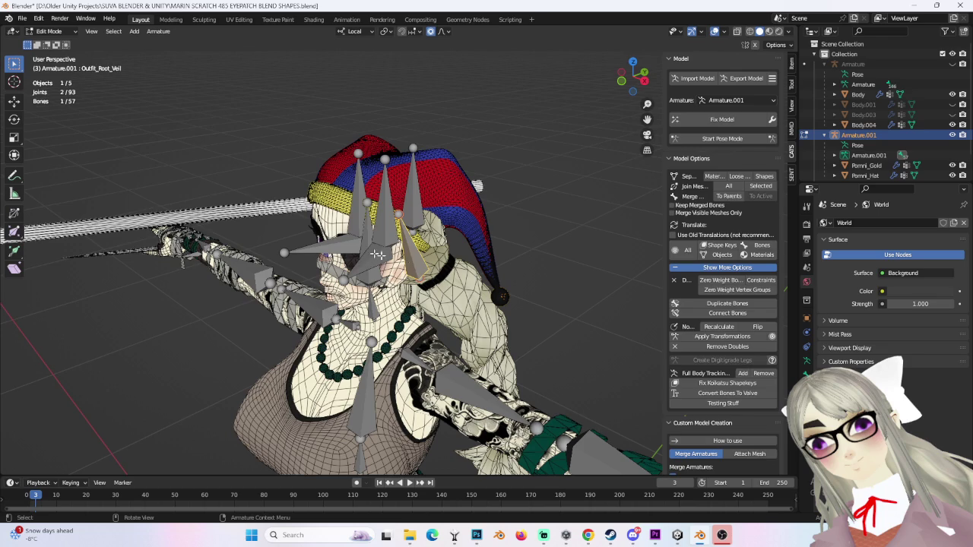
shift+click(384, 197)
shift+click(358, 190)
shift+click(319, 244)
scroll(386, 227, down, 3)
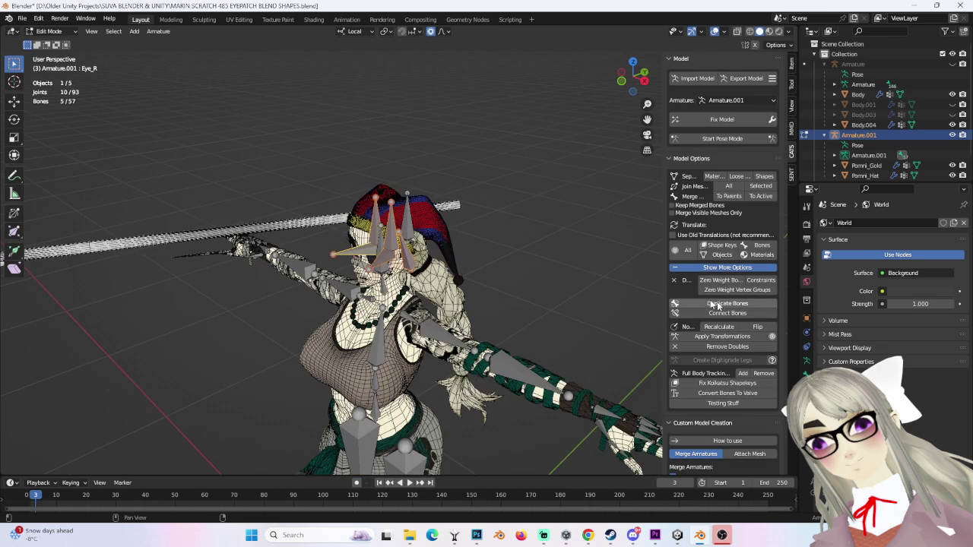
click(805, 319)
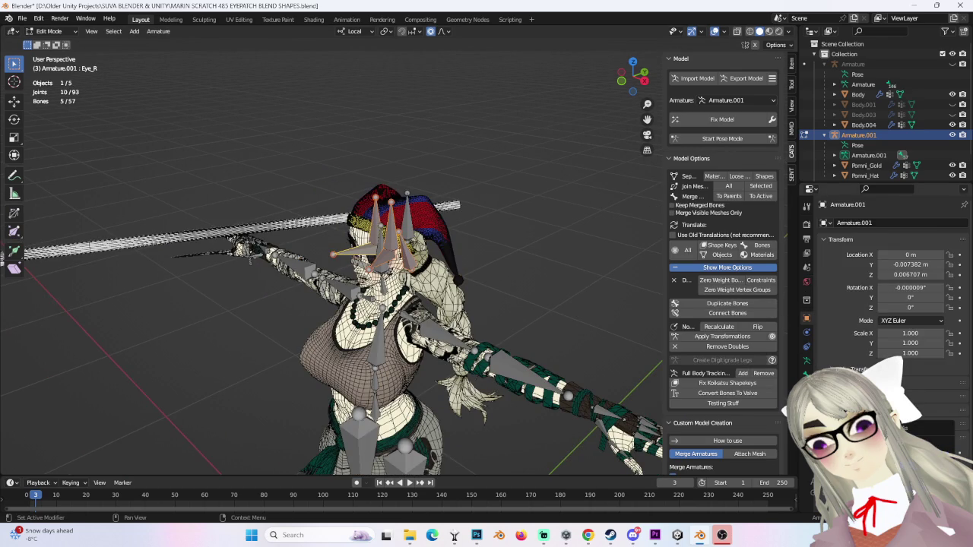
middle_drag(342, 304, 228, 304)
Step: Add both arms and thighs to the selection and delete the bones, leaving 8
drag(180, 170, 364, 289)
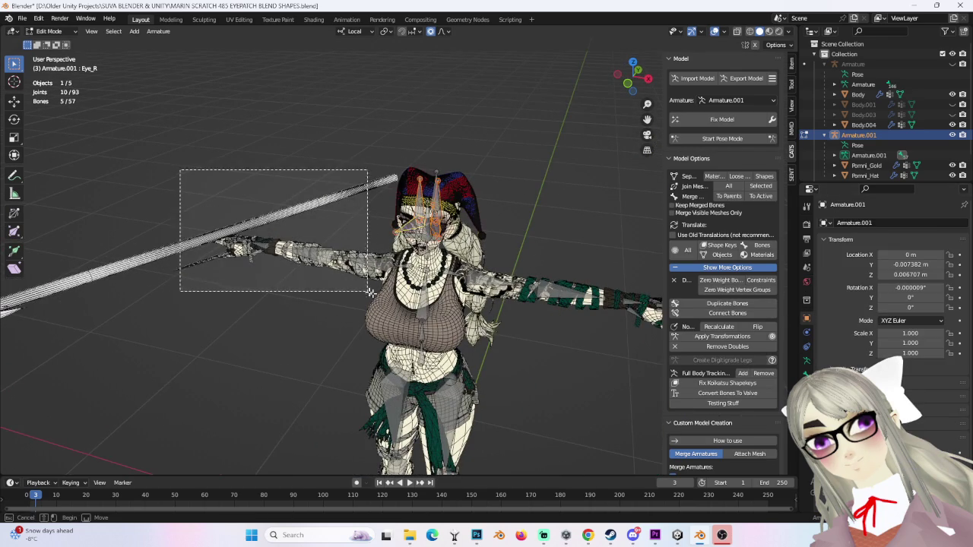
middle_drag(490, 285, 432, 186)
drag(432, 182, 643, 313)
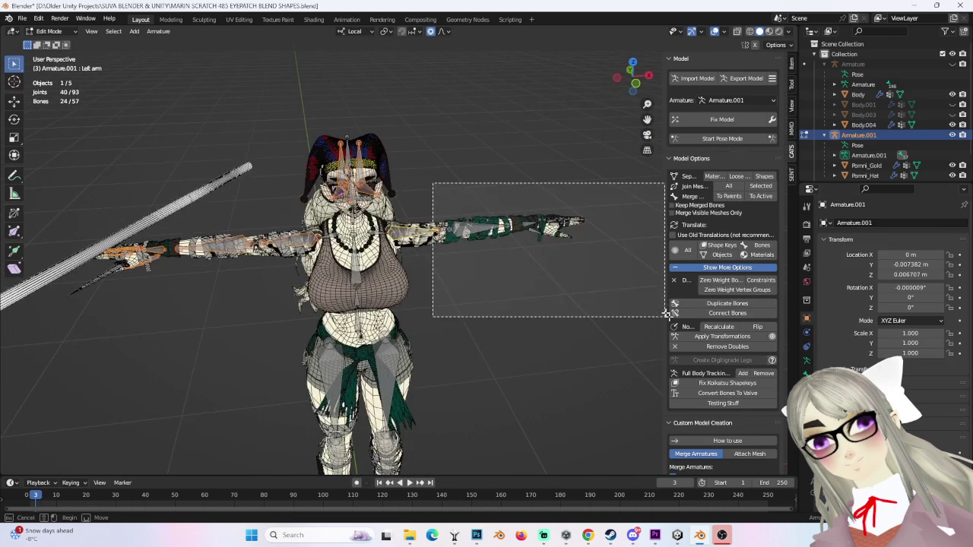
middle_drag(644, 313, 525, 226)
shift+click(381, 264)
shift+click(333, 296)
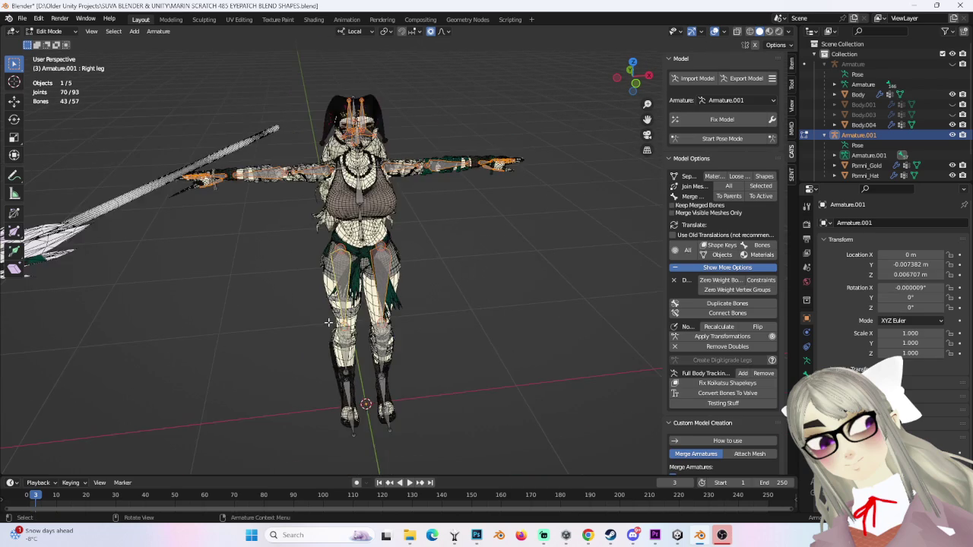
key(x)
click(445, 363)
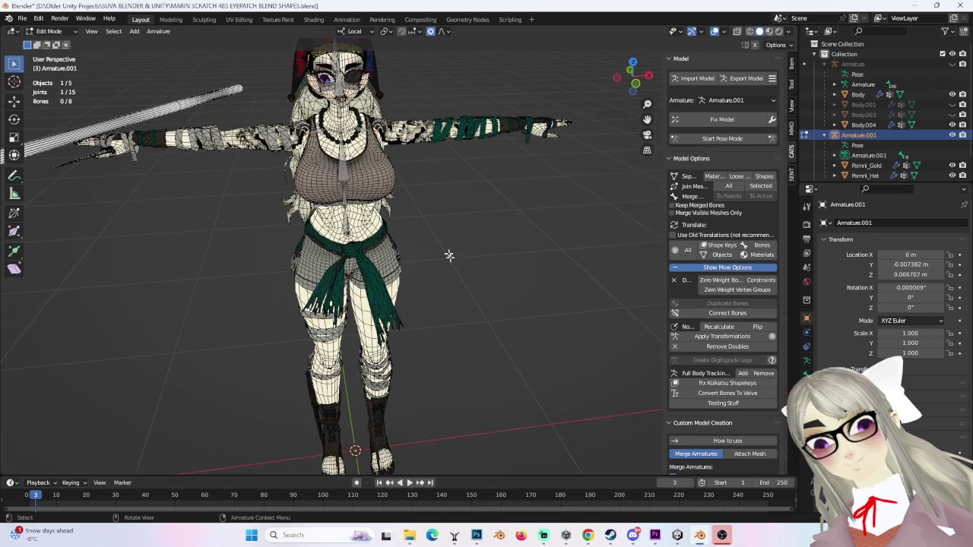
scroll(467, 228, up, 3)
middle_drag(493, 321, 456, 266)
scroll(296, 225, up, 5)
Step: Return to Object Mode and hide the separated hair object Body.004 in the Outliner
click(50, 31)
click(47, 38)
scroll(331, 228, down, 2)
click(864, 124)
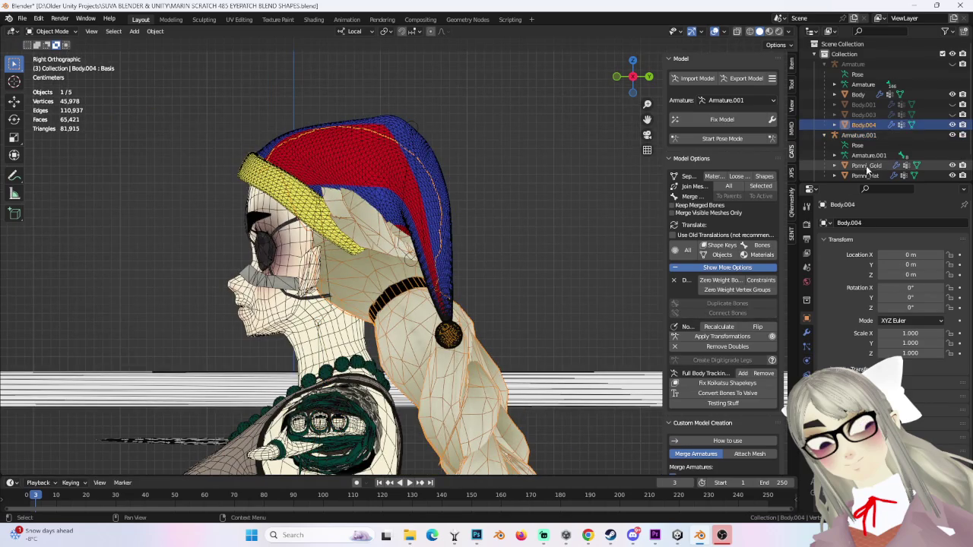
click(962, 125)
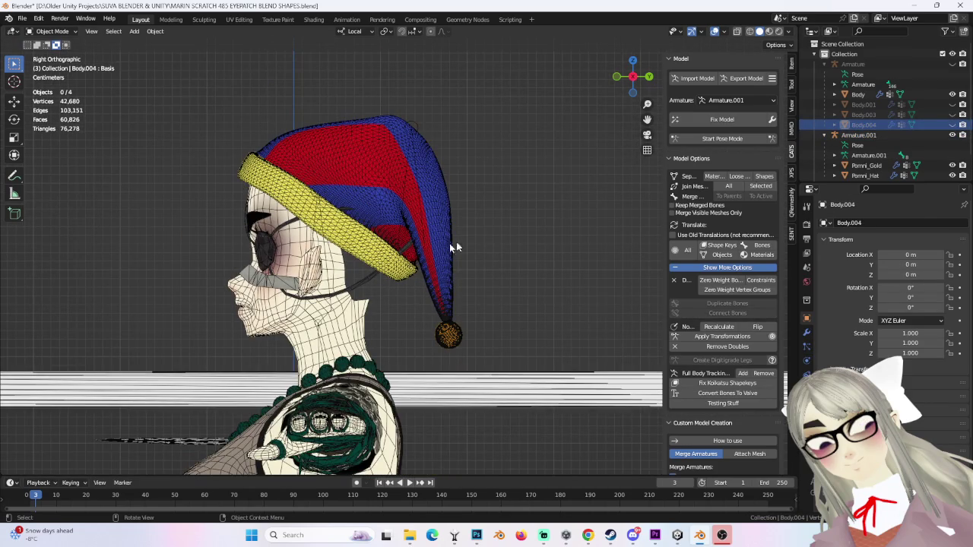
Step: Inspect the Pomni_Hat and Pomni_Gold pieces on the bare head from several angles
middle_drag(470, 273, 500, 276)
click(557, 227)
mouse_move(557, 226)
middle_down()
mouse_move(449, 220)
mouse_move(486, 222)
middle_up()
scroll(448, 220, down, 2)
scroll(486, 221, up, 3)
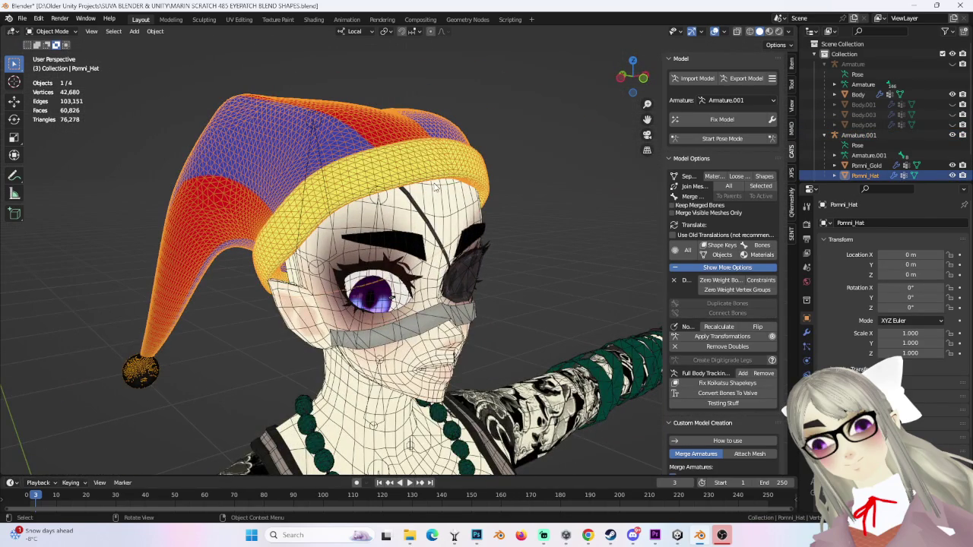
click(124, 361)
click(639, 76)
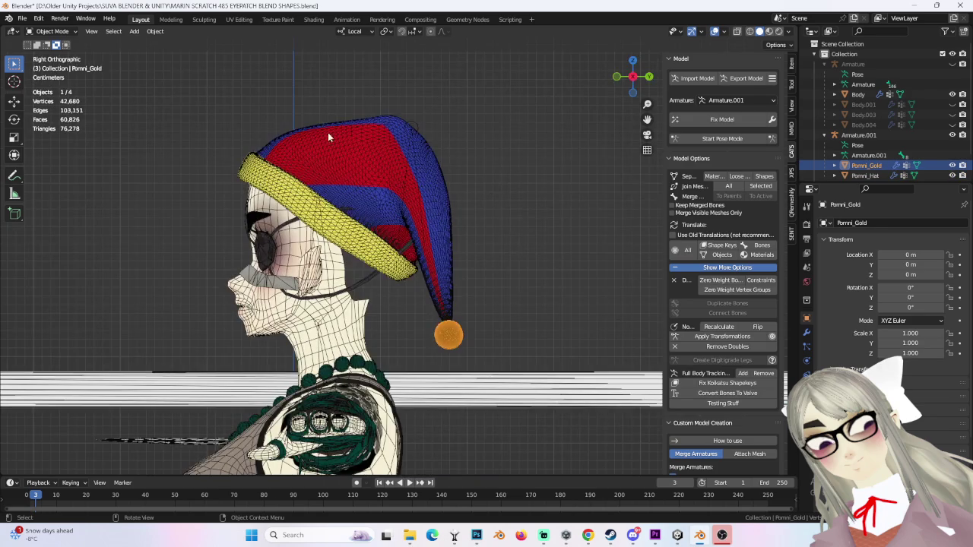
click(328, 134)
middle_drag(327, 133, 416, 153)
click(546, 163)
middle_drag(546, 163, 426, 194)
scroll(478, 194, up, 2)
Step: Select Armature.001, try a Z-axis move then cancel it, and switch to wireframe shading
click(859, 135)
key(g)
key(z)
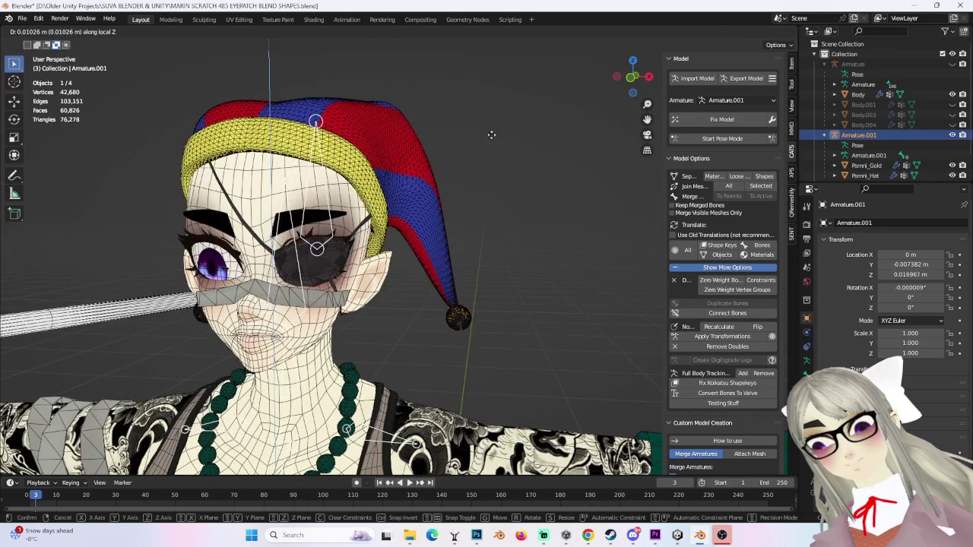
key(Escape)
click(748, 32)
Step: Switch back to solid shading and look over the hat on the head
mouse_move(410, 180)
middle_down()
mouse_move(441, 167)
mouse_move(419, 170)
middle_up()
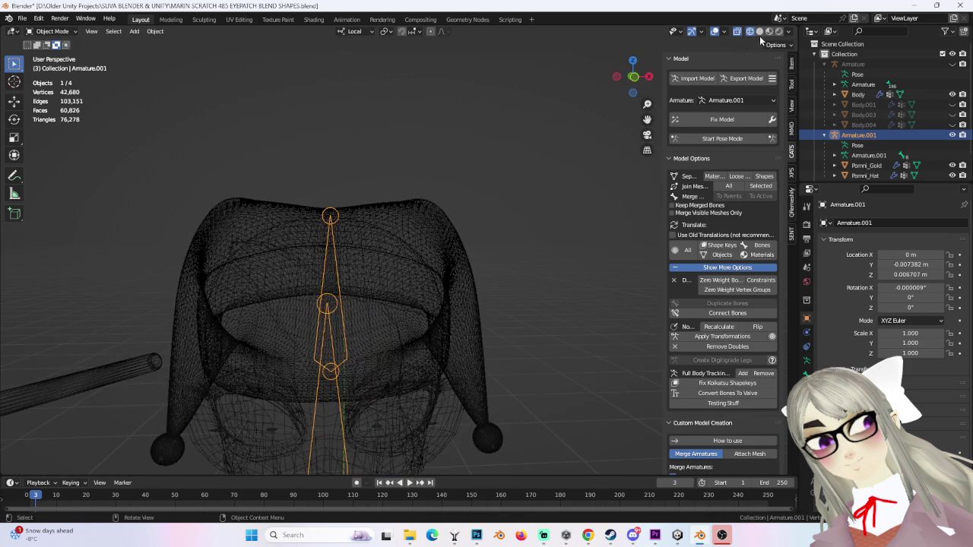
click(758, 32)
scroll(584, 84, down, 3)
scroll(484, 171, down, 2)
middle_drag(484, 176, 432, 178)
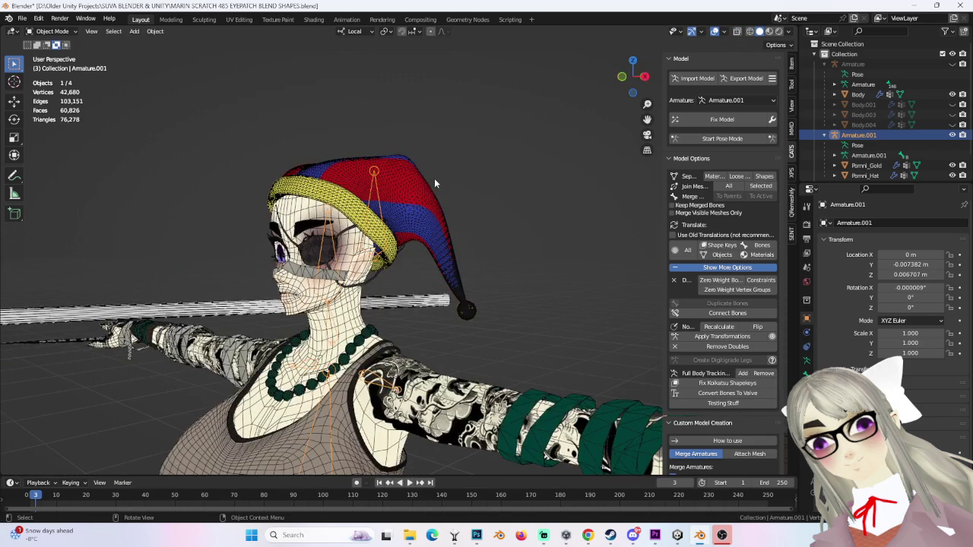
scroll(275, 254, up, 2)
click(265, 244)
middle_drag(266, 244, 506, 232)
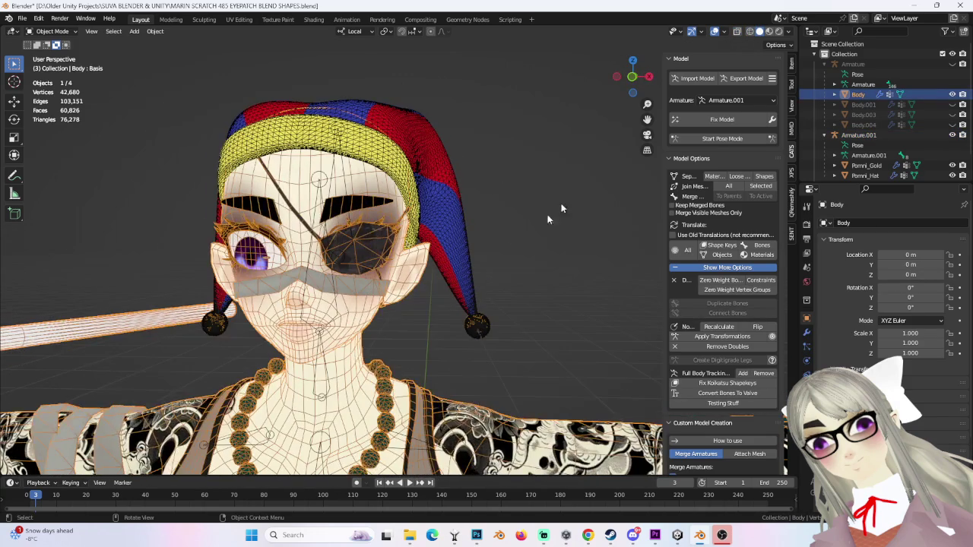
click(506, 233)
Step: Unhide and select Body.001, show its vertex groups and shape keys, and enter Edit Mode
click(952, 104)
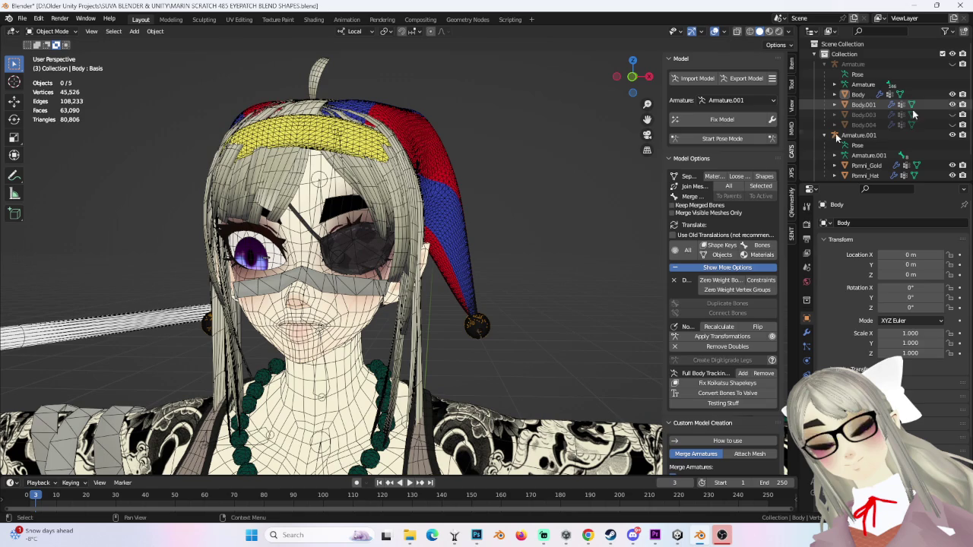
click(394, 182)
click(806, 389)
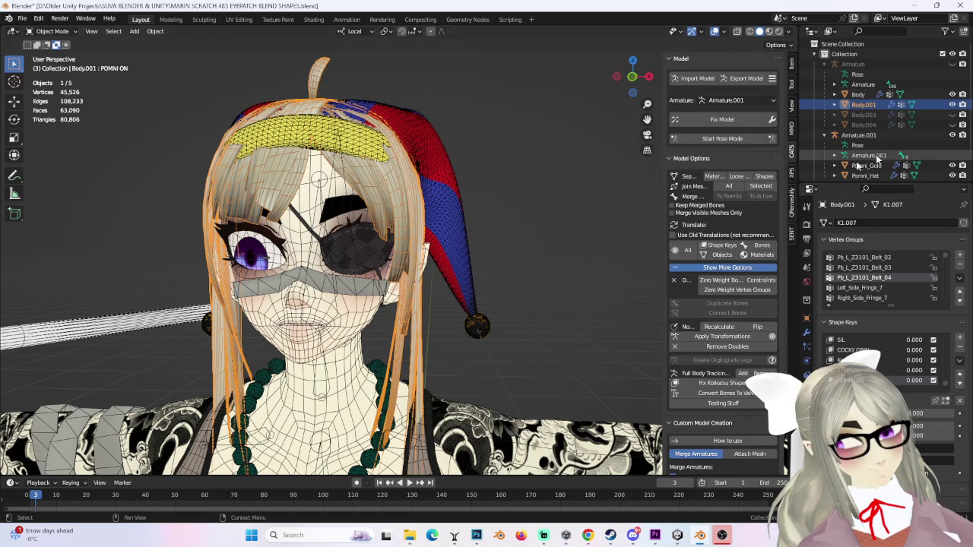
mouse_move(334, 178)
middle_down()
mouse_move(473, 181)
mouse_move(331, 184)
middle_up()
click(52, 31)
click(48, 51)
Step: Select the linked side hair strand, invert the selection, and hide the rest of the hair
click(386, 224)
click(146, 31)
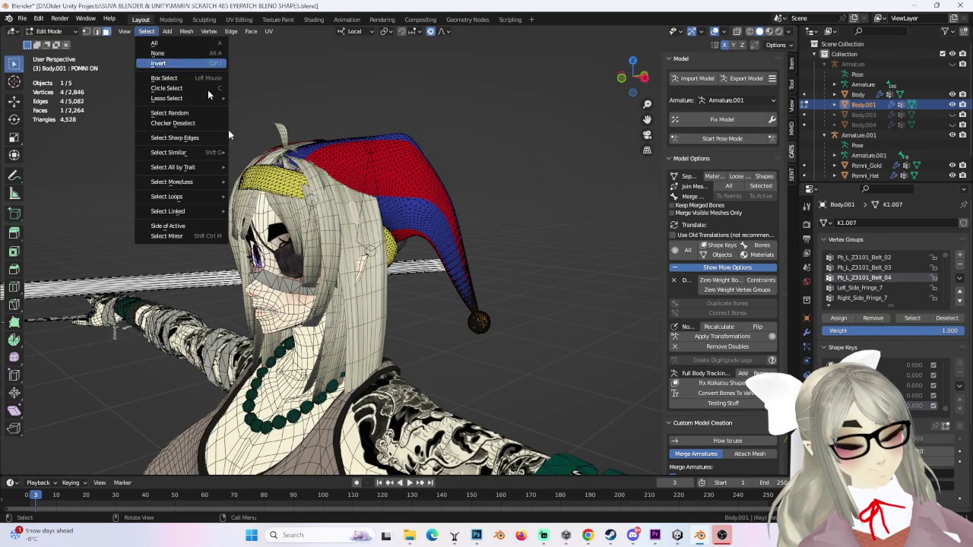
click(285, 205)
mouse_move(285, 205)
middle_down()
mouse_move(393, 202)
mouse_move(304, 152)
middle_up()
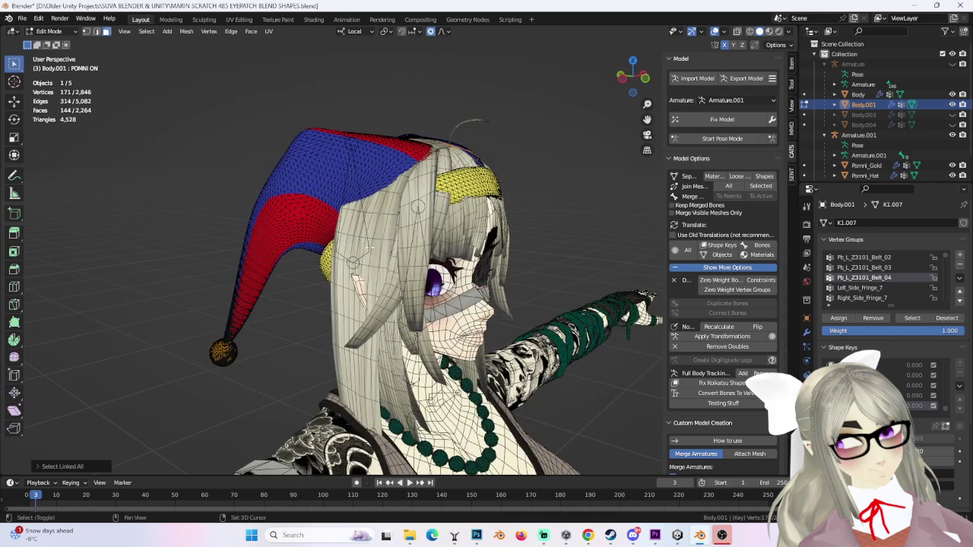
click(146, 31)
click(147, 31)
click(255, 211)
middle_drag(354, 183, 398, 180)
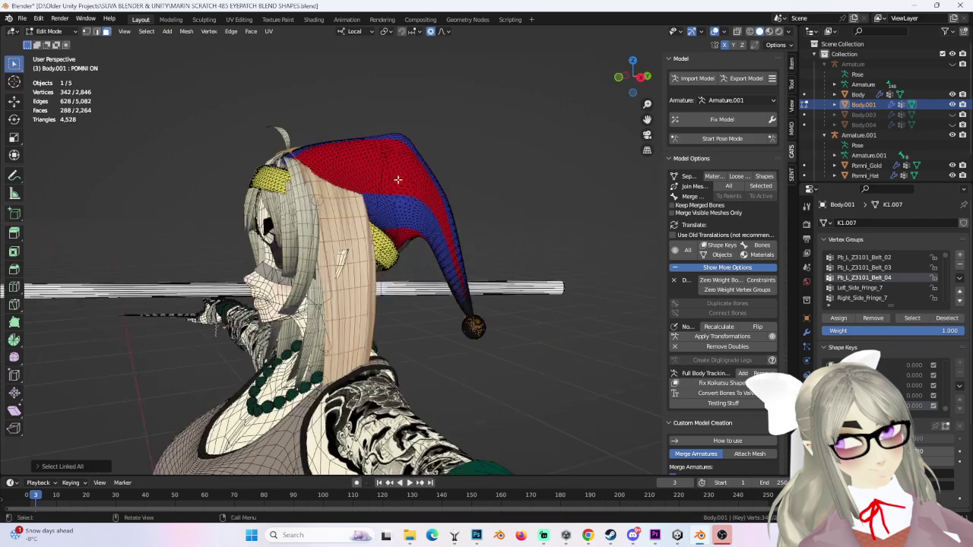
click(147, 31)
click(182, 64)
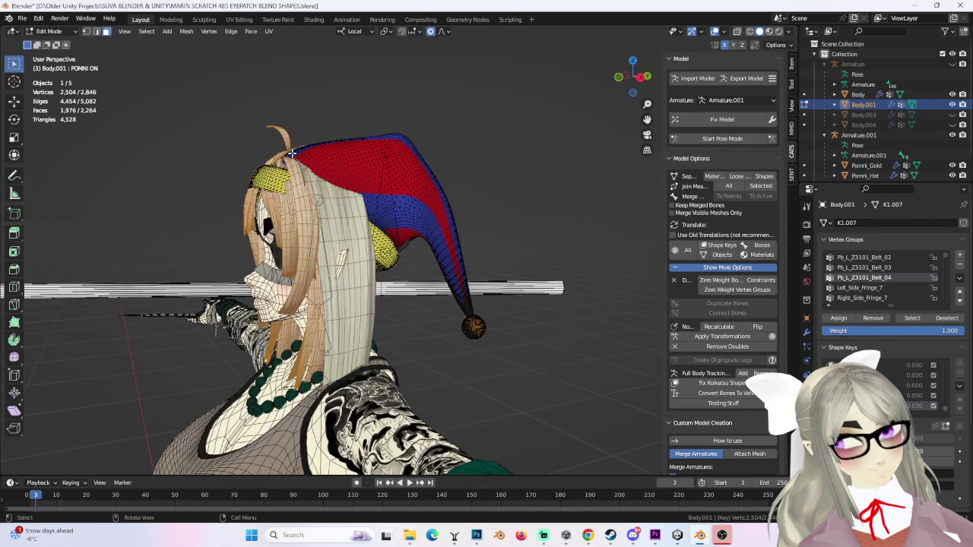
middle_drag(296, 156, 334, 154)
key(h)
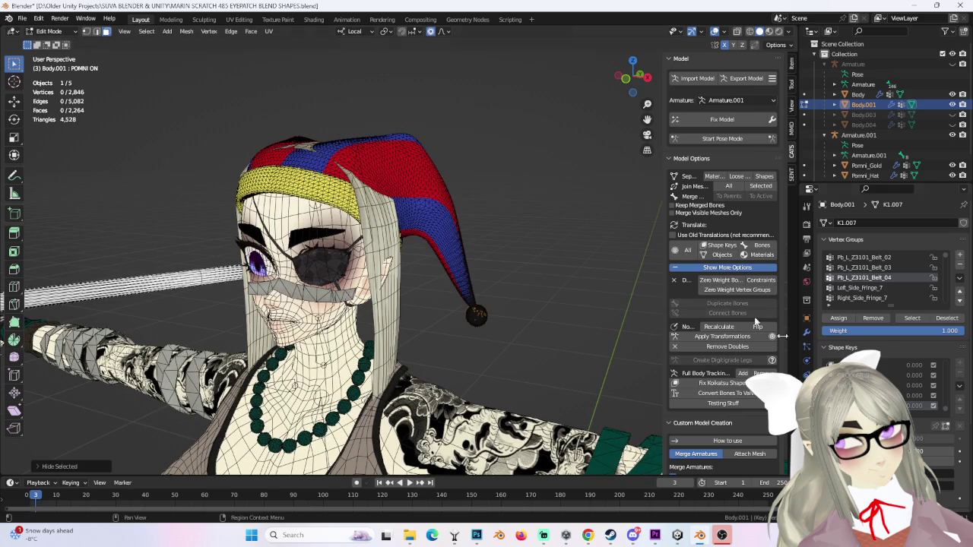
Step: Box-select the hair vertices poking through the hat top and move them down under it in front view
click(87, 34)
middle_drag(304, 182, 349, 184)
key(b)
drag(349, 185, 414, 207)
middle_drag(414, 207, 433, 46)
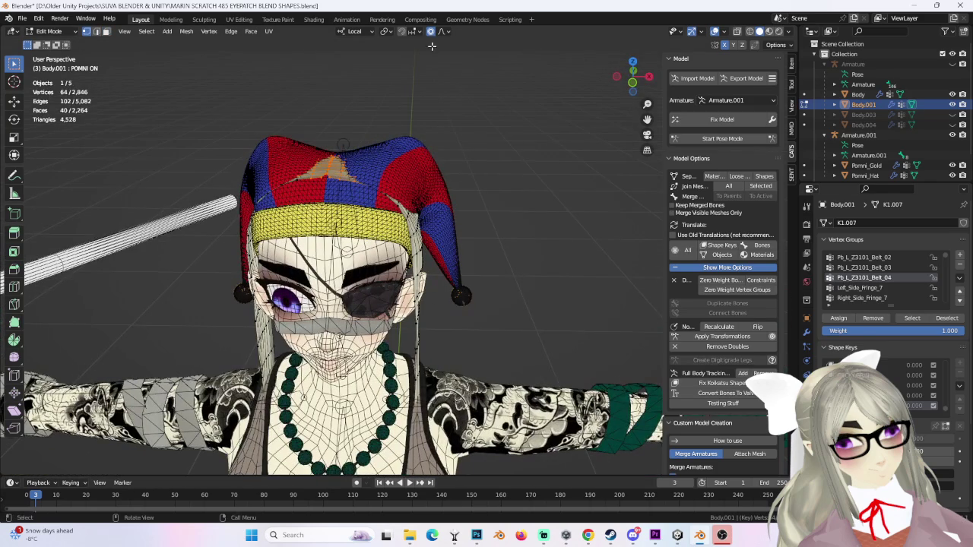
click(633, 81)
key(g)
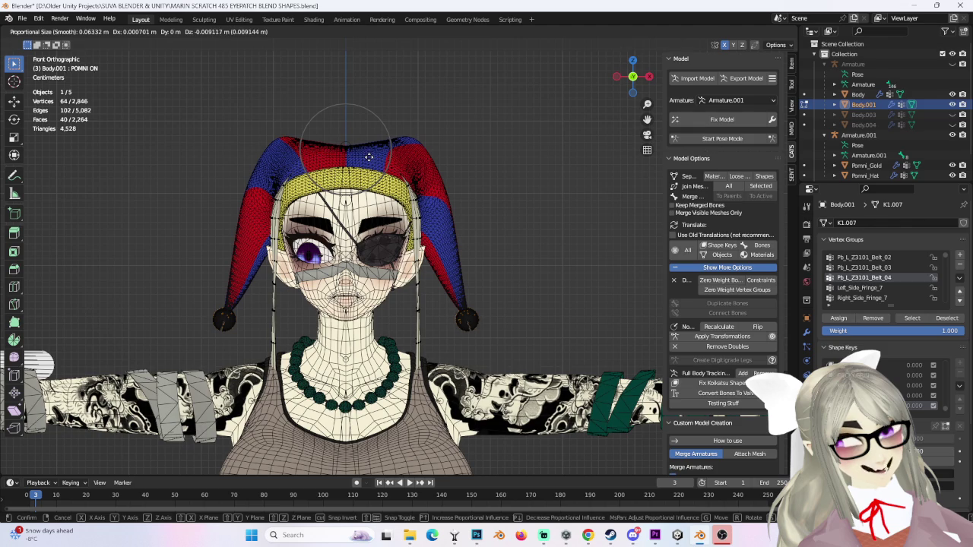
click(416, 158)
mouse_move(415, 159)
middle_down()
mouse_move(328, 217)
mouse_move(486, 190)
middle_up()
click(394, 209)
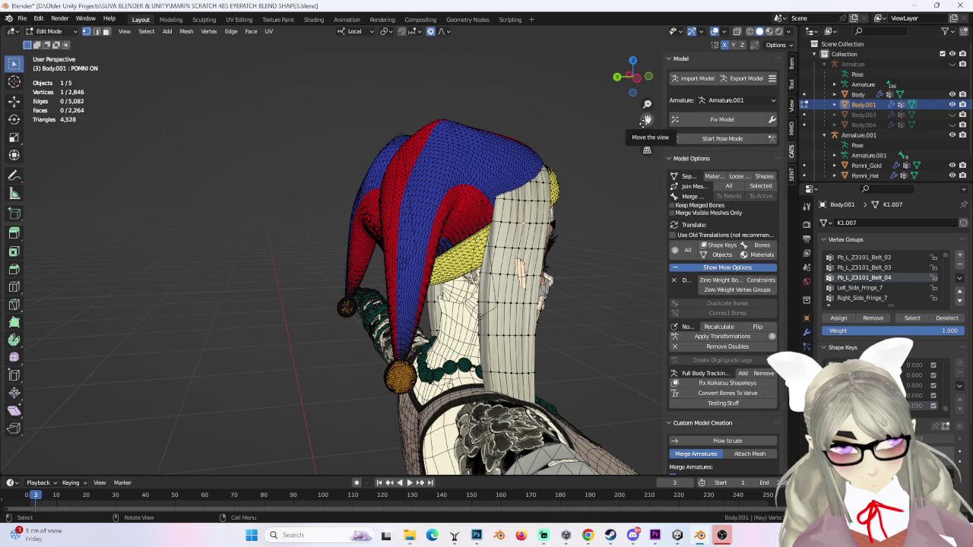
mouse_move(633, 76)
mouse_down()
mouse_move(416, 216)
mouse_move(329, 250)
mouse_up()
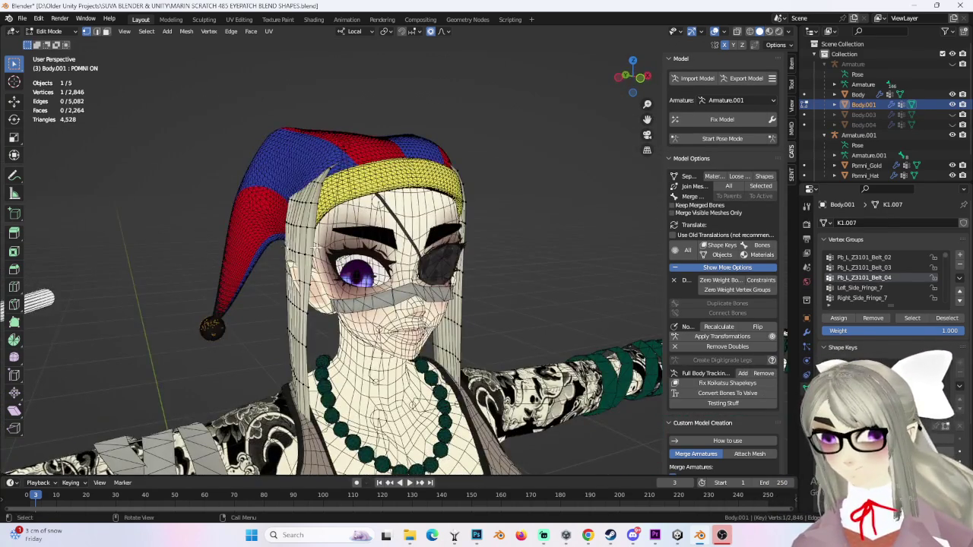
Step: Tuck the side strand vertices under the yellow band with soft-falloff moves along local X
key(g)
scroll(426, 233, down, 2)
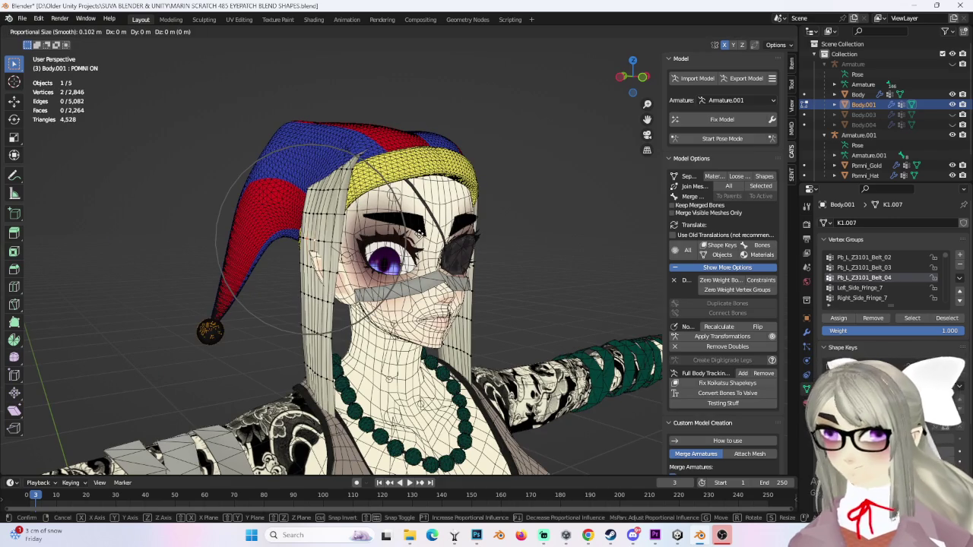
click(431, 236)
middle_drag(431, 237, 258, 289)
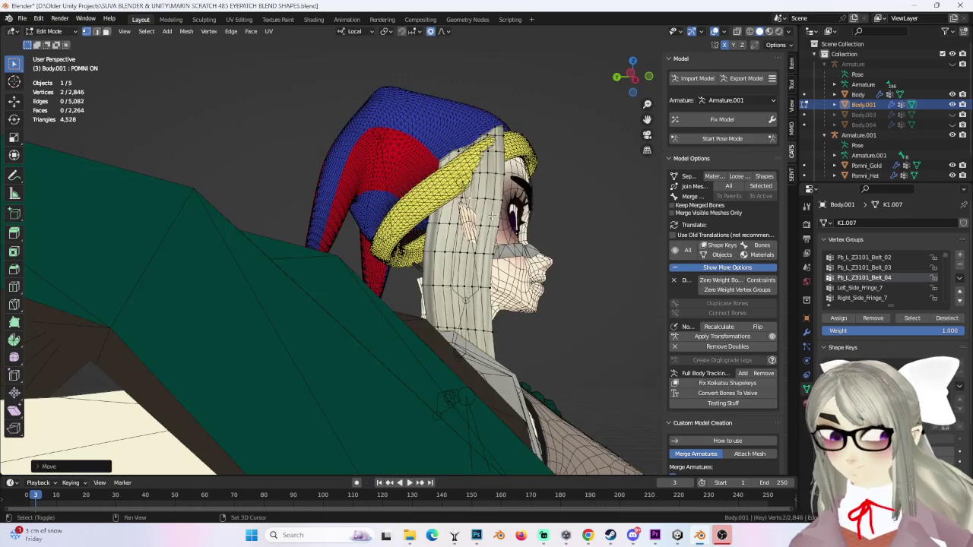
middle_drag(479, 240, 527, 273)
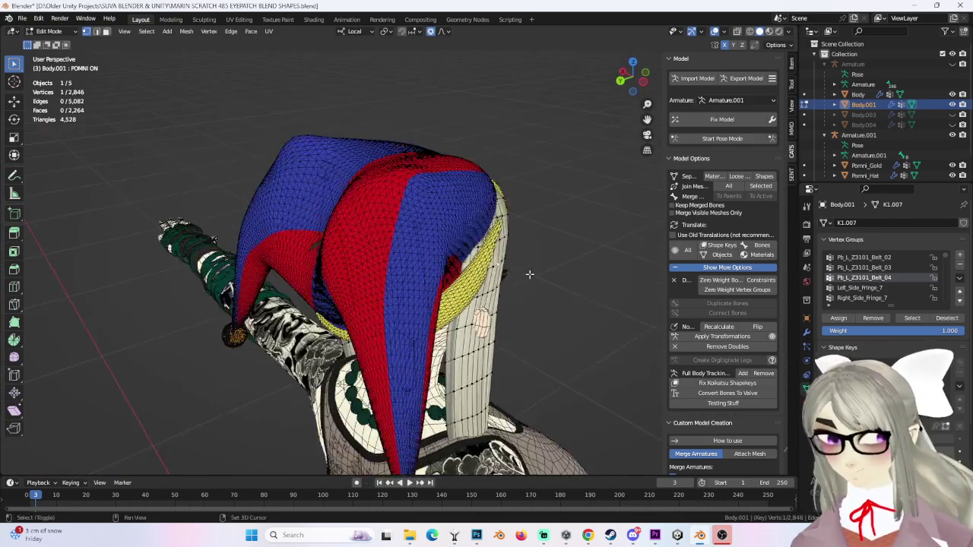
scroll(486, 262, up, 3)
click(482, 257)
key(g)
scroll(484, 257, up, 3)
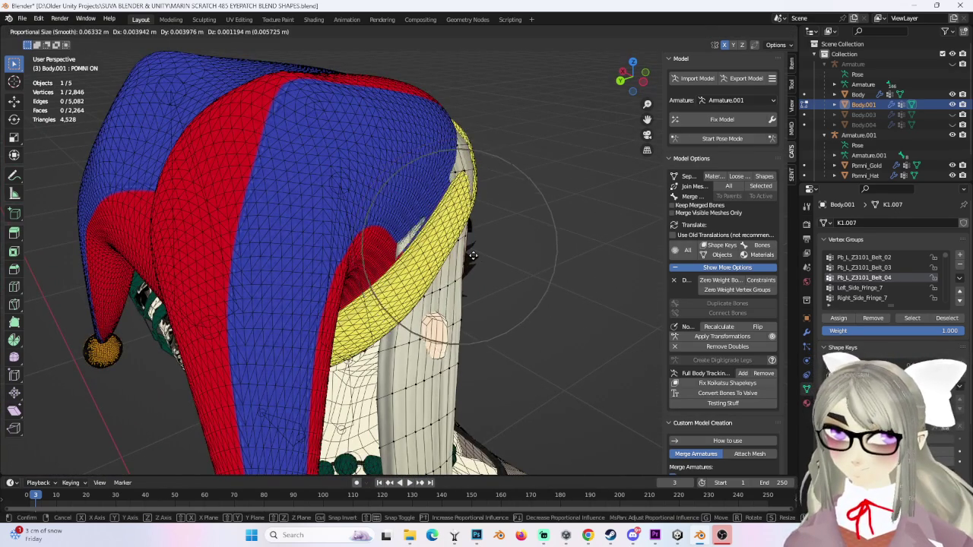
key(x)
key(x)
scroll(484, 255, up, 3)
click(478, 251)
Step: Keep nudging the strand around the hat band with proportional moves from front and back
mouse_move(510, 245)
middle_down()
mouse_move(388, 235)
mouse_move(405, 159)
mouse_move(424, 238)
middle_up()
key(g)
key(x)
key(x)
scroll(437, 237, up, 4)
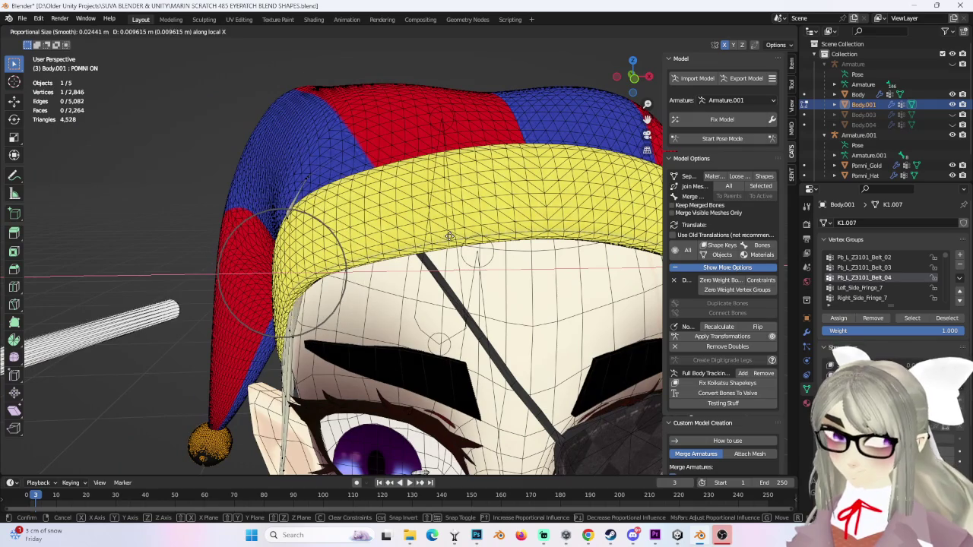
click(450, 234)
middle_drag(449, 234, 402, 189)
mouse_move(428, 222)
middle_down()
mouse_move(434, 254)
mouse_move(398, 293)
middle_up()
key(g)
click(450, 249)
middle_drag(288, 323, 310, 294)
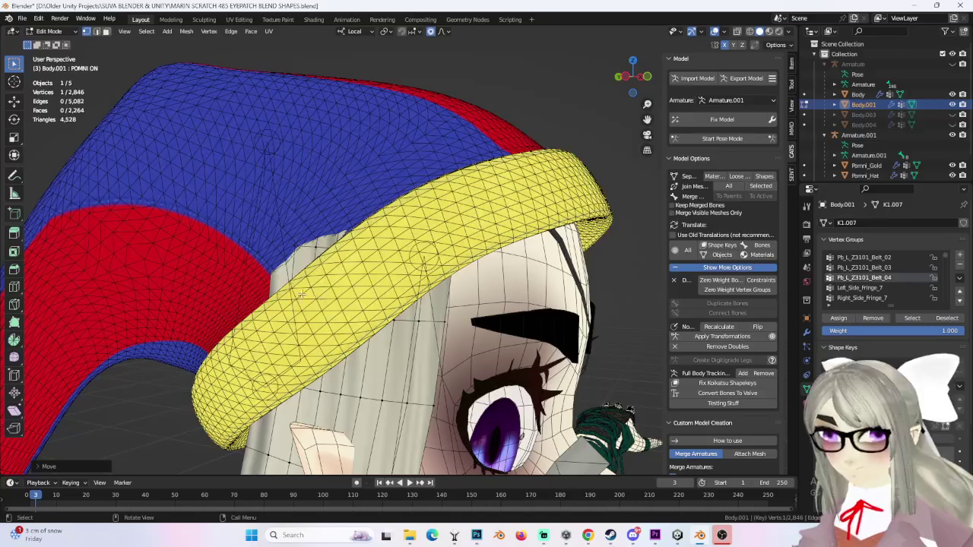
mouse_move(318, 252)
middle_down()
mouse_move(391, 289)
mouse_move(395, 271)
mouse_move(418, 308)
mouse_move(437, 286)
mouse_move(520, 311)
middle_up()
key(g)
click(418, 308)
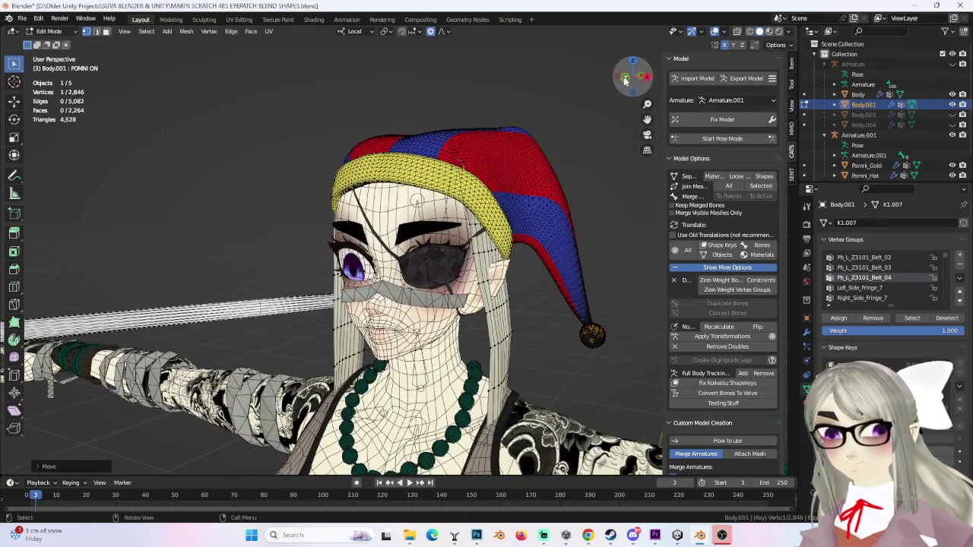
Step: Shift seven strand-tip vertices outward in front view, then reveal the hidden hair with Alt+H
click(625, 79)
shift+click(332, 336)
key(g)
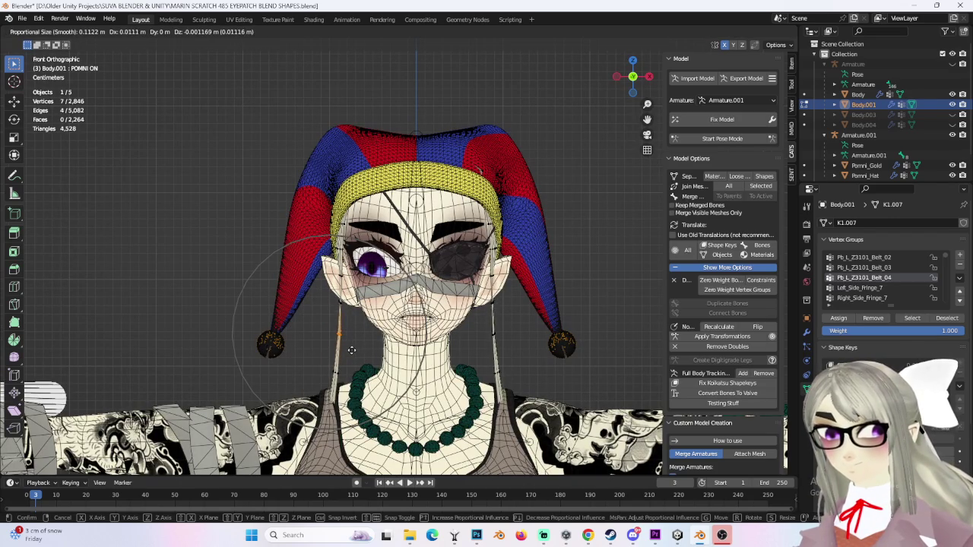
click(348, 348)
key(alt+h)
mouse_move(534, 275)
middle_down()
mouse_move(507, 217)
mouse_move(451, 219)
middle_up()
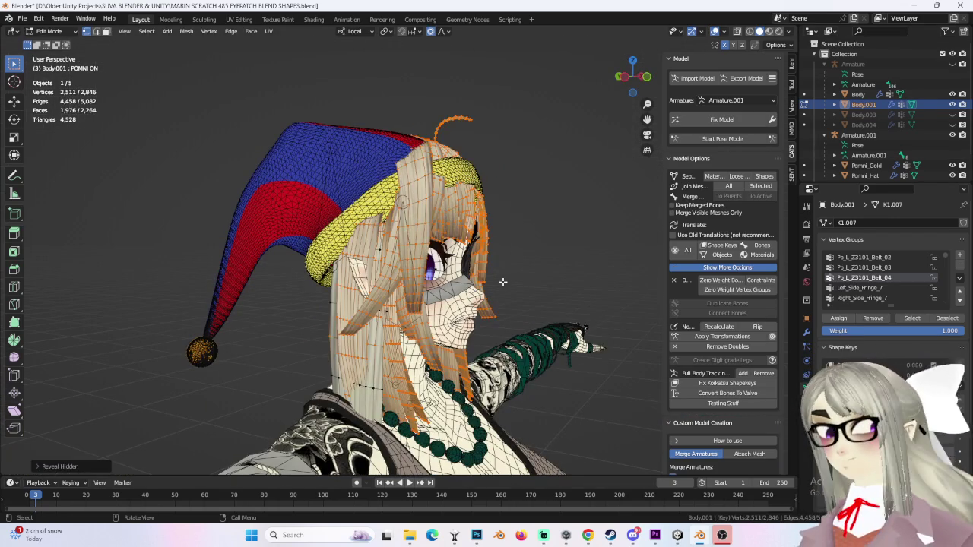
Step: Deselect all, select both long side strands as linked, then invert the selection
key(ctrl+z)
key(ctrl+shift+z)
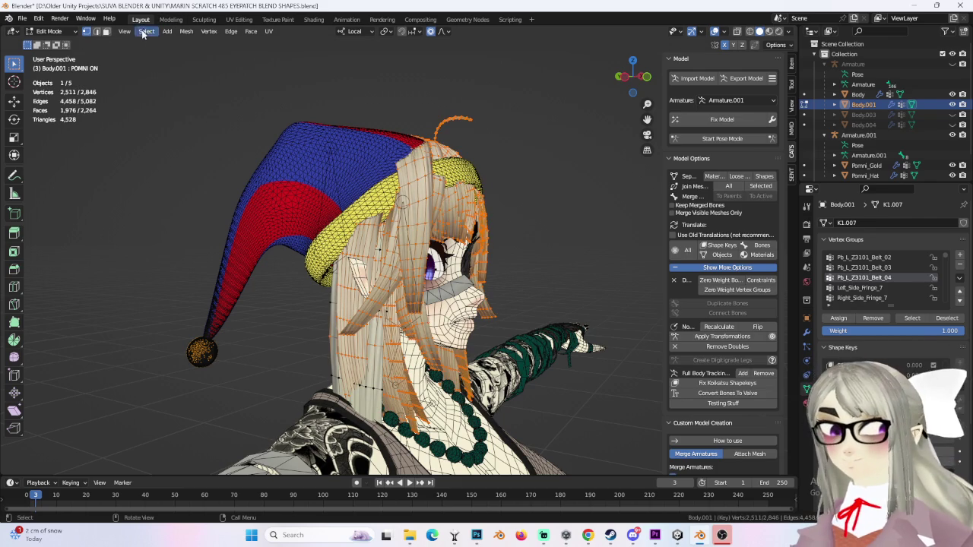
click(145, 32)
click(157, 53)
mouse_move(575, 294)
middle_down()
mouse_move(560, 298)
mouse_move(517, 208)
mouse_move(461, 236)
mouse_move(501, 238)
mouse_move(564, 301)
middle_up()
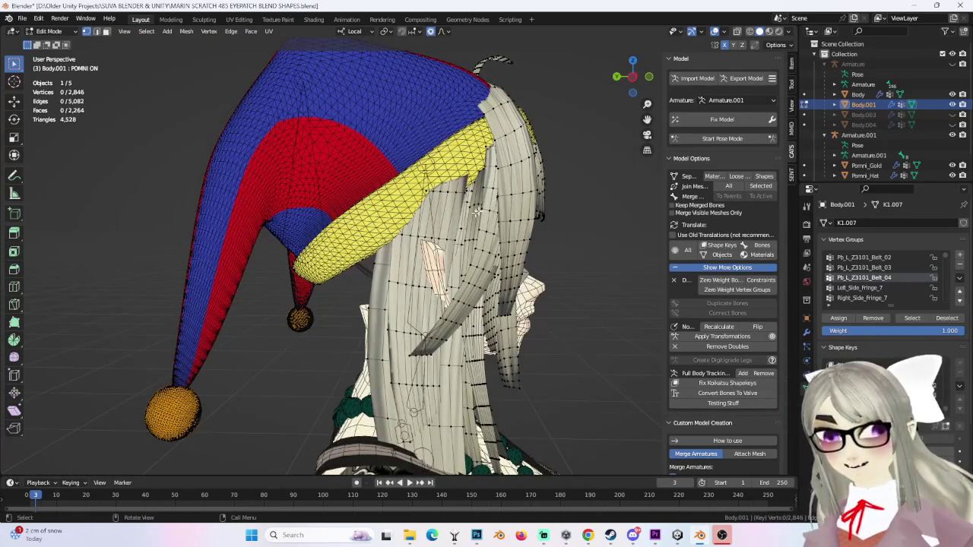
middle_drag(416, 285, 354, 268)
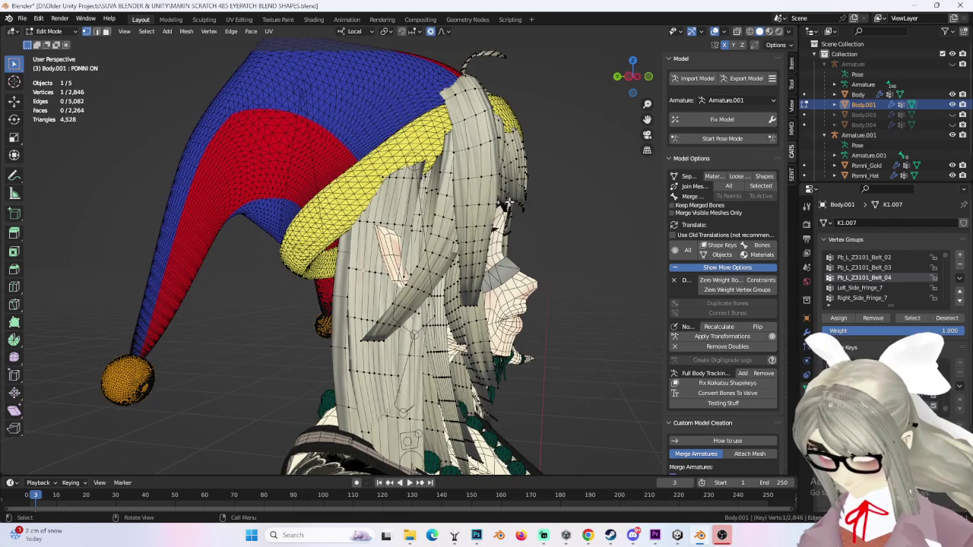
key(ctrl+l)
mouse_move(525, 228)
middle_down()
mouse_move(538, 228)
mouse_move(438, 306)
middle_up()
shift+click(438, 305)
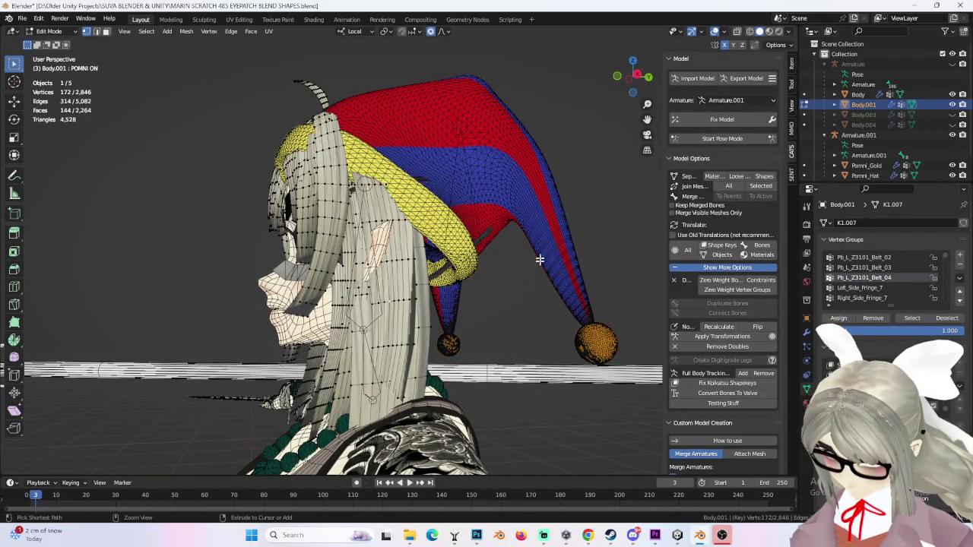
key(ctrl+l)
click(151, 33)
click(163, 64)
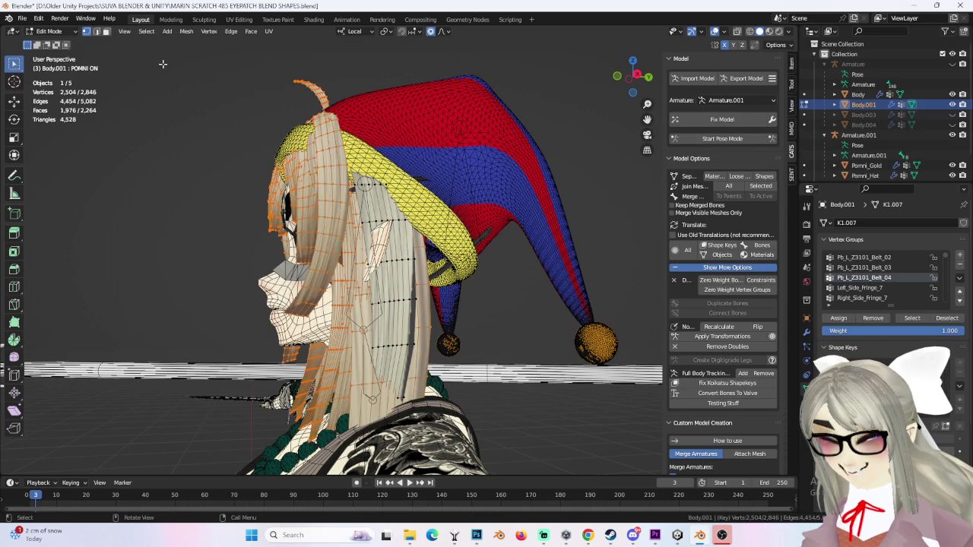
Step: Return to Object Mode and make Pomni_Hat the active object
click(48, 31)
click(53, 44)
click(474, 107)
Step: Enter Edit Mode on Pomni_Hat and switch to face selection
click(52, 31)
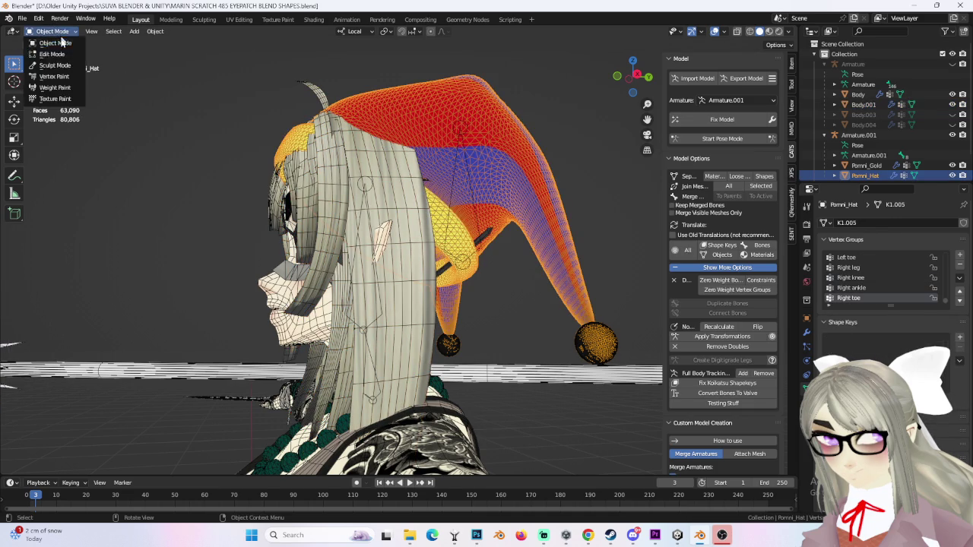
click(53, 55)
middle_drag(597, 158, 547, 185)
scroll(547, 185, up, 5)
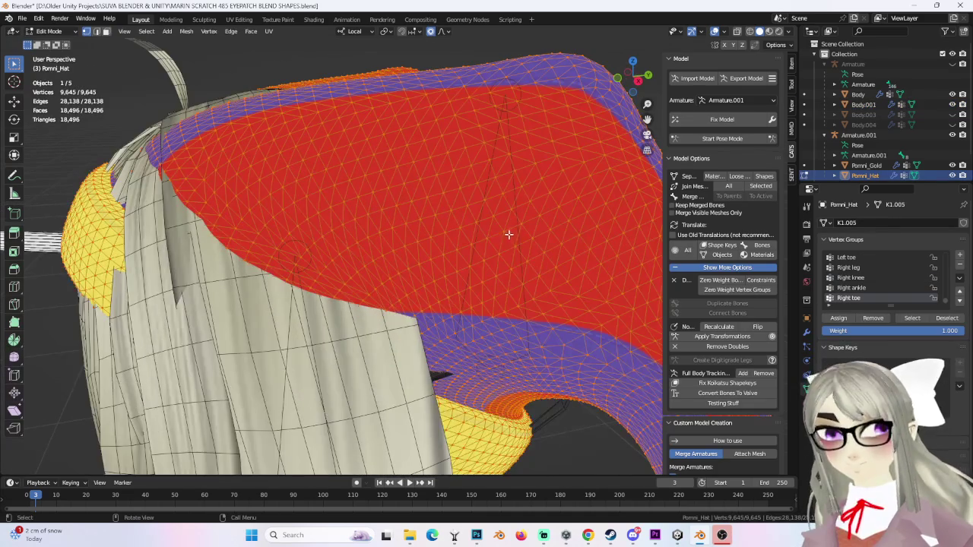
click(186, 31)
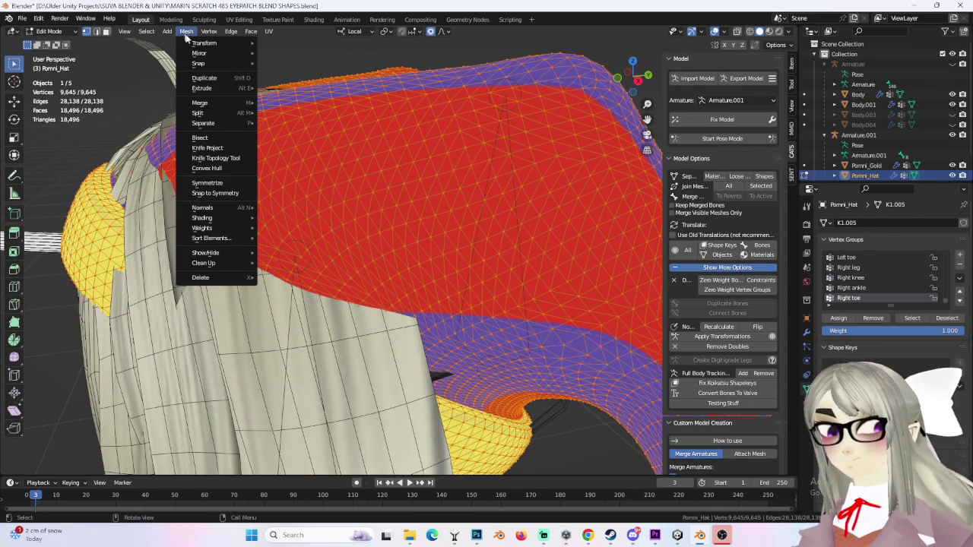
click(186, 31)
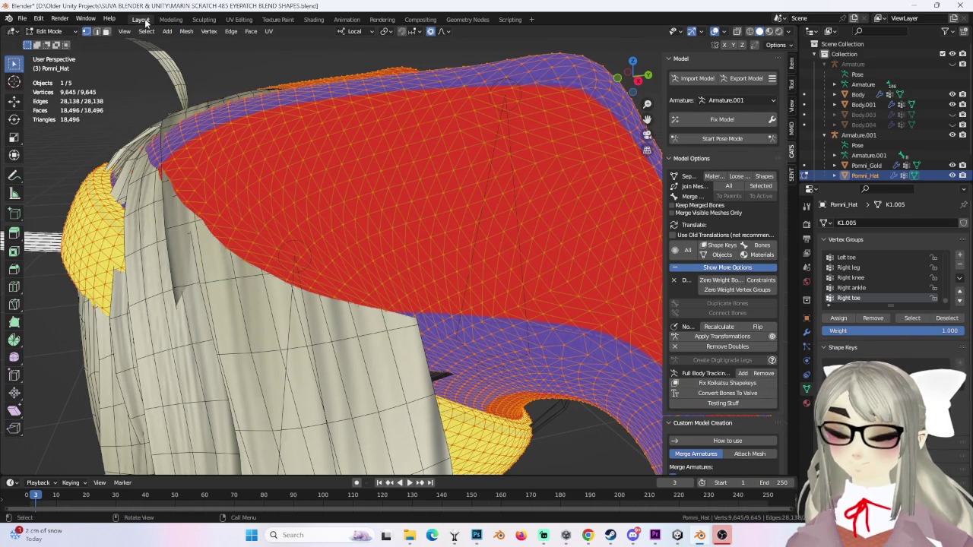
middle_drag(392, 228, 378, 222)
click(107, 31)
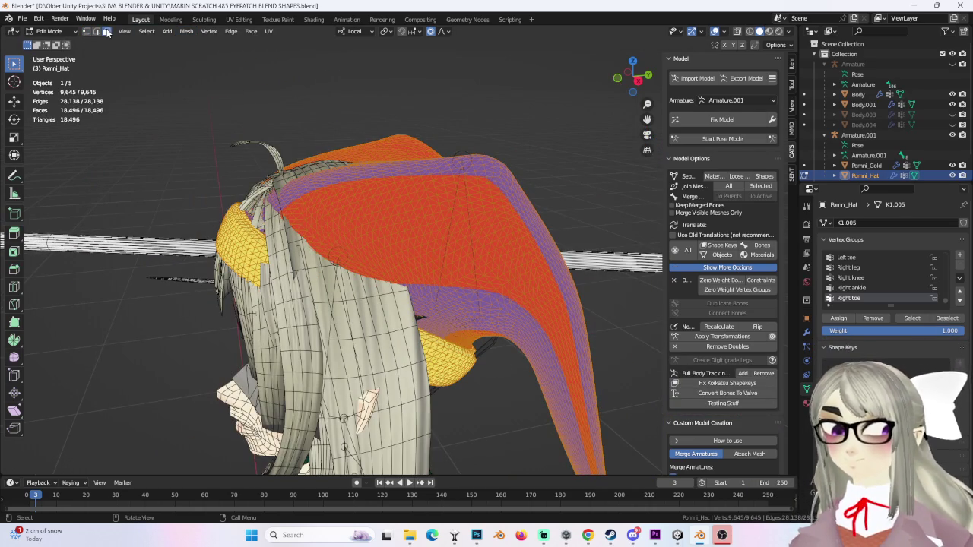
click(513, 122)
Step: Select all hat faces and run Face > Tris to Quads, leaving 9,528 faces
click(251, 33)
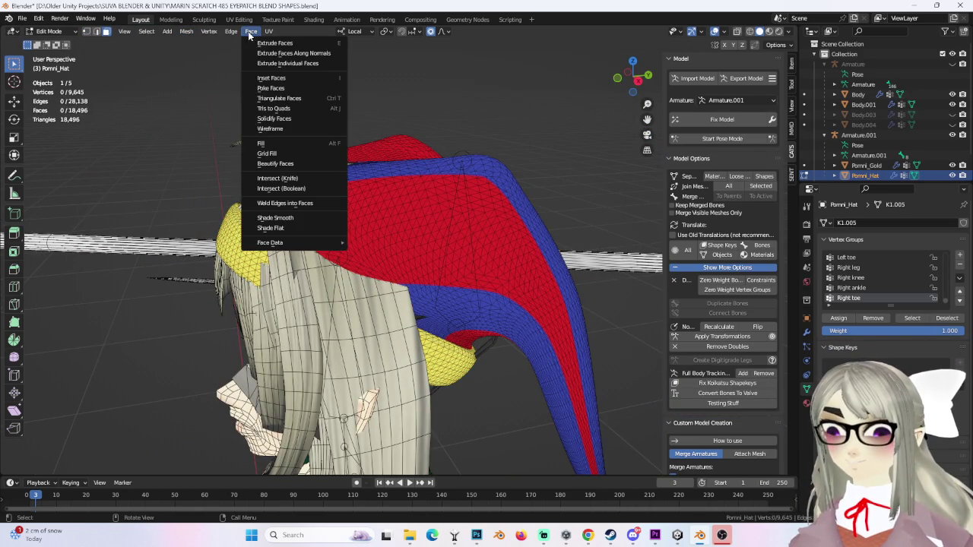
key(a)
click(250, 31)
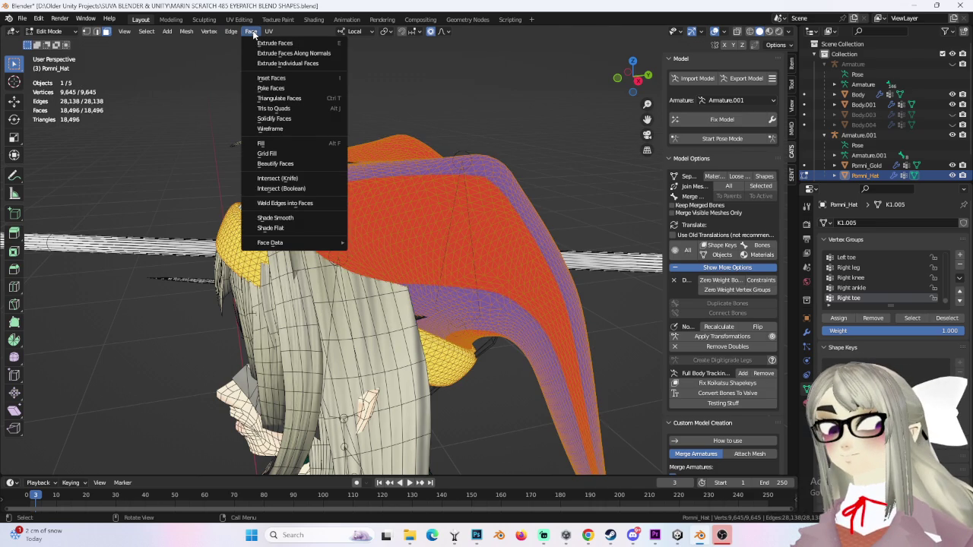
click(337, 254)
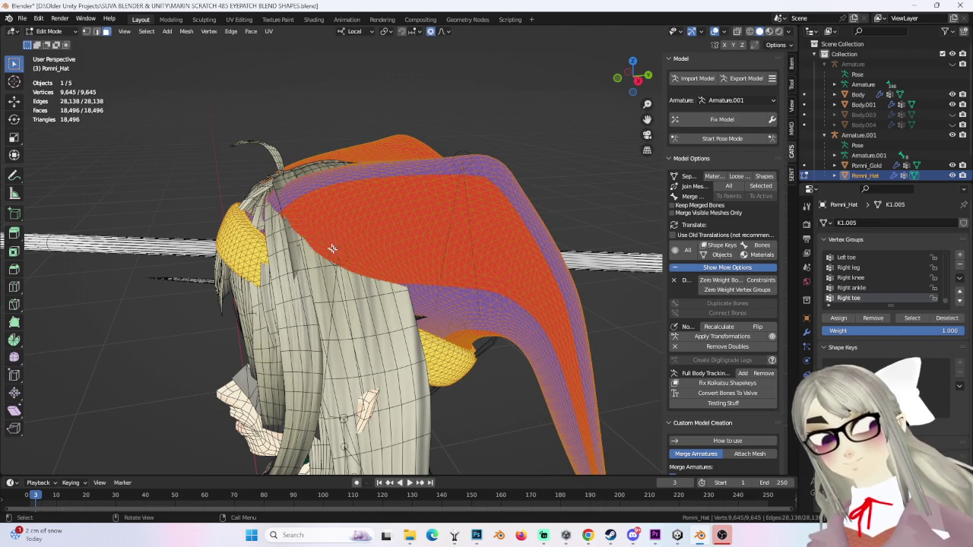
click(251, 31)
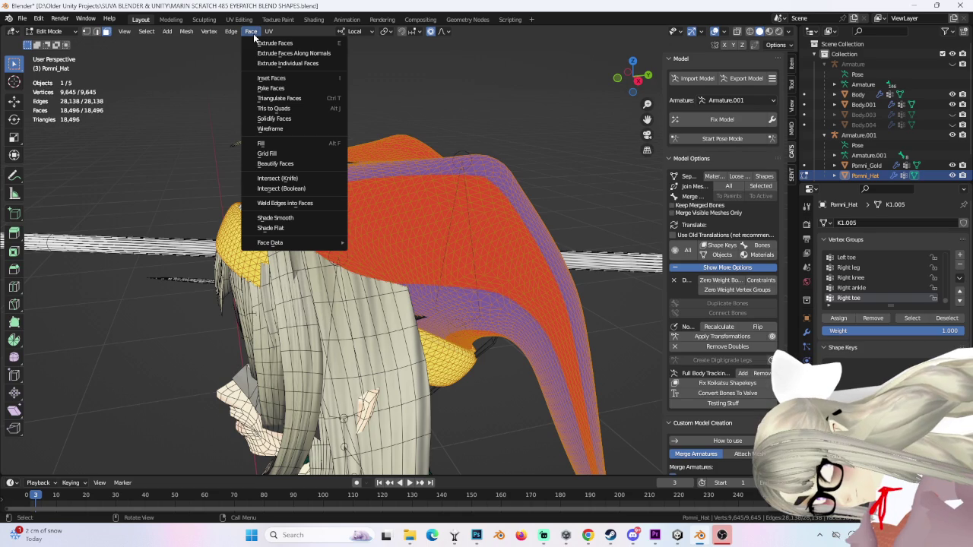
click(311, 108)
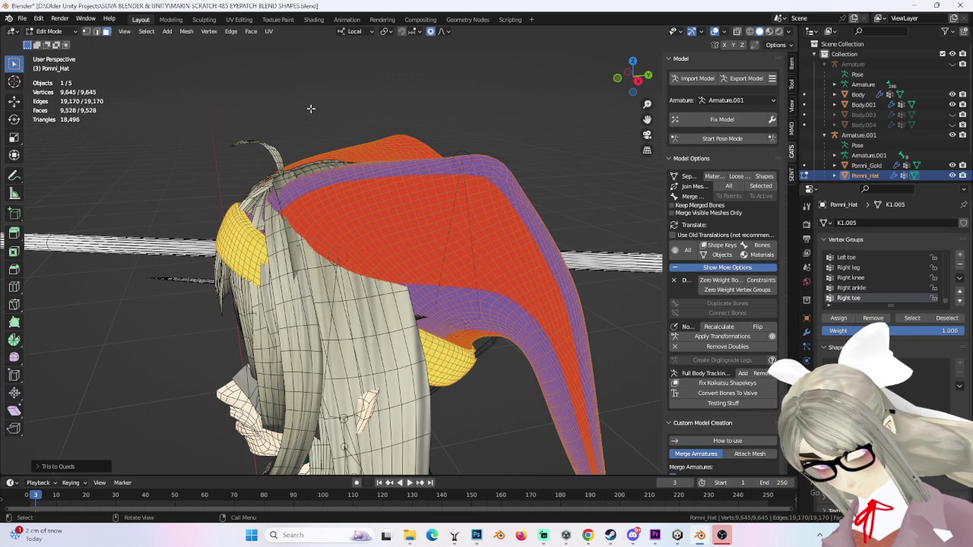
mouse_move(598, 206)
middle_down()
mouse_move(549, 227)
mouse_move(542, 199)
mouse_move(486, 226)
mouse_move(528, 302)
mouse_move(556, 266)
mouse_move(525, 265)
middle_up()
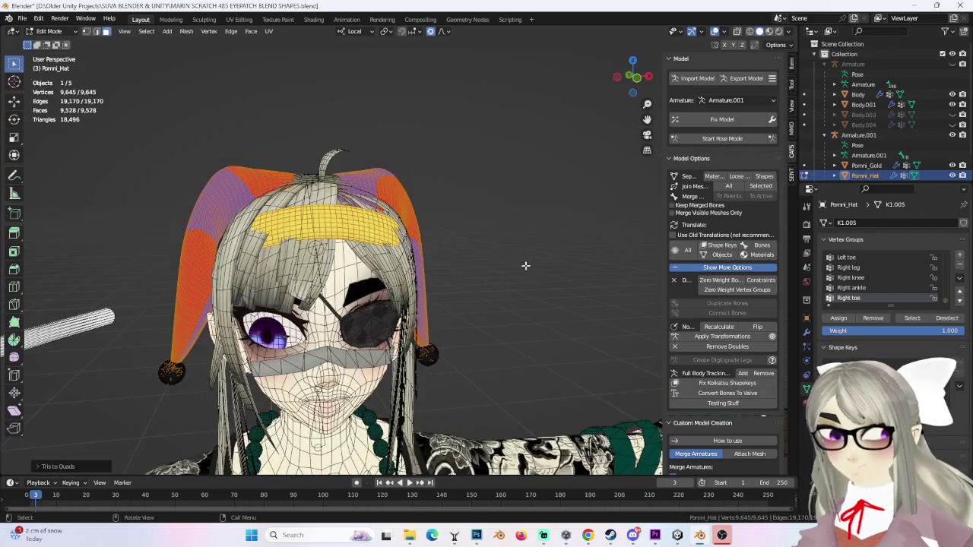
Step: From a side view, move the hat mesh twice along local Y to seat it on the head
mouse_move(485, 233)
middle_down()
mouse_move(515, 202)
mouse_move(465, 149)
mouse_move(497, 244)
mouse_move(472, 215)
mouse_move(450, 271)
mouse_move(471, 251)
mouse_move(486, 256)
mouse_move(440, 264)
mouse_move(527, 289)
mouse_move(509, 233)
mouse_move(650, 59)
middle_up()
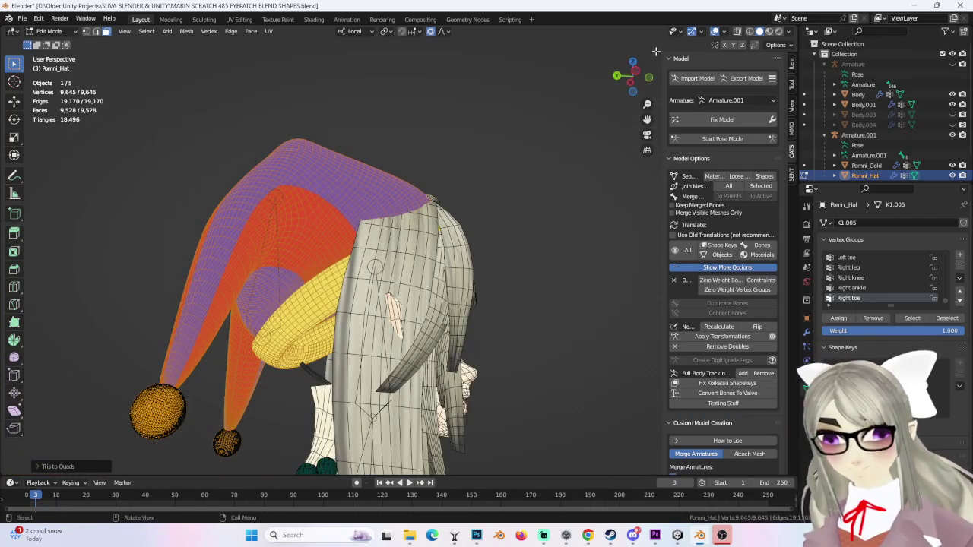
click(635, 72)
scroll(459, 291, up, 2)
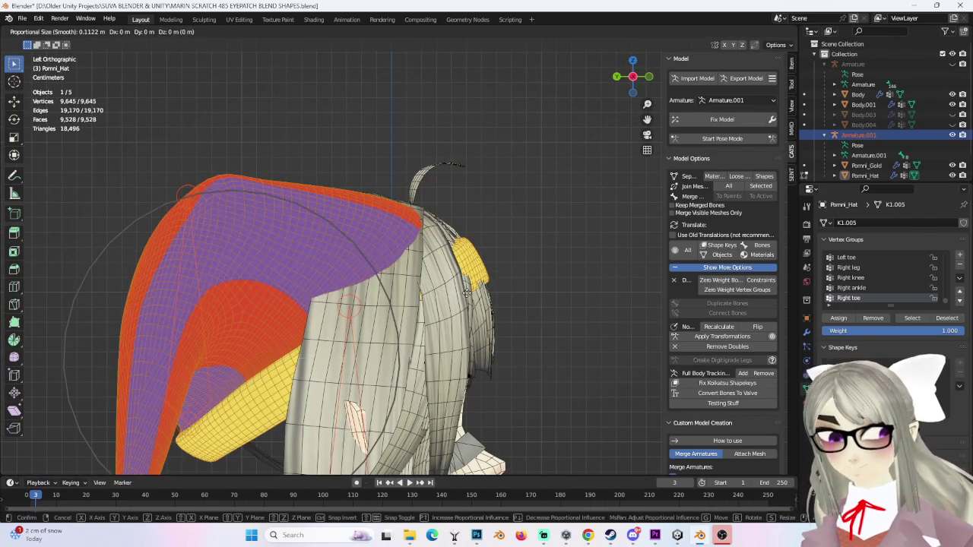
mouse_move(459, 291)
middle_down()
mouse_move(506, 266)
mouse_move(494, 278)
mouse_move(452, 241)
mouse_move(491, 337)
mouse_move(512, 343)
mouse_move(454, 308)
mouse_move(418, 243)
middle_up()
key(g)
key(y)
click(490, 267)
key(g)
key(y)
click(456, 253)
Step: Cancel a further local Y move and inspect the hat and hair from the side
scroll(413, 232, up, 10)
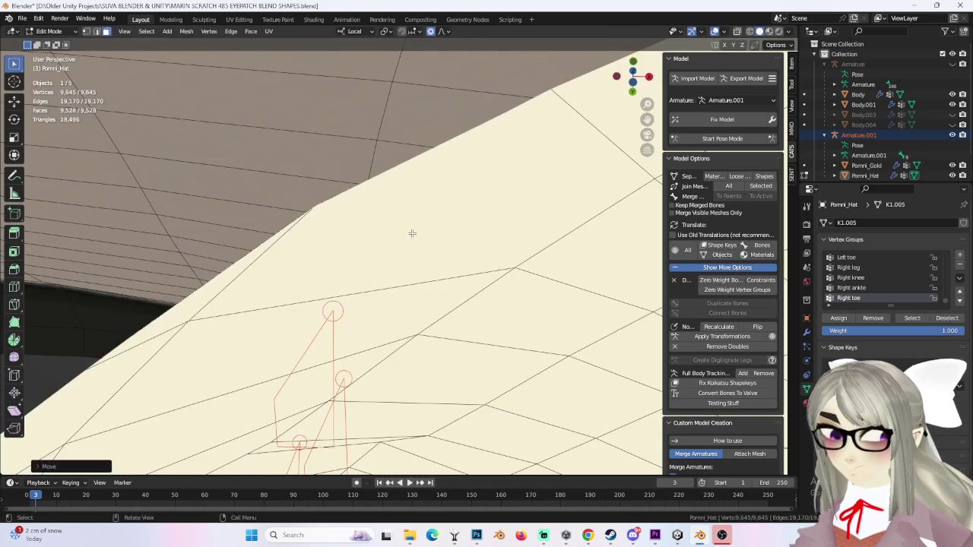
scroll(411, 234, down, 10)
key(g)
key(y)
key(y)
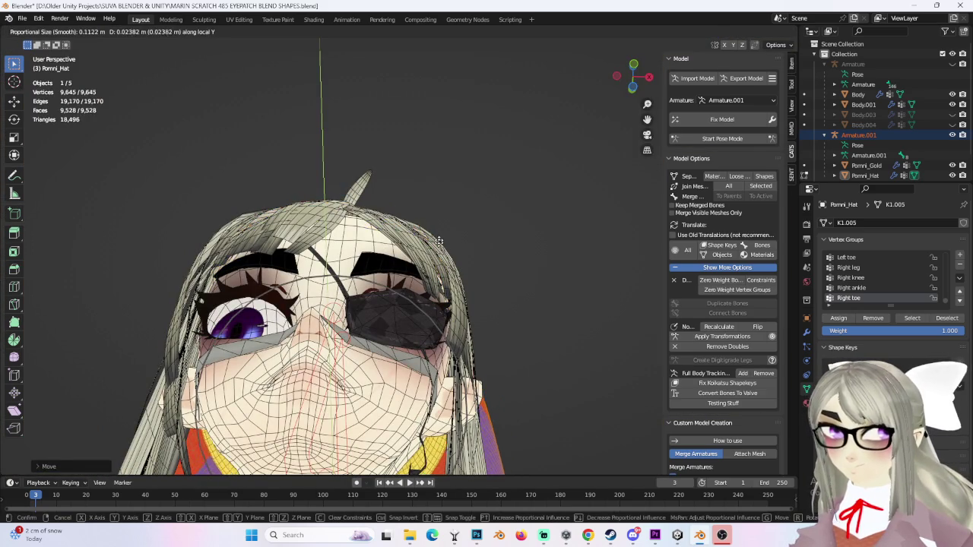
right_click(434, 226)
mouse_move(434, 225)
middle_down()
mouse_move(513, 289)
mouse_move(512, 271)
mouse_move(514, 297)
mouse_move(499, 311)
mouse_move(484, 303)
mouse_move(482, 274)
mouse_move(463, 322)
mouse_move(547, 252)
mouse_move(499, 215)
mouse_move(482, 241)
mouse_move(473, 212)
middle_up()
scroll(482, 274, down, 4)
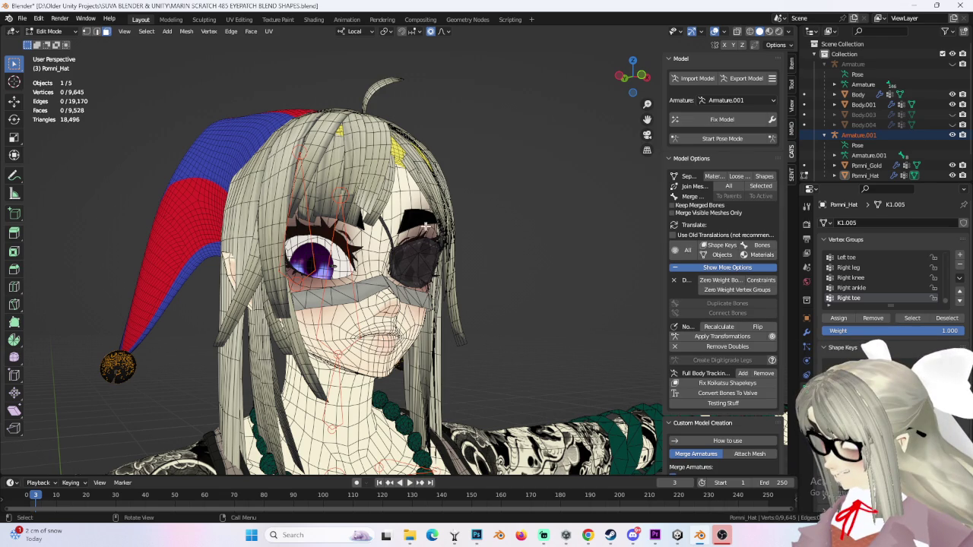
mouse_move(408, 184)
middle_down()
mouse_move(367, 289)
mouse_move(345, 272)
middle_up()
mouse_move(377, 191)
middle_down()
mouse_move(380, 232)
mouse_move(456, 144)
mouse_move(493, 128)
mouse_move(445, 126)
mouse_move(498, 157)
mouse_move(398, 225)
mouse_move(469, 335)
mouse_move(393, 290)
mouse_move(440, 280)
middle_up()
click(49, 31)
Step: Select the hair mesh Body.001, enter Edit Mode, and hide the selected hair strands
click(46, 40)
click(469, 335)
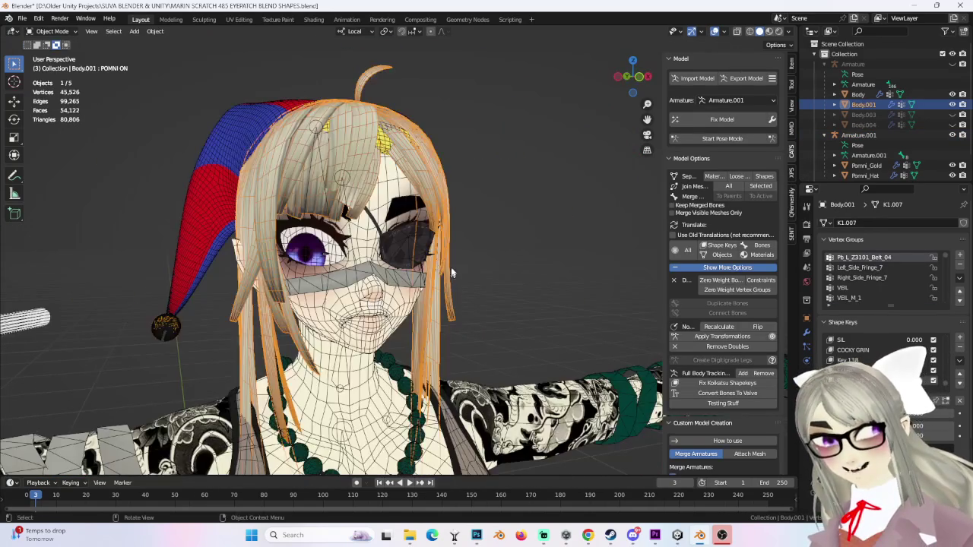
middle_drag(534, 259, 669, 276)
mouse_move(487, 251)
middle_down()
mouse_move(424, 226)
mouse_move(529, 256)
middle_up()
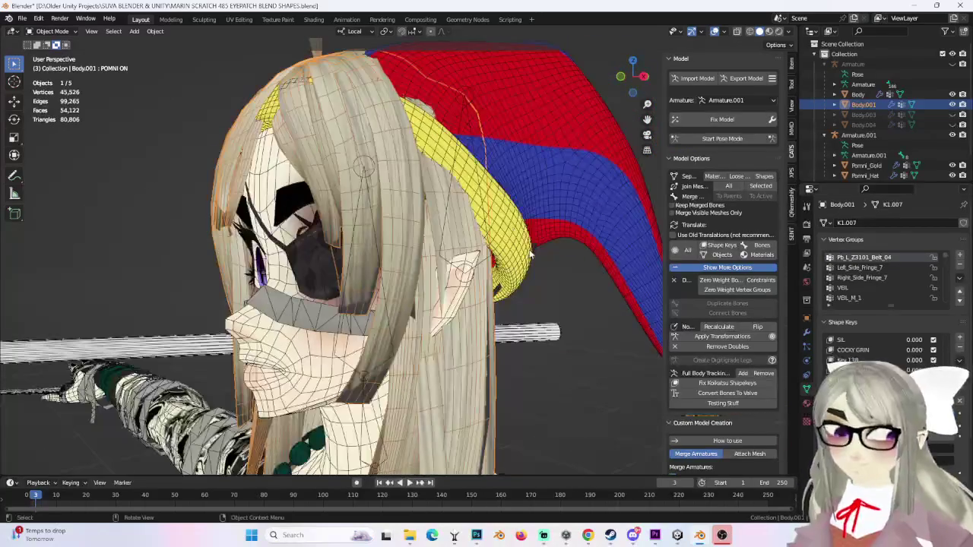
click(52, 31)
click(50, 50)
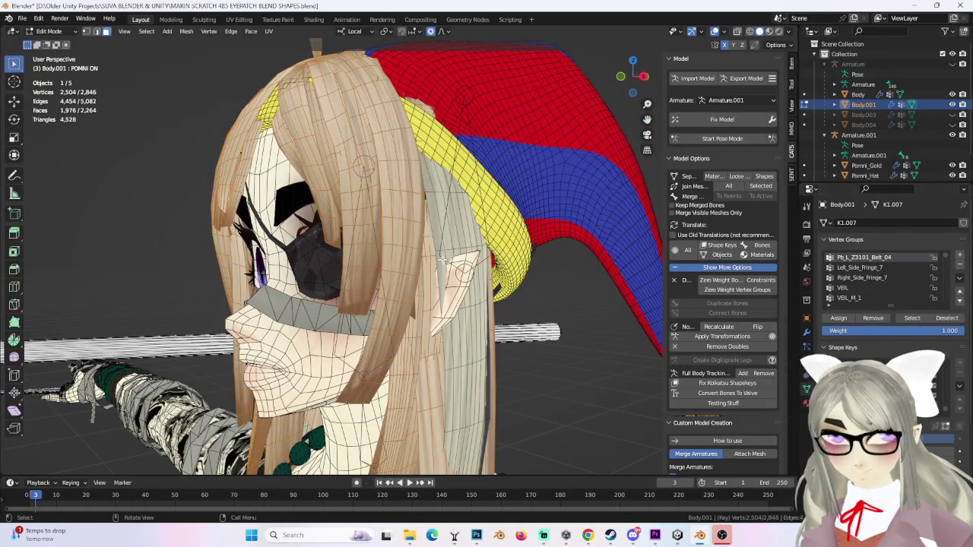
middle_drag(411, 213, 504, 222)
key(h)
Step: Select a vertex on the side of the head and pull it inward along local Y with proportional editing
mouse_move(376, 242)
middle_down()
mouse_move(354, 225)
mouse_move(271, 224)
mouse_move(325, 215)
middle_up()
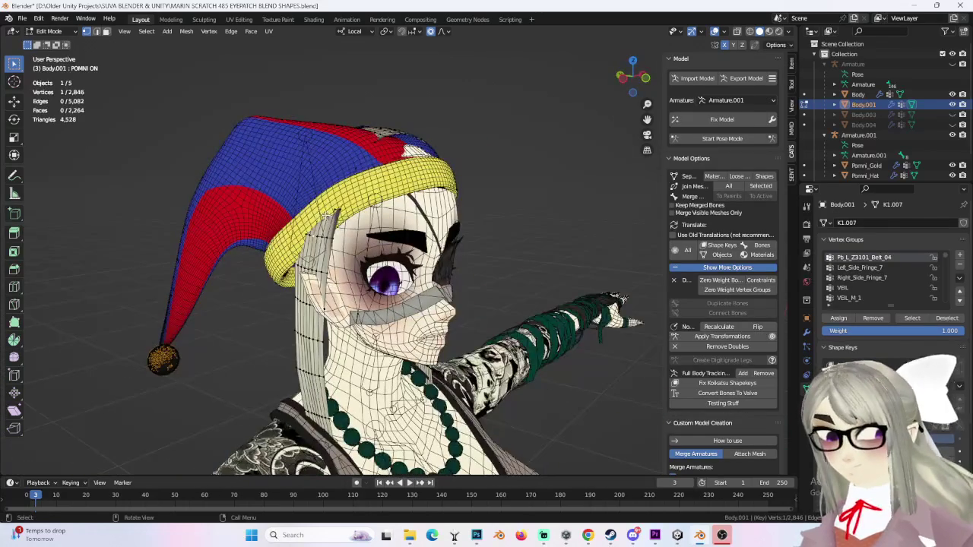
click(325, 215)
key(g)
scroll(325, 215, up, 4)
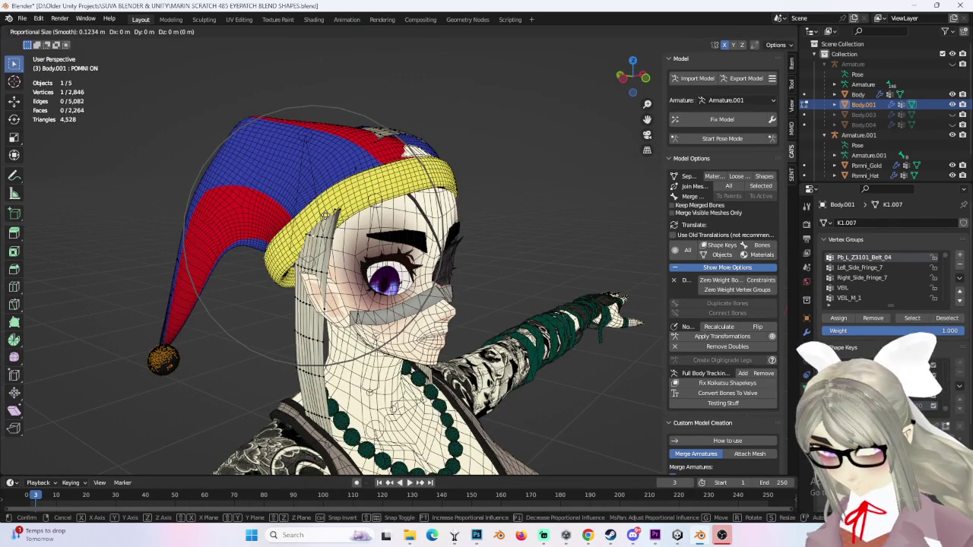
key(g)
key(Return)
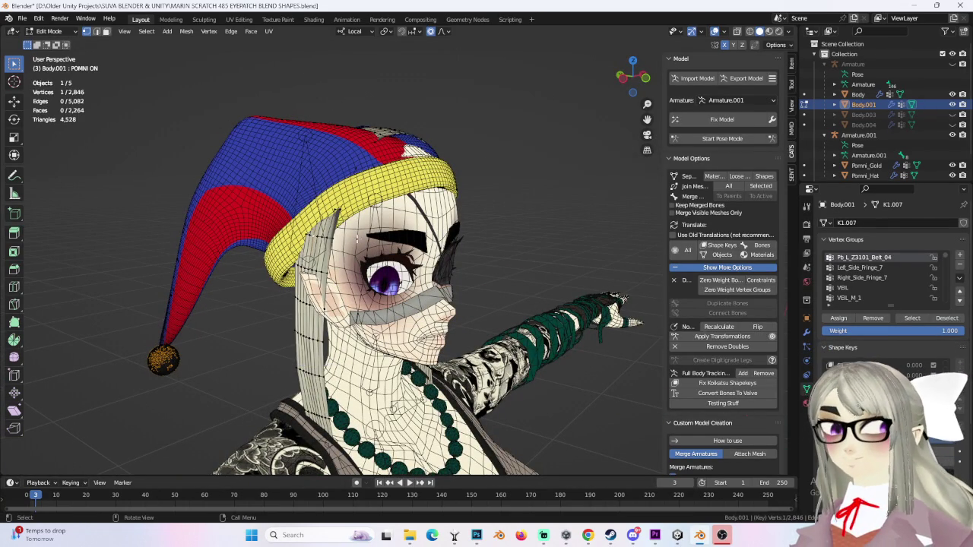
key(g)
scroll(366, 235, up, 7)
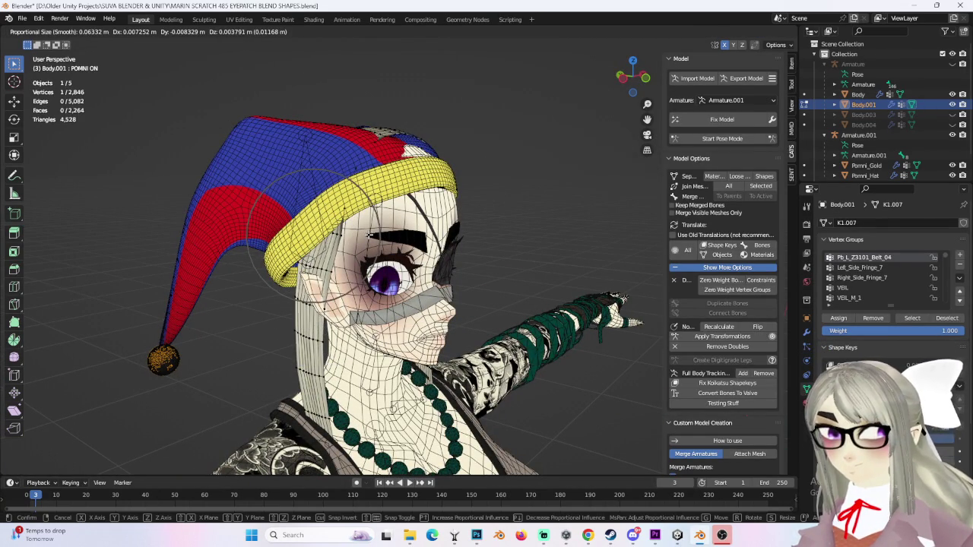
key(y)
key(y)
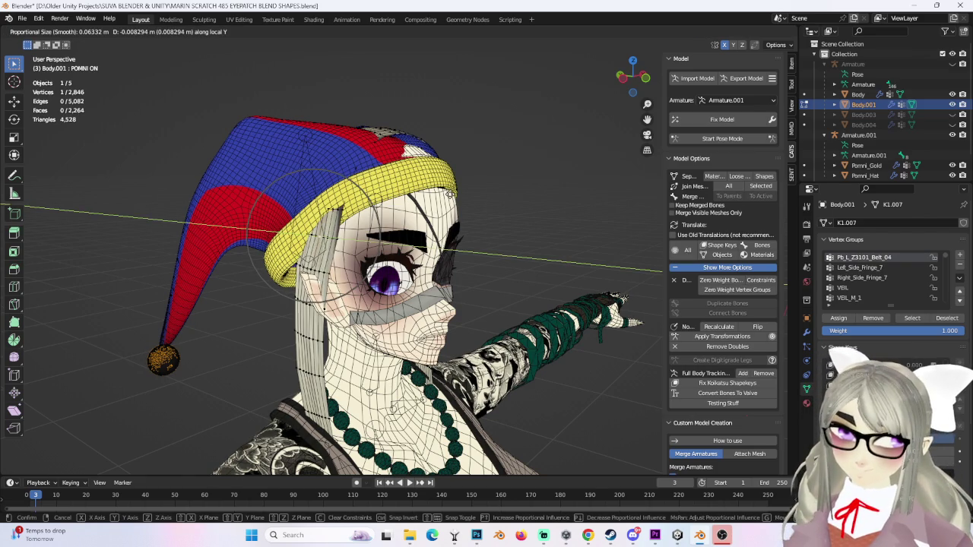
key(Return)
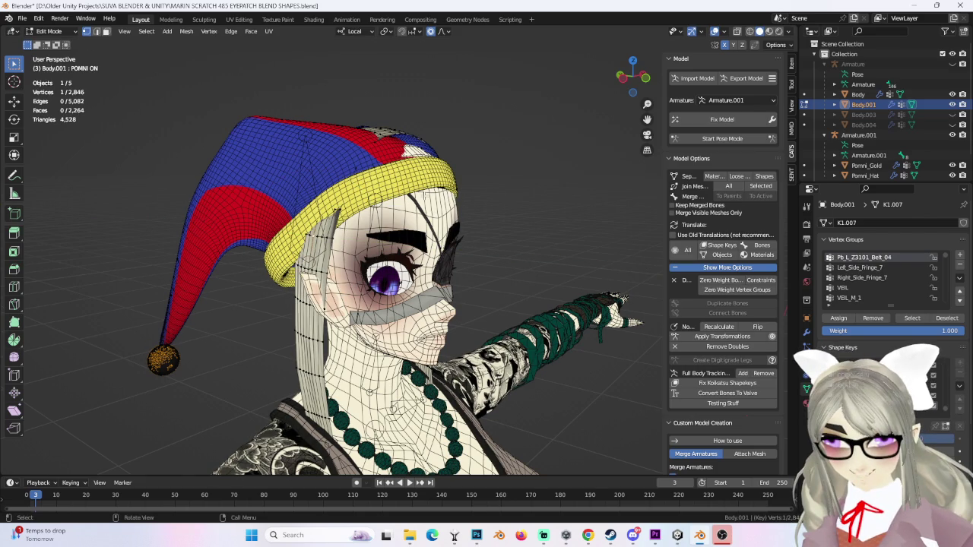
Step: Make further proportional local Y moves on the head so it fits under the band
key(g)
scroll(431, 196, down, 3)
scroll(430, 196, up, 3)
key(y)
key(y)
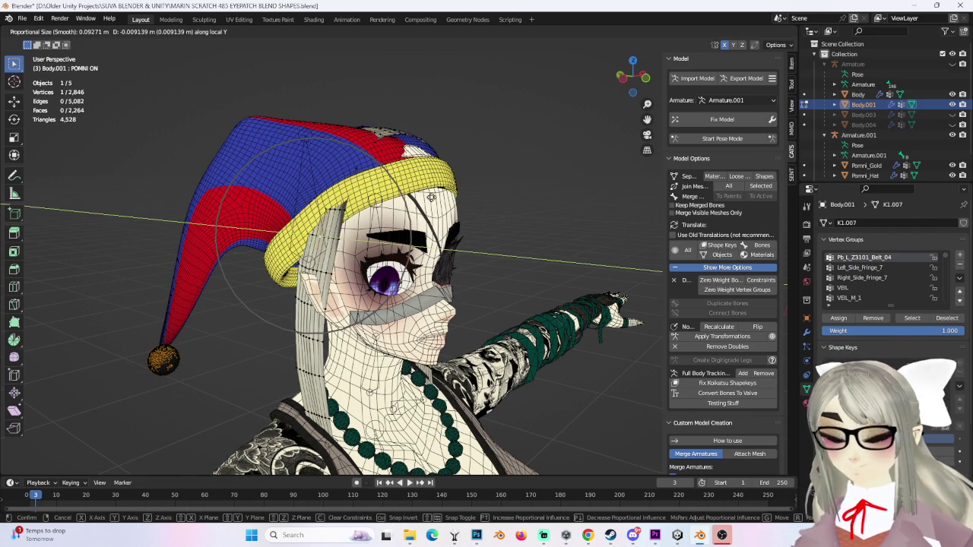
key(Return)
middle_drag(431, 196, 395, 369)
key(g)
key(Return)
mouse_move(332, 267)
middle_down()
mouse_move(363, 288)
mouse_move(334, 216)
middle_up()
click(49, 31)
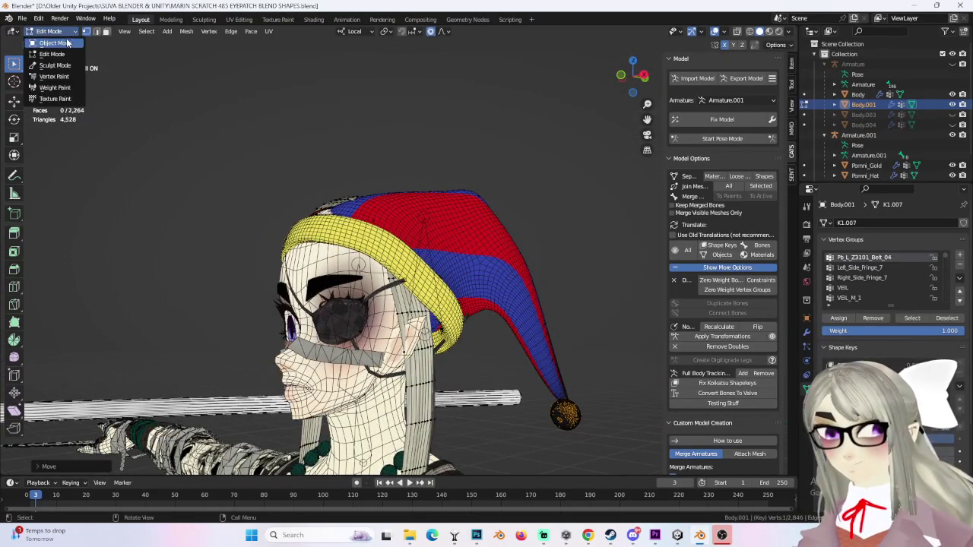
Step: Return to Object Mode and delete the gold hat-ball object Pomni_Gold
click(47, 43)
middle_drag(504, 228, 473, 279)
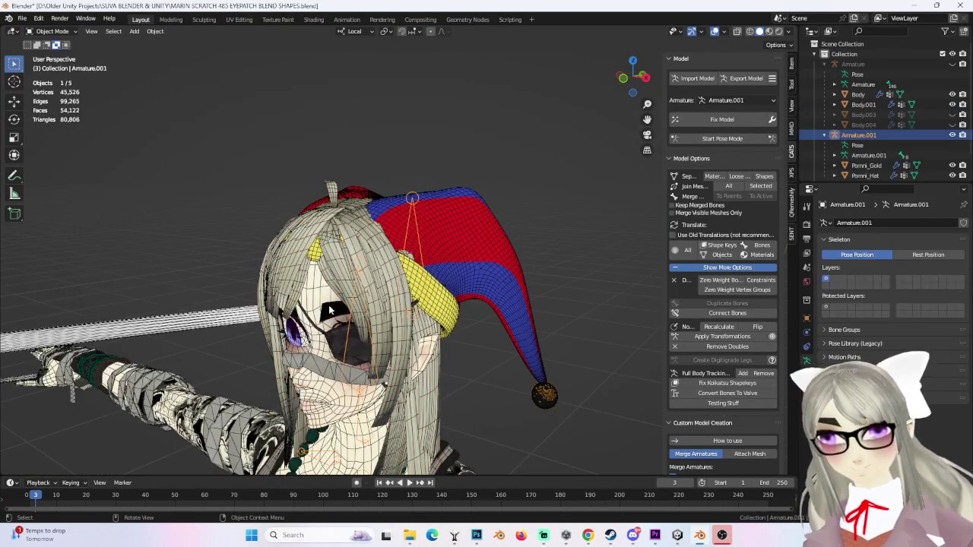
middle_drag(330, 310, 395, 288)
click(965, 103)
mouse_move(456, 274)
middle_down()
mouse_move(515, 276)
mouse_move(440, 285)
middle_up()
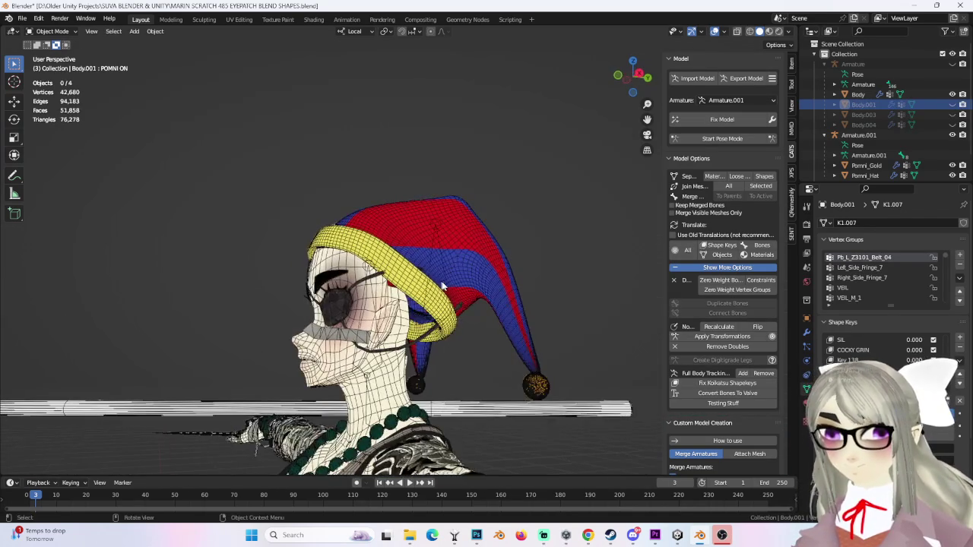
middle_drag(413, 254, 291, 362)
click(260, 373)
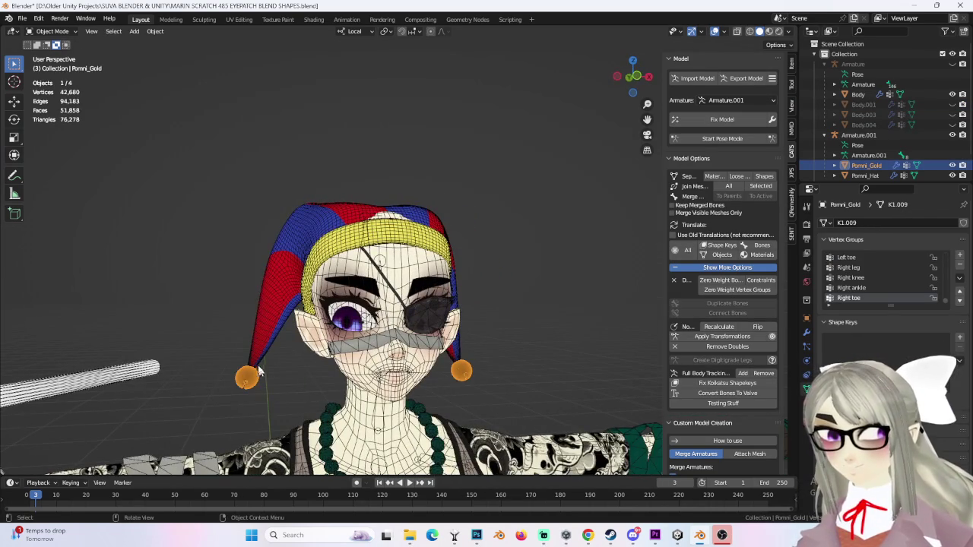
mouse_move(437, 369)
middle_down()
mouse_move(410, 298)
mouse_move(546, 299)
mouse_move(571, 323)
mouse_move(439, 329)
middle_up()
key(Delete)
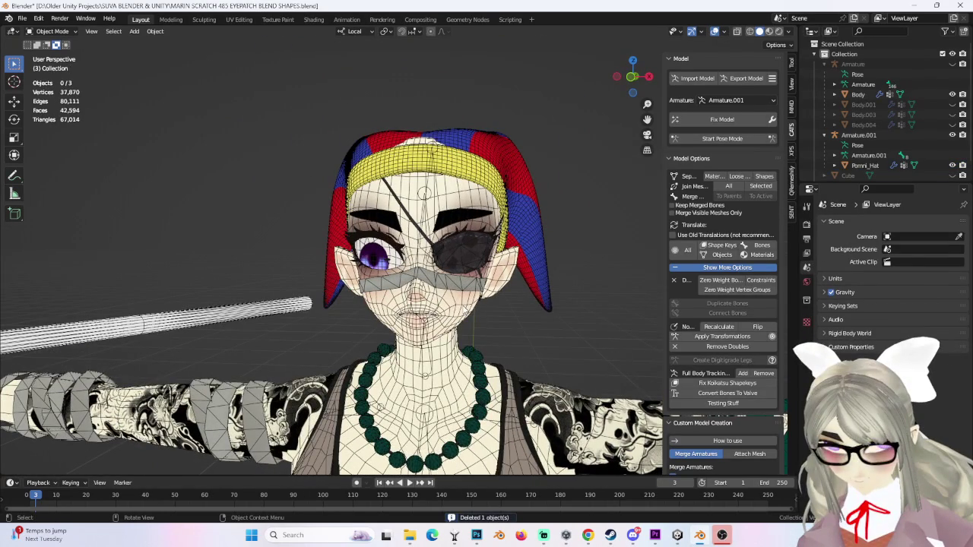
Step: Select Armature.001 and move it along local Z from the Left orthographic view
mouse_move(450, 250)
middle_down()
mouse_move(465, 297)
mouse_move(531, 288)
middle_up()
click(465, 297)
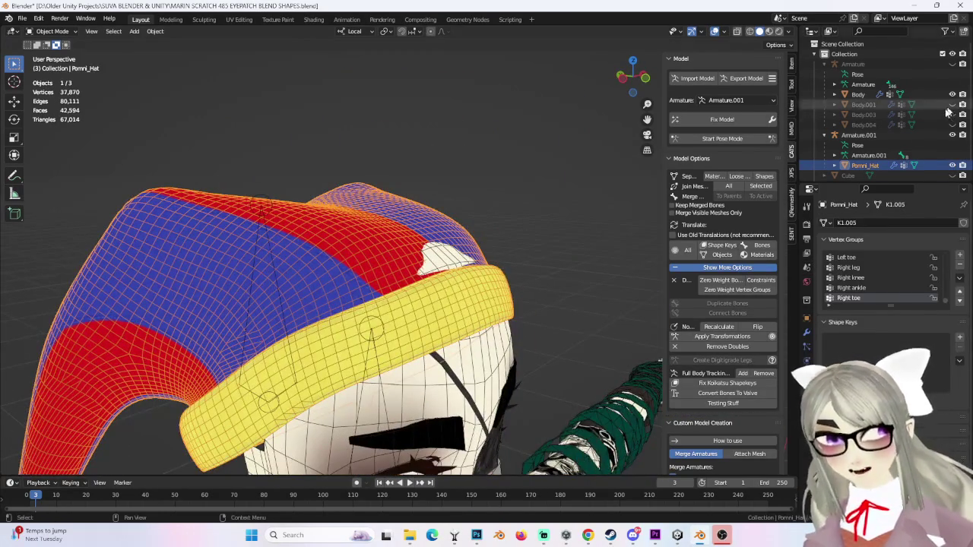
click(863, 135)
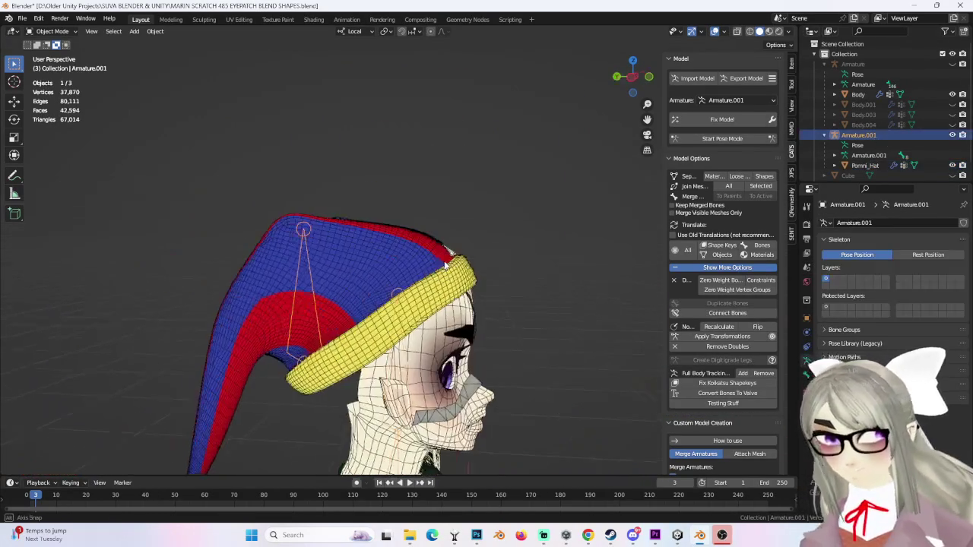
click(631, 77)
key(g)
key(z)
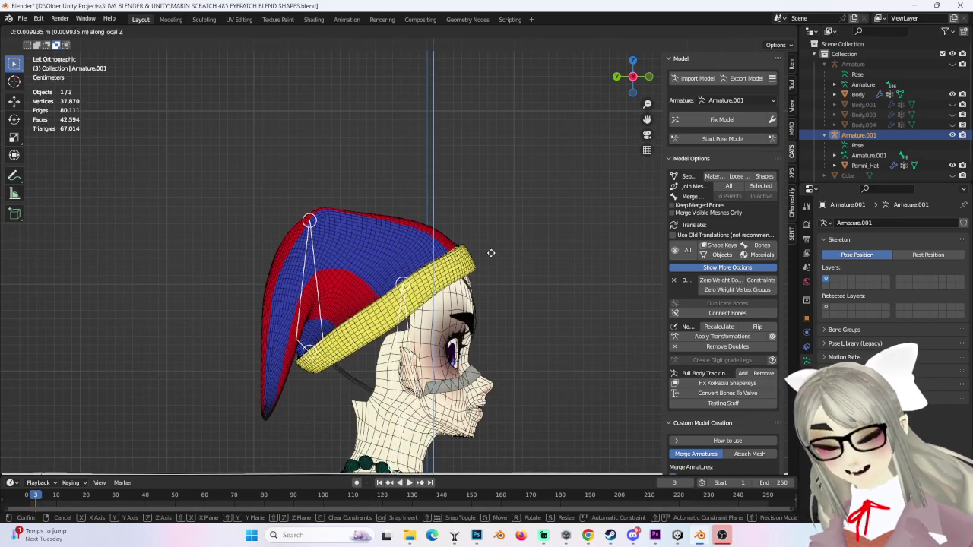
click(500, 242)
scroll(487, 285, up, 3)
mouse_move(486, 285)
middle_down()
mouse_move(385, 272)
mouse_move(425, 259)
middle_up()
Step: After two cancelled Z moves, shift the armature along local Y in Right orthographic view
key(g)
key(z)
right_click(436, 256)
key(g)
key(z)
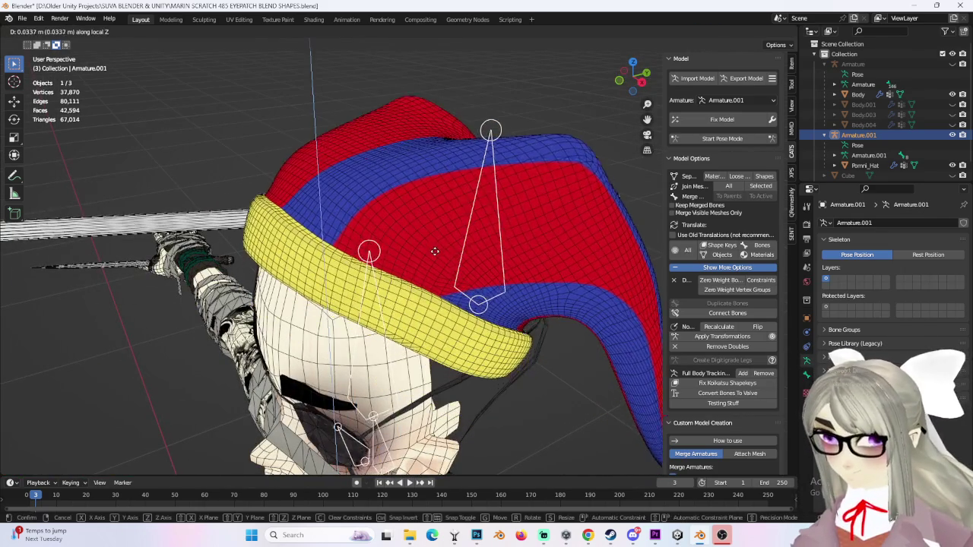
right_click(433, 249)
click(643, 80)
key(g)
key(y)
click(430, 201)
scroll(400, 259, down, 3)
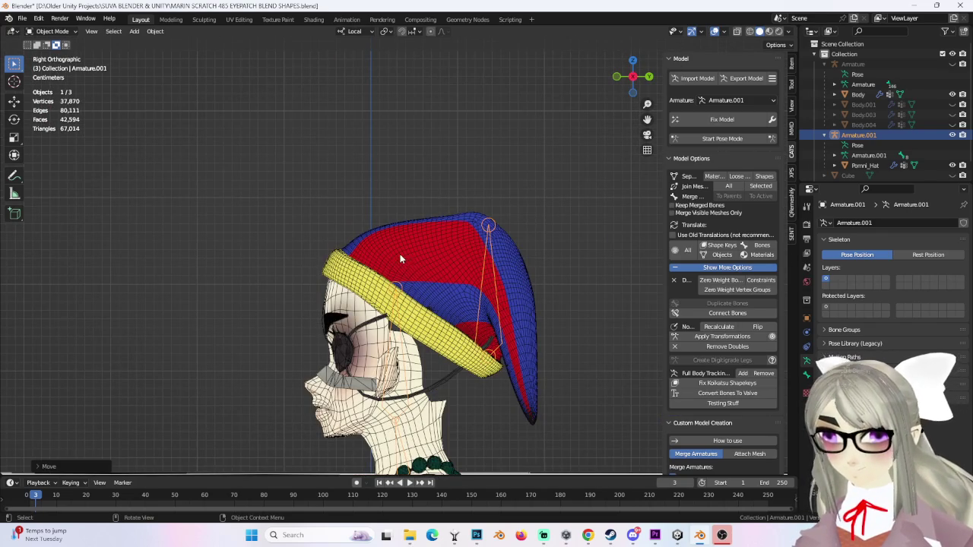
mouse_move(378, 213)
middle_down()
mouse_move(372, 220)
mouse_move(430, 281)
mouse_move(378, 291)
middle_up()
scroll(372, 220, up, 3)
scroll(370, 219, up, 2)
scroll(369, 219, up, 3)
scroll(380, 228, down, 3)
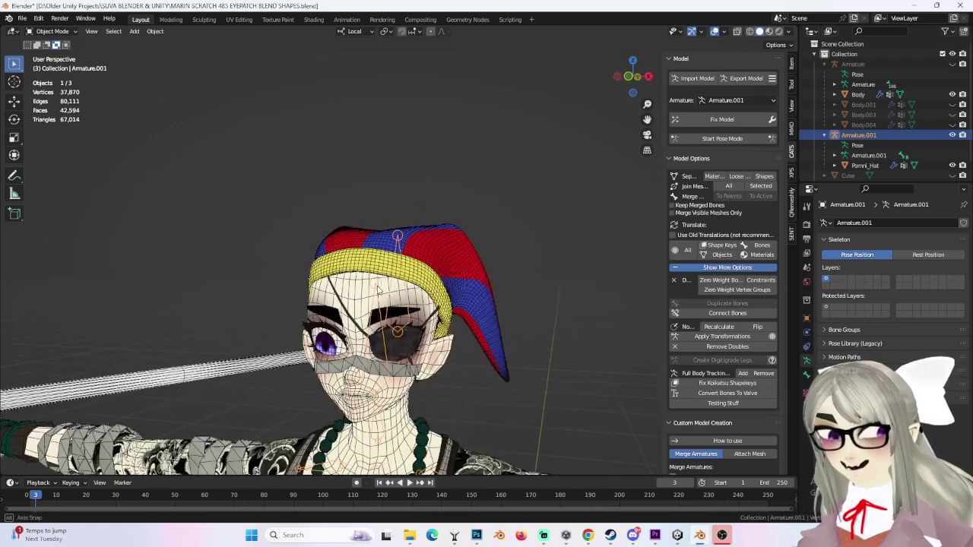
Step: Lower the jester hat along local Z in Front view and orbit to check its fit
click(633, 78)
key(g)
key(z)
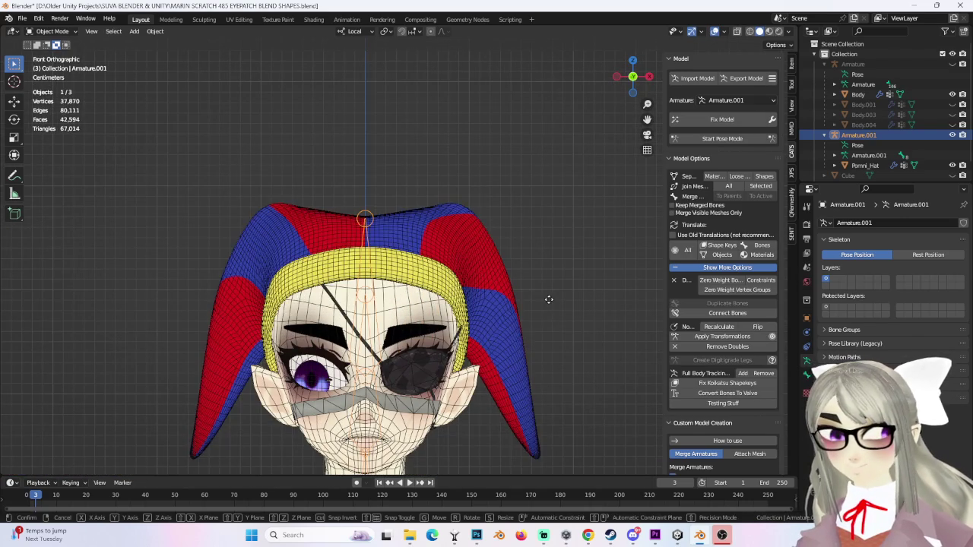
click(545, 321)
mouse_move(443, 334)
middle_down()
mouse_move(510, 345)
mouse_move(483, 315)
middle_up()
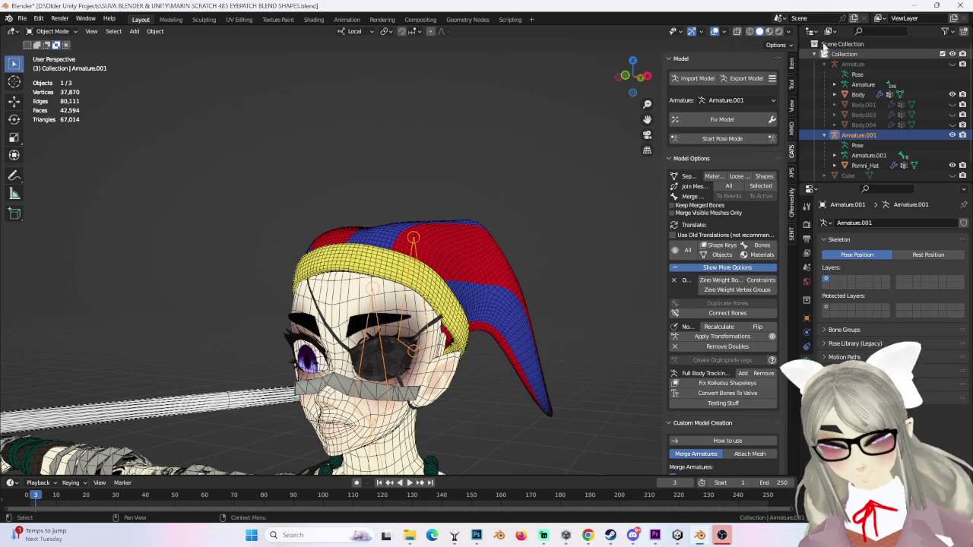
click(641, 77)
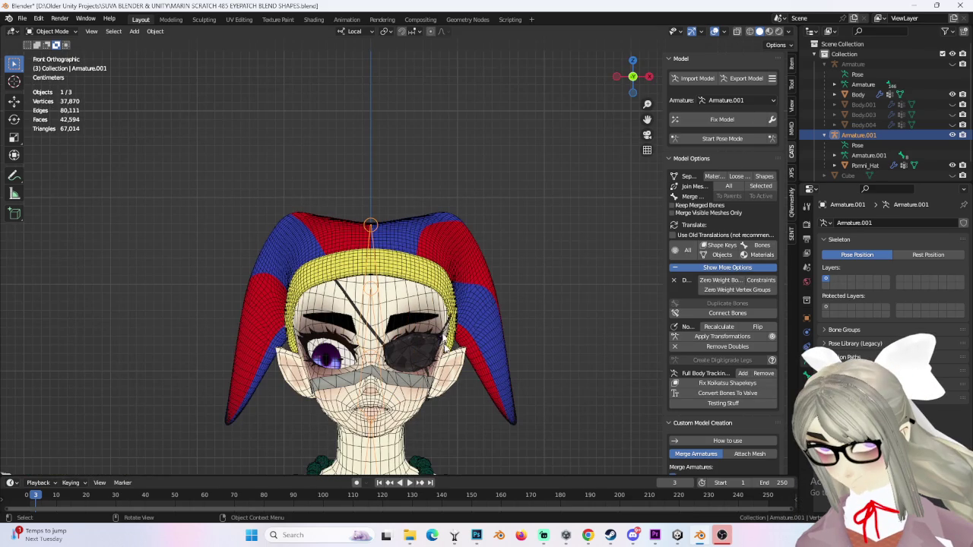
middle_drag(447, 370, 456, 329)
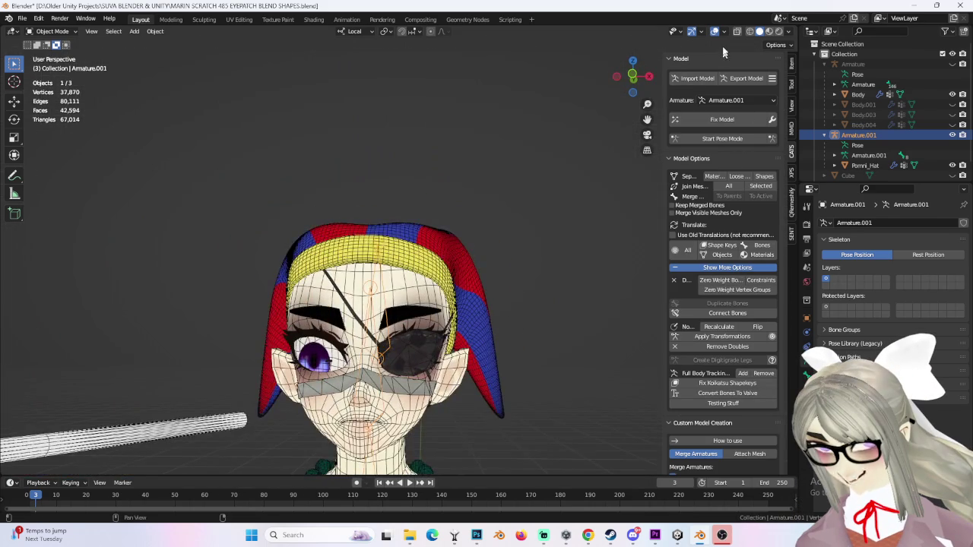
Step: Hide the viewport overlays and set the viewport shading lighting to Studio
click(714, 31)
middle_drag(543, 417, 490, 349)
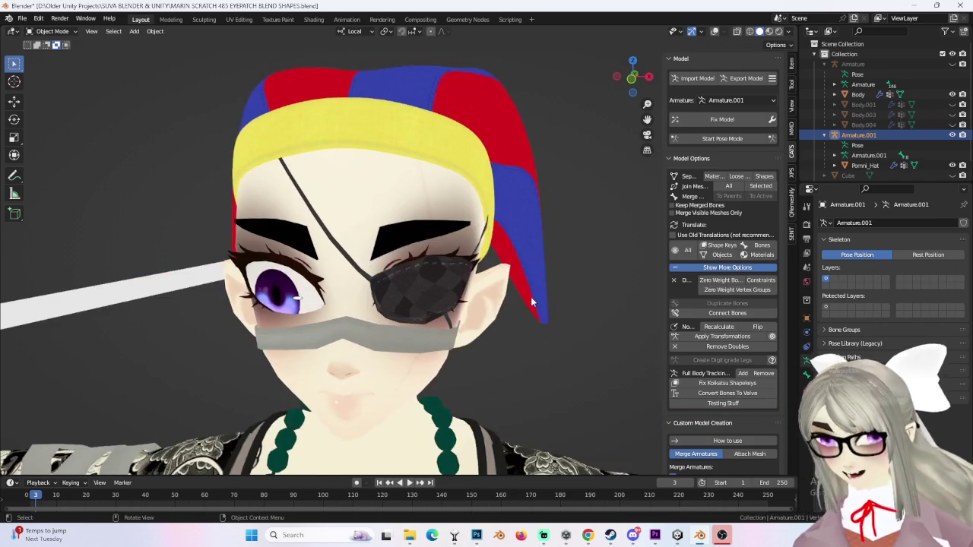
middle_drag(532, 302, 512, 278)
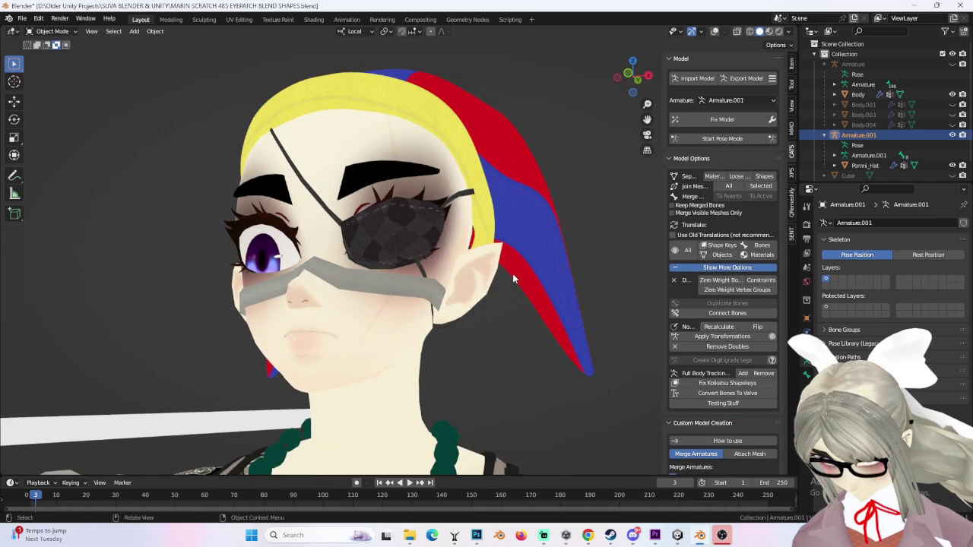
mouse_move(512, 278)
middle_down()
mouse_move(479, 313)
mouse_move(494, 301)
middle_up()
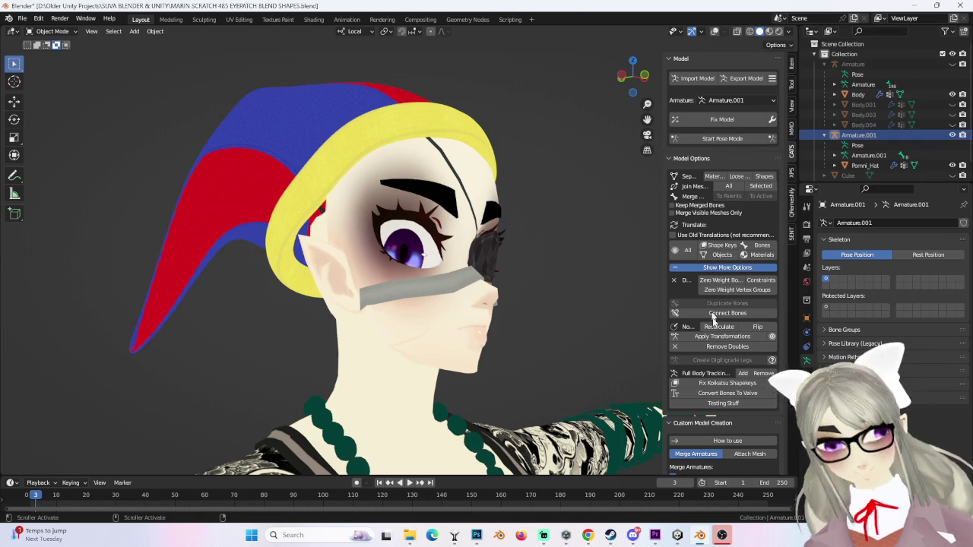
middle_drag(608, 228, 787, 35)
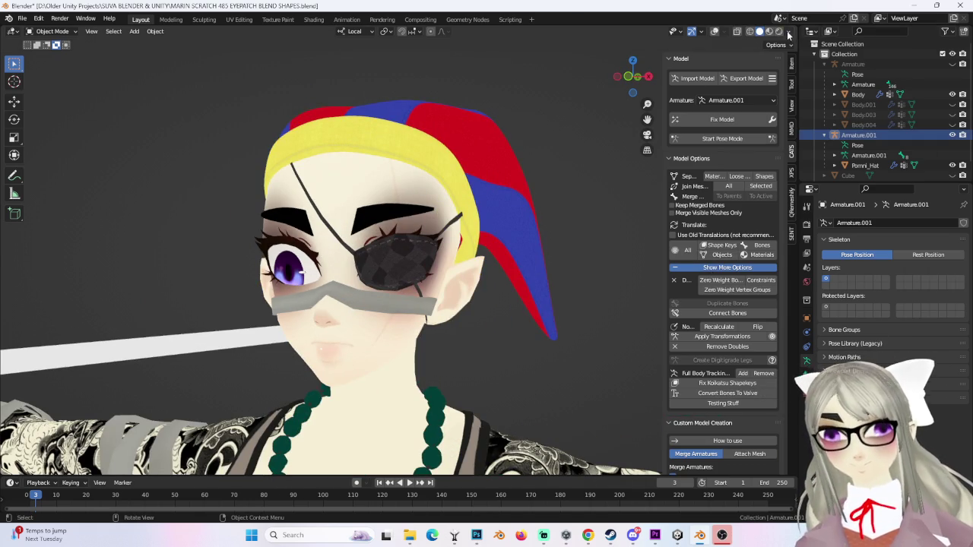
click(788, 32)
click(788, 32)
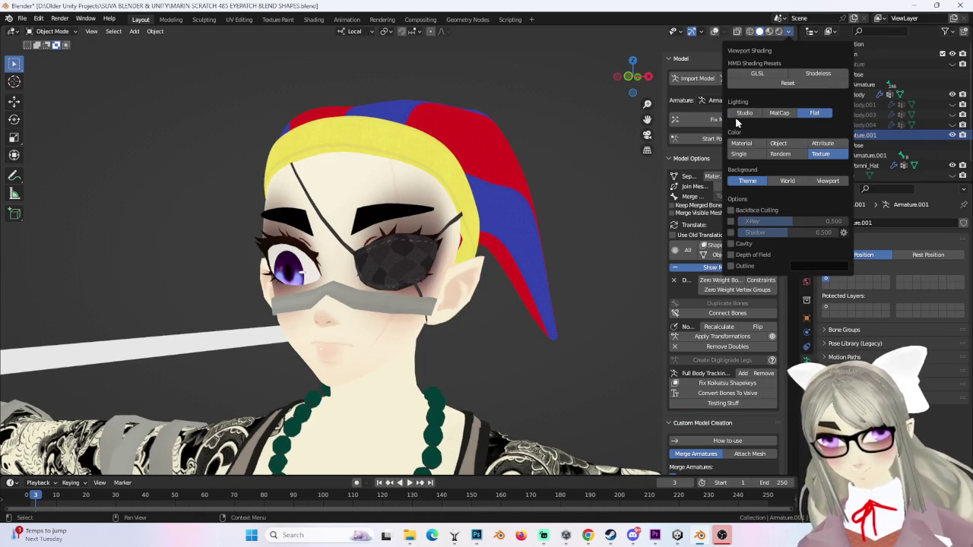
click(739, 114)
Step: Hide Body.003, show Body.004, unhide and select Body.001, and re-enable overlays
middle_drag(456, 205, 617, 207)
click(953, 115)
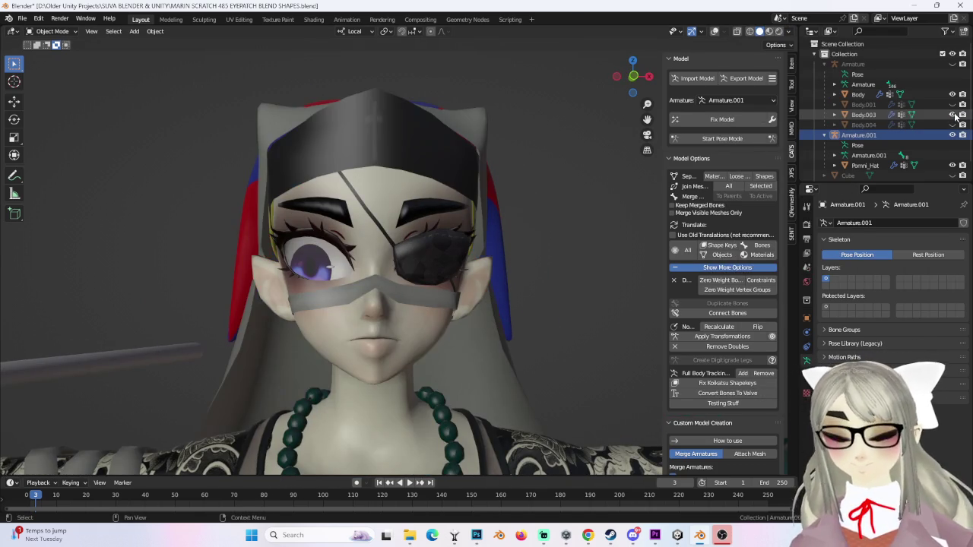
click(953, 115)
click(953, 124)
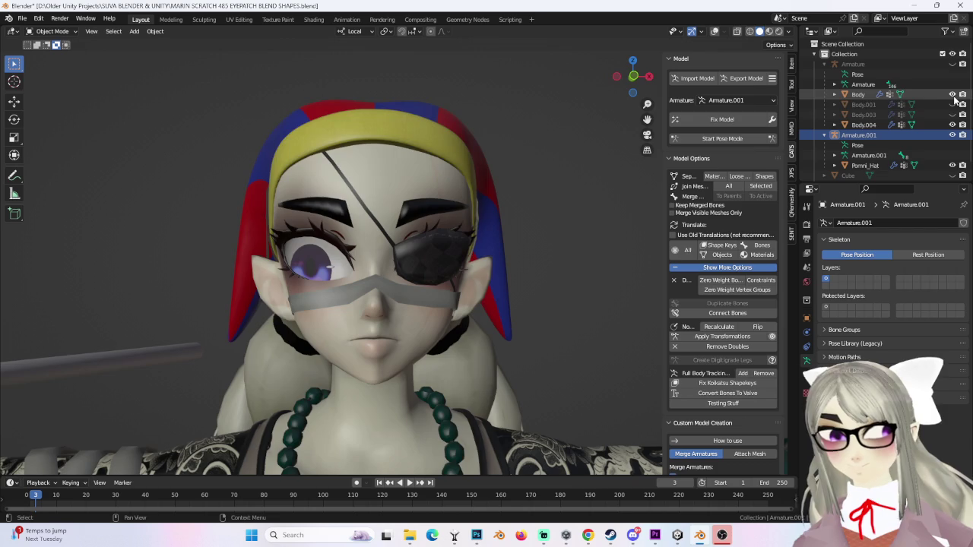
click(953, 105)
mouse_move(577, 212)
middle_down()
mouse_move(498, 215)
mouse_move(549, 219)
middle_up()
click(445, 199)
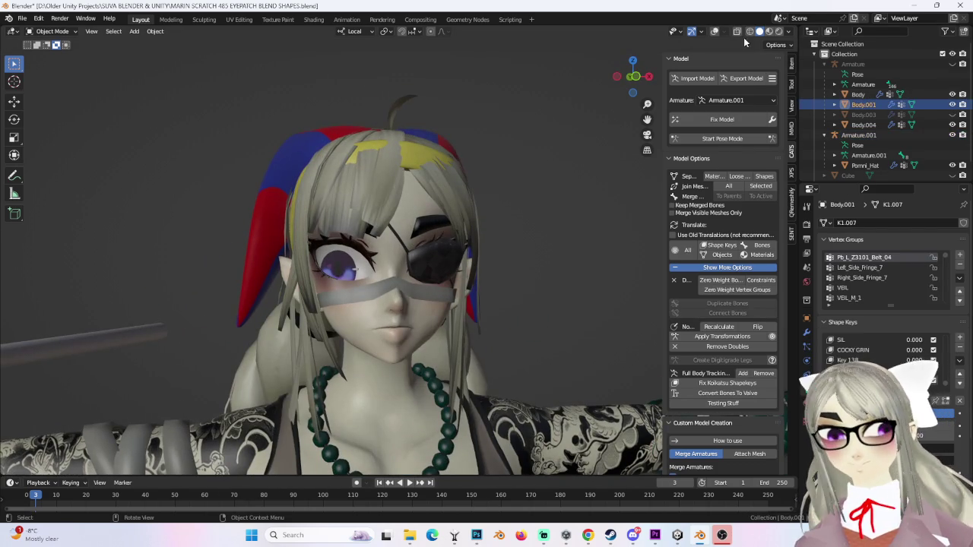
click(715, 32)
middle_drag(549, 245, 573, 253)
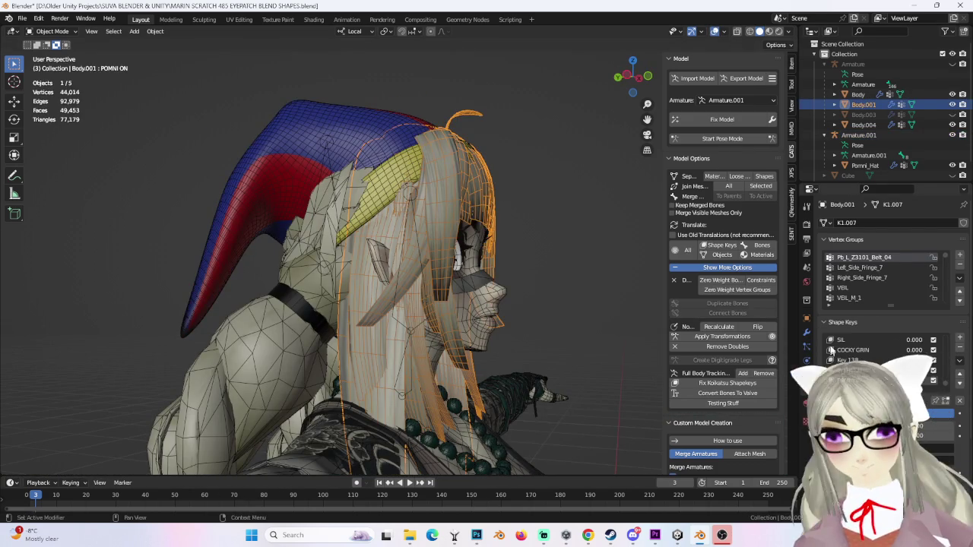
Step: In Edit Mode, move a forehead vertex along local X with proportional falloff
click(57, 31)
click(44, 54)
scroll(538, 228, up, 3)
mouse_move(539, 228)
middle_down()
mouse_move(389, 207)
mouse_move(398, 209)
middle_up()
scroll(380, 207, up, 2)
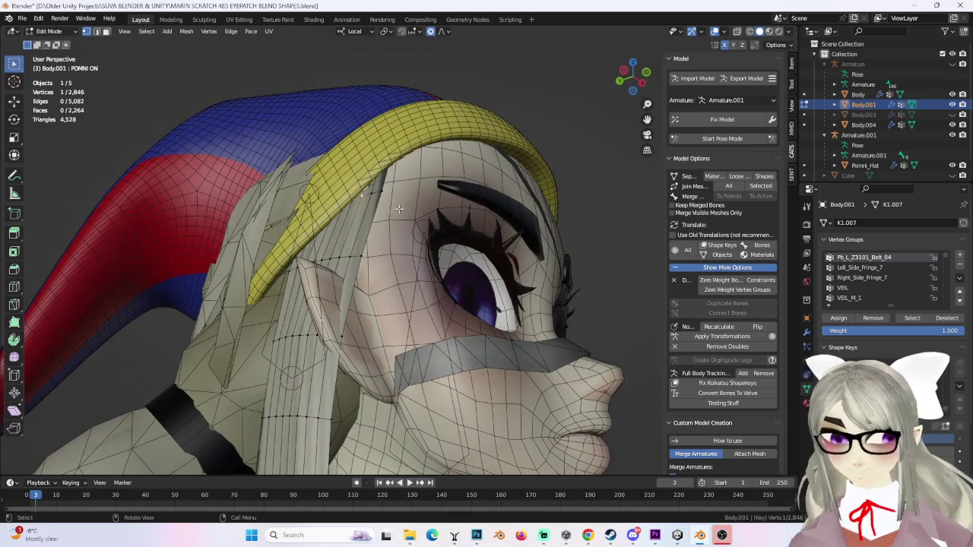
key(g)
key(y)
key(y)
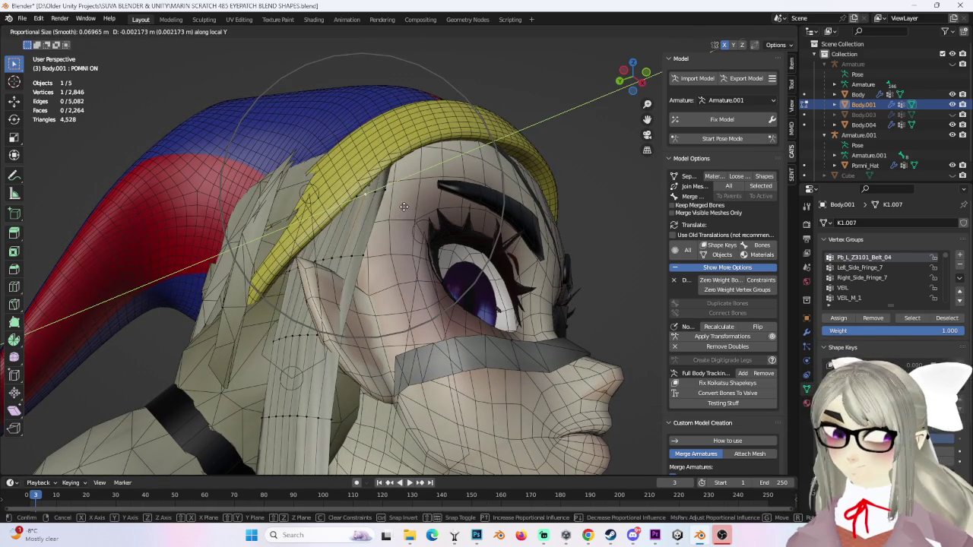
scroll(437, 201, up, 1)
key(x)
key(x)
scroll(436, 199, up, 2)
click(437, 199)
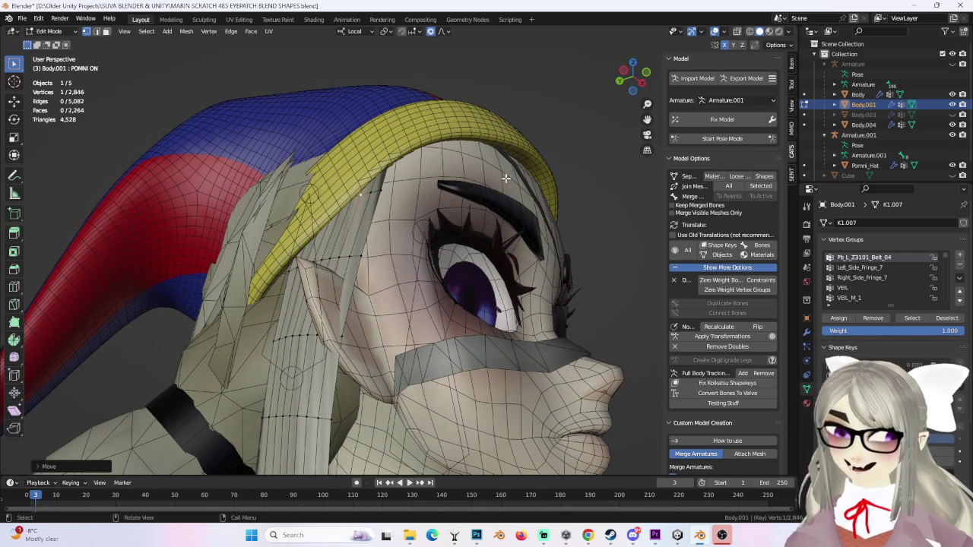
Step: Tuck more vertices beside the hat band underneath it with proportional falloff
middle_drag(443, 163, 342, 159)
ctrl+click(342, 177)
key(g)
click(382, 173)
scroll(382, 173, up, 5)
click(308, 304)
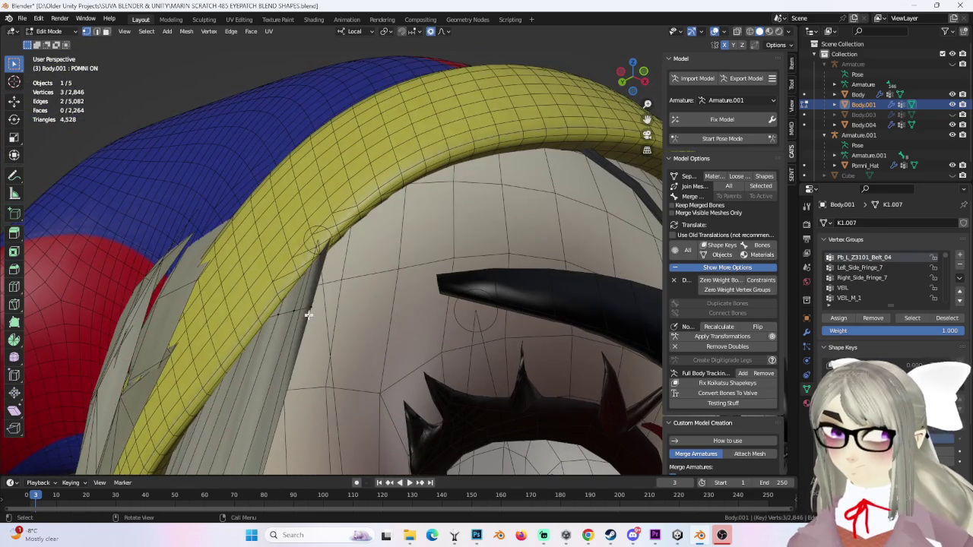
key(g)
click(312, 311)
scroll(312, 312, down, 4)
middle_drag(311, 312, 523, 182)
scroll(523, 182, down, 3)
scroll(470, 220, down, 1)
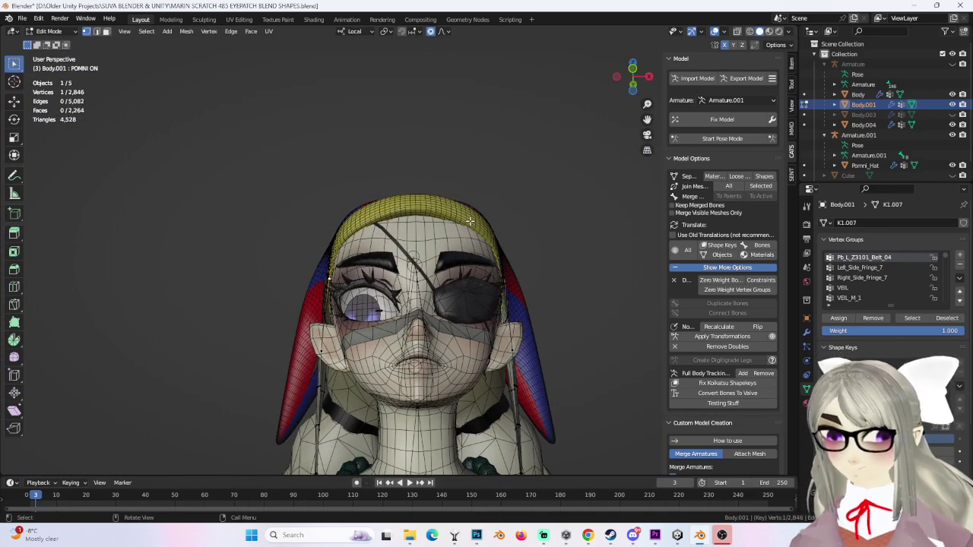
Step: Hide the hair mesh, select Pomni_Hat, and enter Edit Mode to box-select its side
click(49, 32)
click(57, 42)
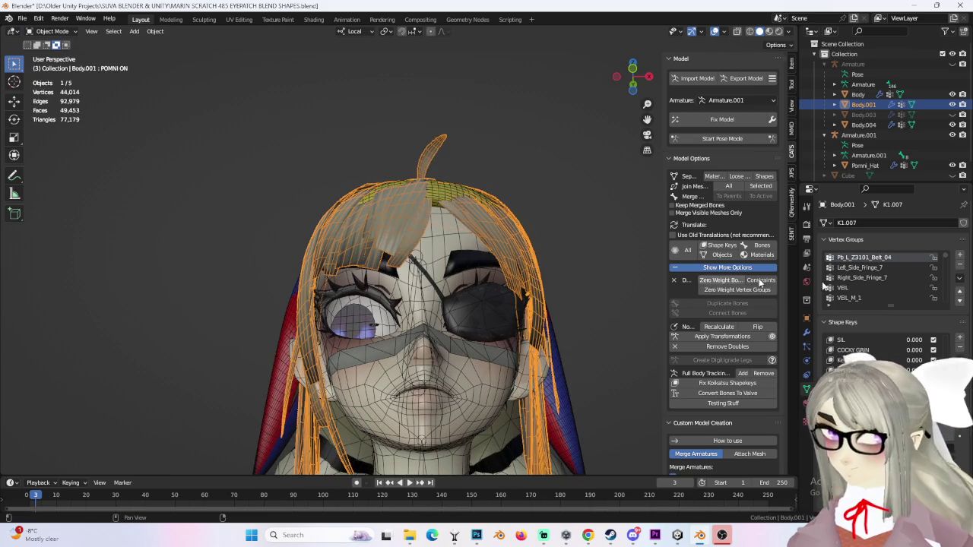
key(h)
click(359, 207)
click(49, 32)
click(53, 51)
middle_drag(425, 228, 319, 243)
drag(312, 240, 343, 281)
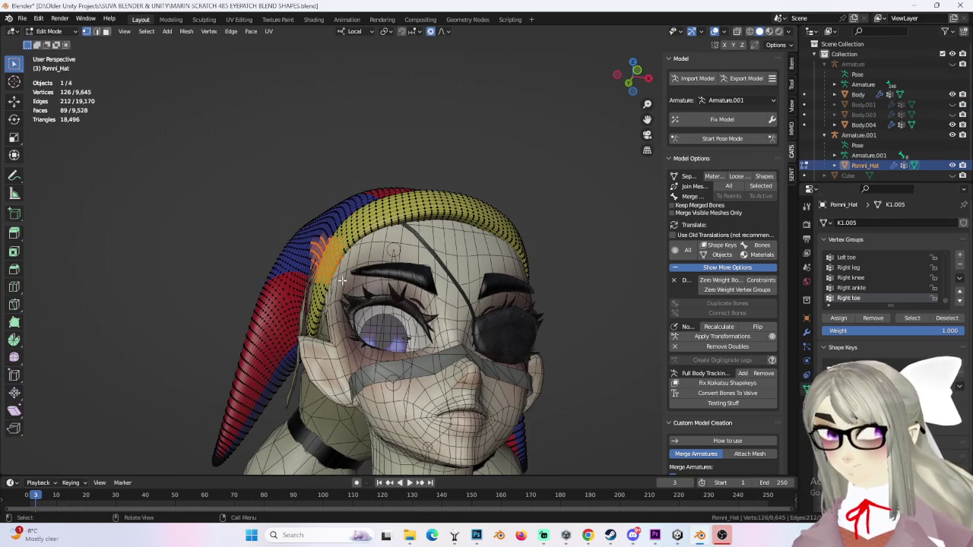
Step: Push the hat's left-side vertices inward along local X with proportional falloff
middle_drag(342, 281, 326, 261)
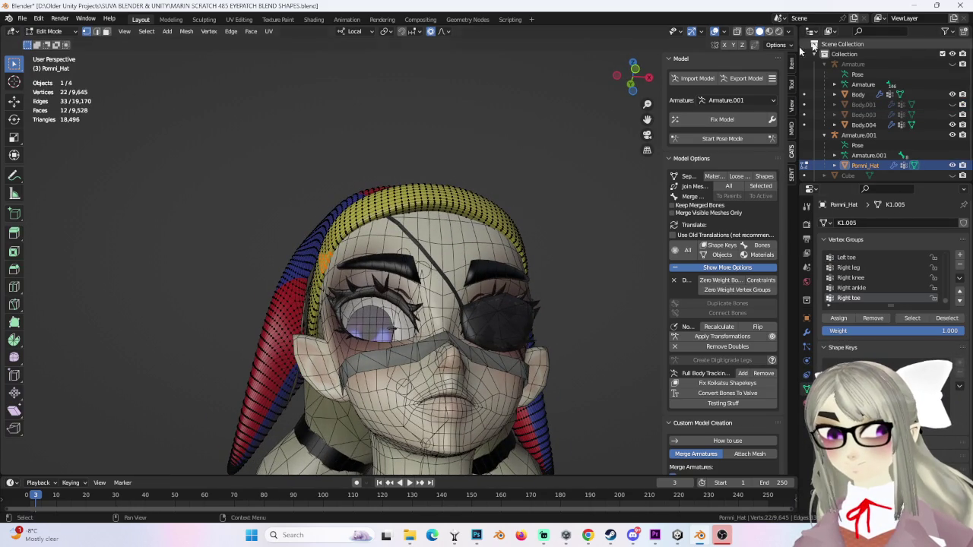
key(g)
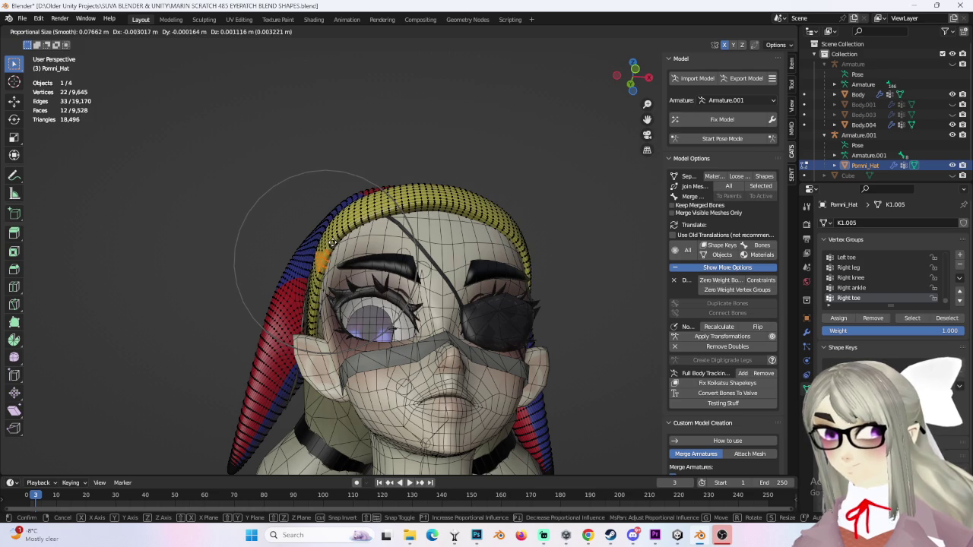
click(336, 243)
mouse_move(336, 242)
middle_down()
mouse_move(429, 276)
mouse_move(436, 296)
mouse_move(536, 280)
mouse_move(528, 306)
mouse_move(448, 293)
mouse_move(491, 292)
mouse_move(571, 315)
mouse_move(487, 315)
mouse_move(487, 283)
mouse_move(458, 228)
mouse_move(373, 123)
middle_up()
key(g)
key(x)
click(424, 275)
Step: Return to Object Mode, unhide the hair mesh Body.001, and select it
click(48, 32)
click(48, 42)
scroll(475, 262, up, 3)
click(857, 95)
click(952, 104)
click(289, 220)
mouse_move(289, 220)
middle_down()
mouse_move(425, 202)
mouse_move(437, 220)
middle_up()
Step: In Body.001 Edit Mode, nudge the temple vertex along local X with falloff
click(50, 31)
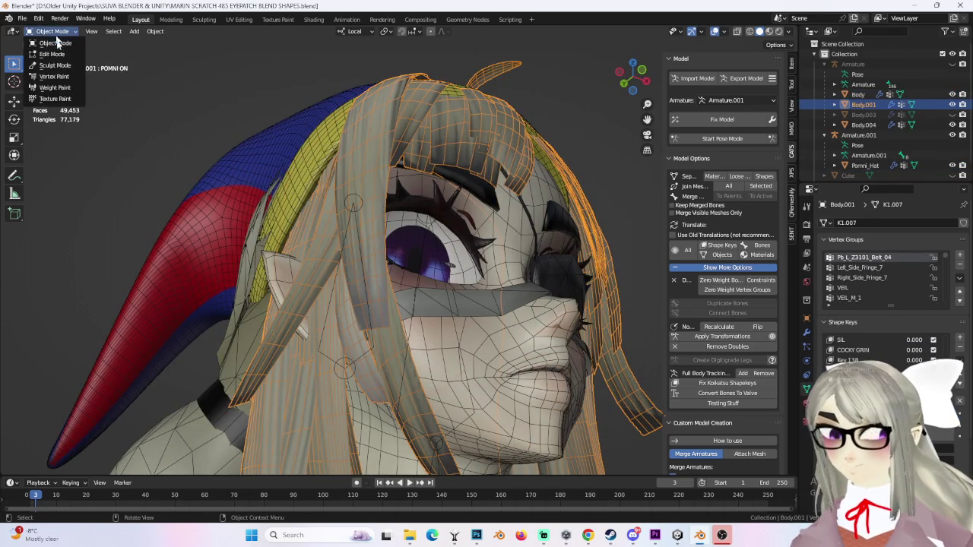
click(48, 57)
key(g)
key(x)
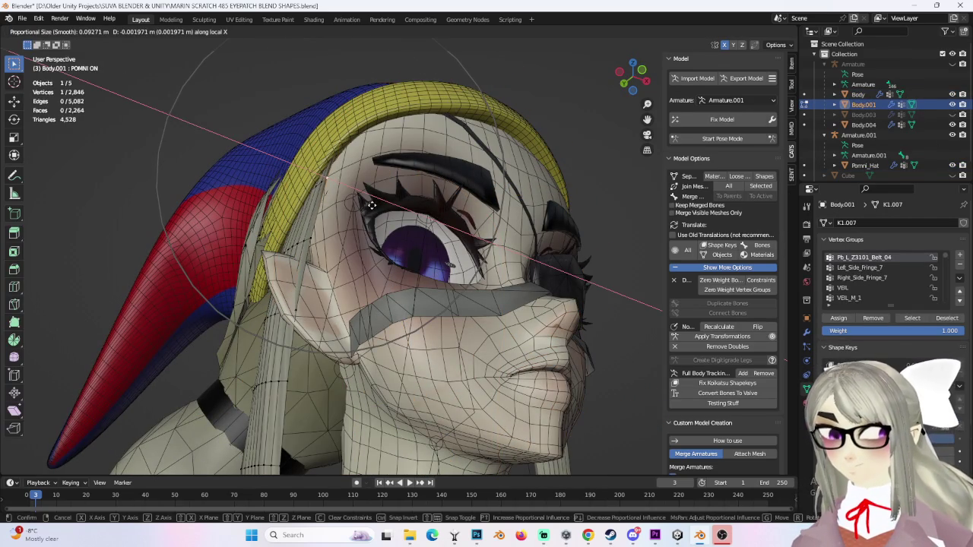
click(374, 205)
mouse_move(471, 227)
middle_down()
mouse_move(433, 213)
mouse_move(456, 228)
mouse_move(438, 216)
mouse_move(462, 113)
mouse_move(425, 152)
middle_up()
scroll(362, 199, up, 3)
scroll(362, 199, down, 2)
scroll(497, 188, down, 1)
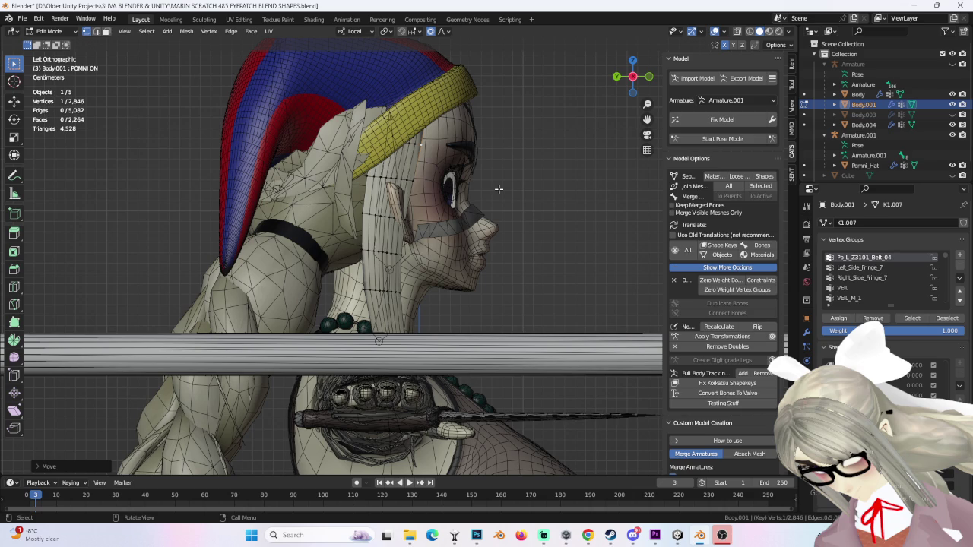
Step: Briefly switch to the YouTube browser, then return to Blender
click(615, 536)
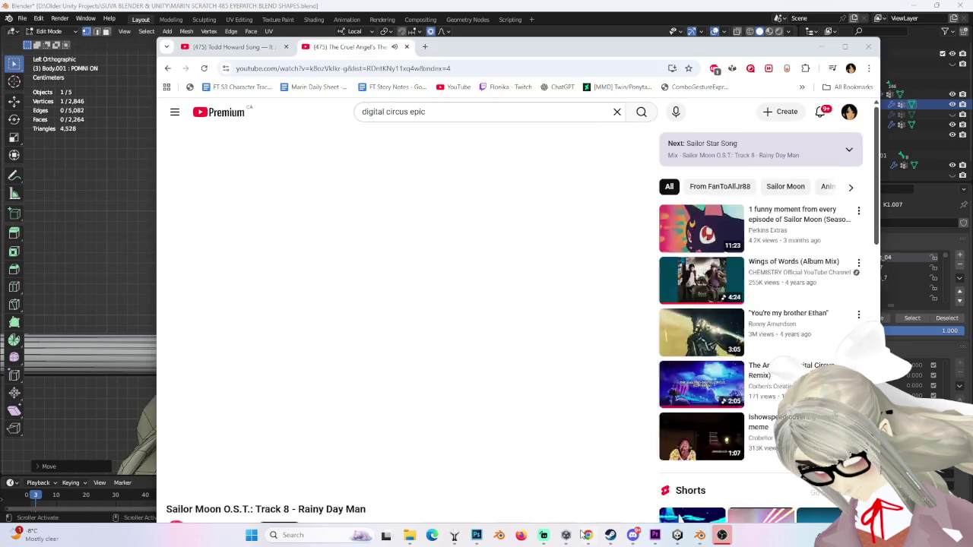
click(428, 112)
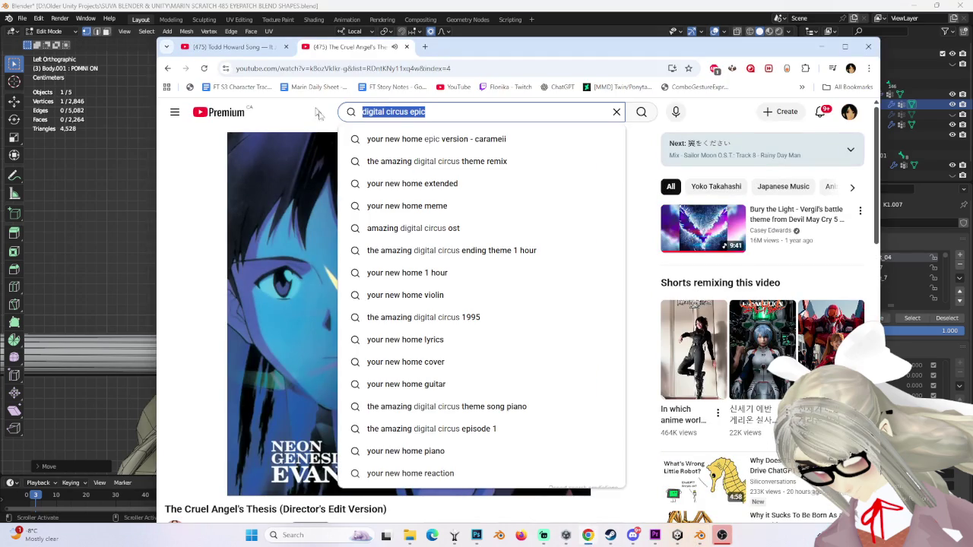
key(alt+Tab)
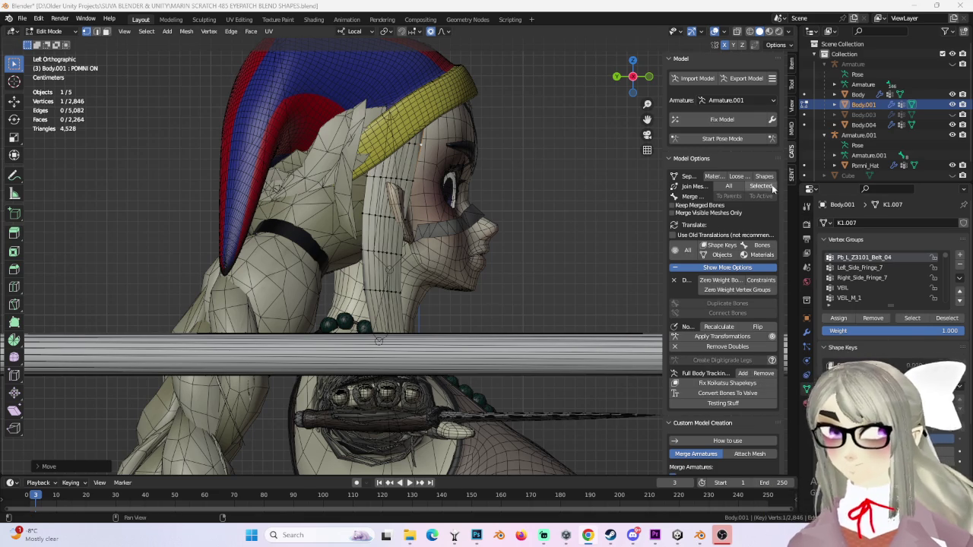
Step: Reveal the hidden hair mesh with Alt+H and clear its selection
middle_drag(623, 221, 532, 244)
key(alt+h)
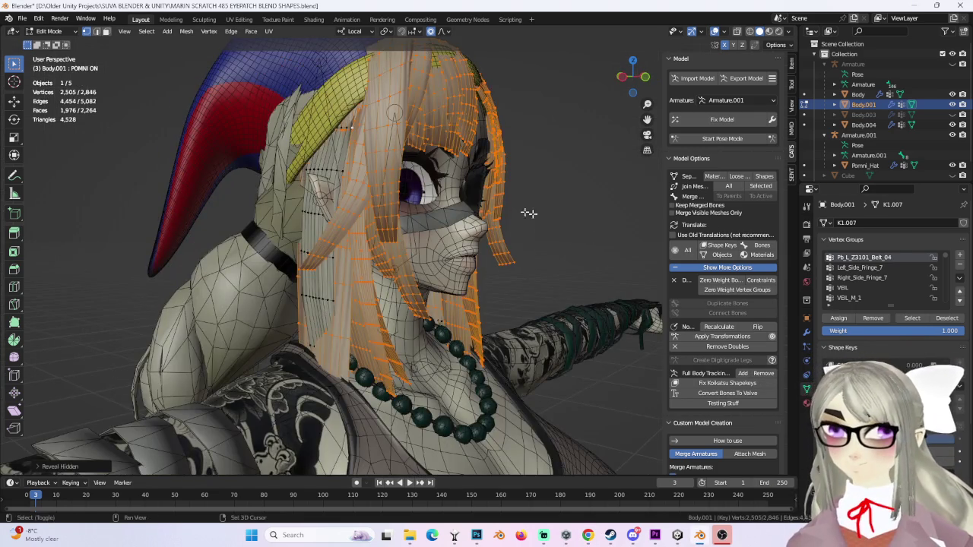
middle_drag(506, 211, 470, 211)
click(469, 212)
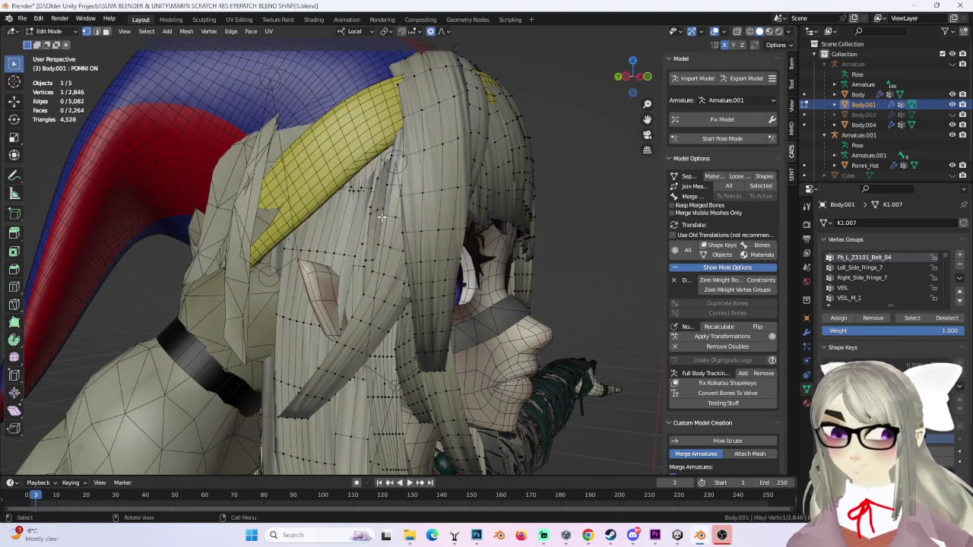
Step: Pick a hair strand vertex and select its connected strands with Ctrl+L
mouse_move(517, 241)
middle_down()
mouse_move(552, 230)
mouse_move(460, 205)
mouse_move(522, 321)
mouse_move(505, 333)
mouse_move(533, 296)
mouse_move(474, 357)
middle_up()
mouse_move(331, 299)
middle_down()
mouse_move(499, 236)
mouse_move(414, 248)
middle_up()
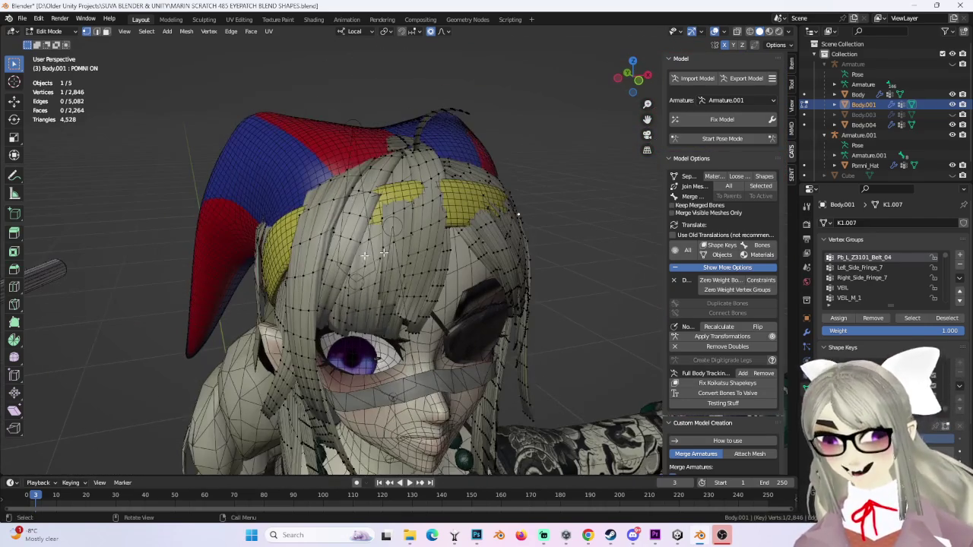
middle_drag(338, 261, 403, 240)
shift+click(403, 240)
mouse_move(451, 269)
middle_down()
mouse_move(486, 256)
mouse_move(458, 251)
mouse_move(410, 183)
mouse_move(349, 125)
middle_up()
key(ctrl+l)
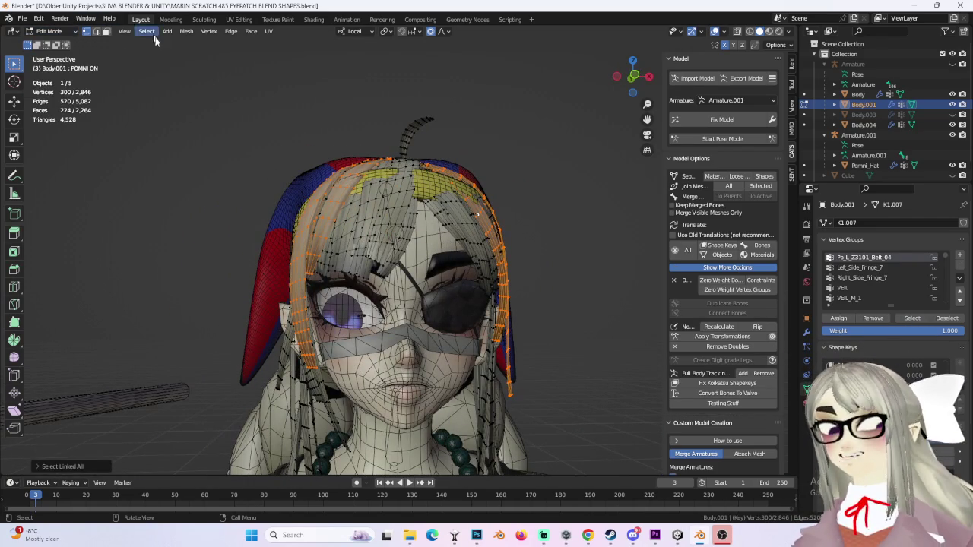
Step: Invert the selection back to the long side strands and hide them
click(147, 31)
click(146, 32)
click(158, 66)
scroll(458, 249, up, 3)
mouse_move(508, 236)
middle_down()
mouse_move(458, 249)
mouse_move(467, 228)
mouse_move(502, 214)
mouse_move(557, 162)
mouse_move(498, 189)
middle_up()
key(ctrl+i)
key(ctrl+i)
key(h)
mouse_move(547, 220)
middle_down()
mouse_move(502, 167)
mouse_move(456, 61)
middle_up()
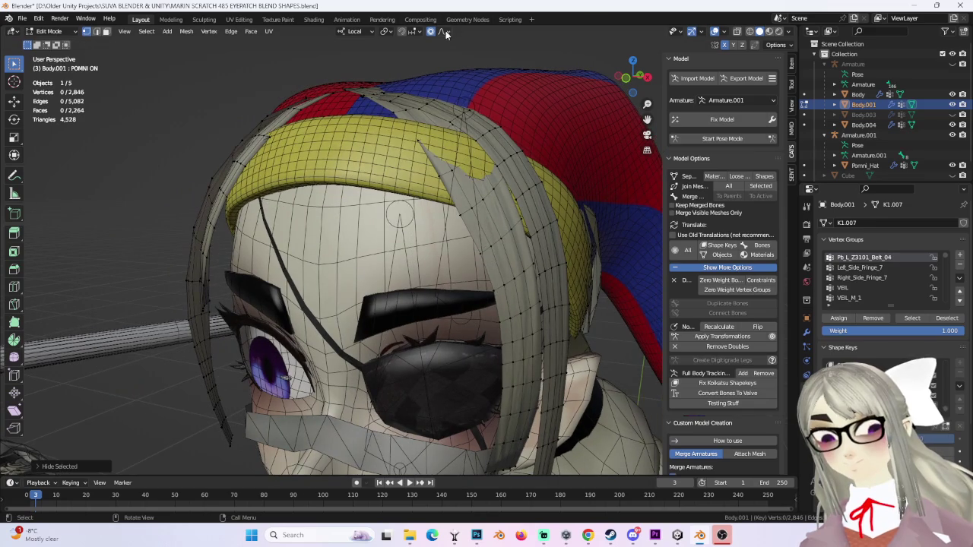
Step: Set proportional falloff to Smooth and nudge the selected strand vertices
click(444, 31)
click(439, 148)
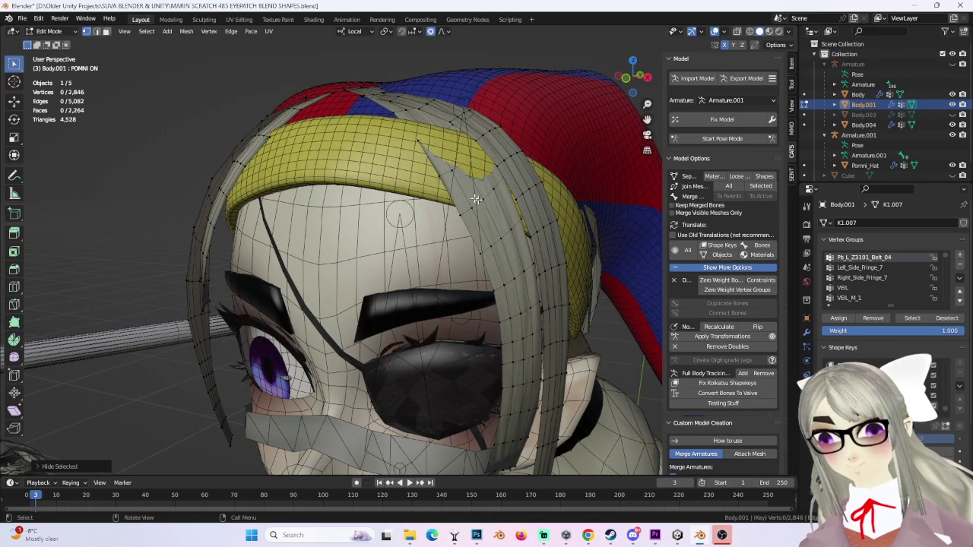
mouse_move(438, 151)
middle_down()
mouse_move(397, 208)
mouse_move(534, 141)
middle_up()
shift+click(544, 165)
key(g)
scroll(534, 138, up, 2)
click(517, 150)
mouse_move(517, 150)
middle_down()
mouse_move(426, 225)
mouse_move(459, 210)
middle_up()
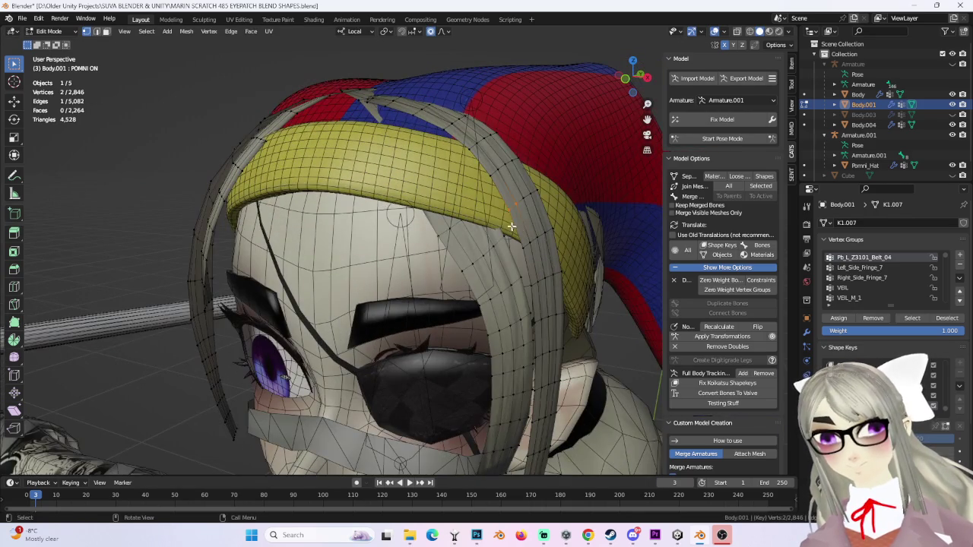
middle_drag(504, 237, 536, 183)
Step: Push the front strand outward with repeated moves, some locked to local Z
key(g)
click(532, 190)
key(g)
key(z)
key(z)
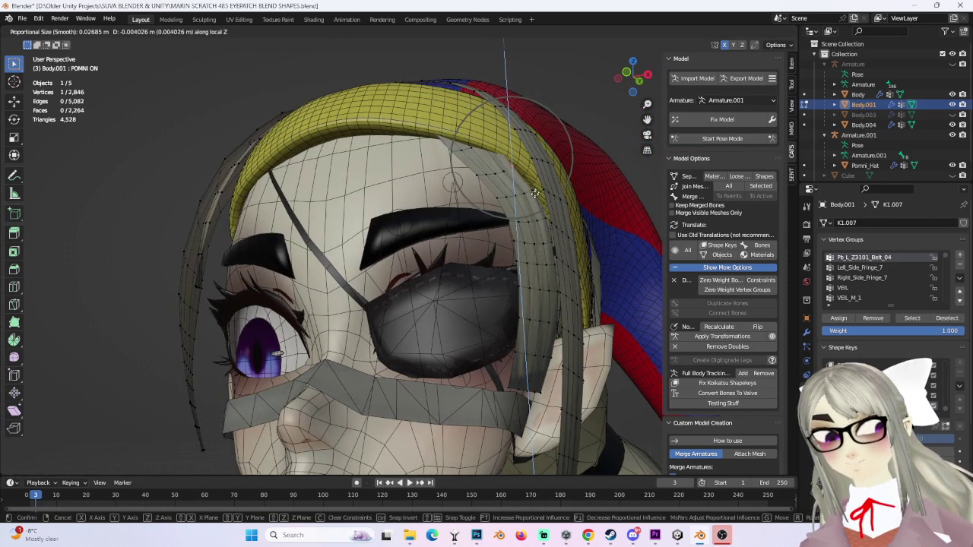
click(534, 191)
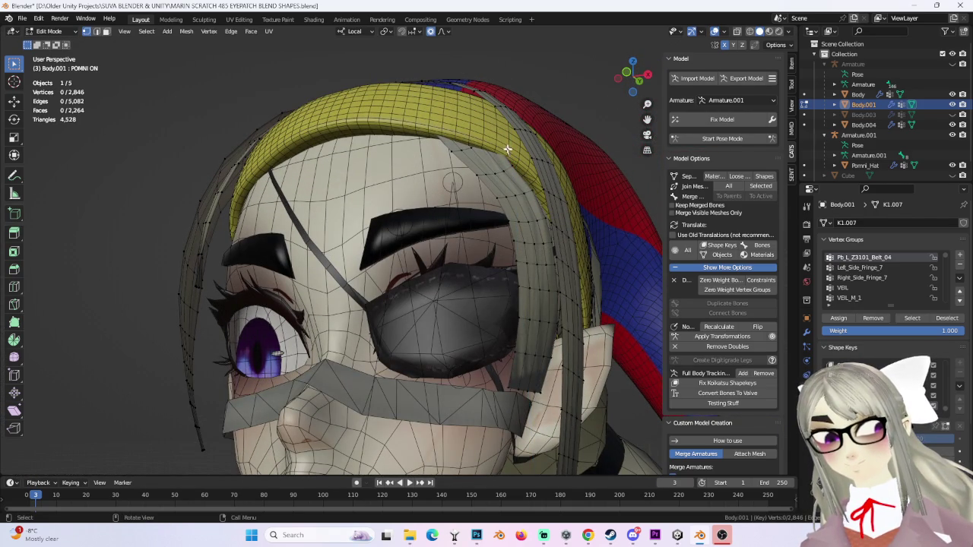
key(g)
click(545, 164)
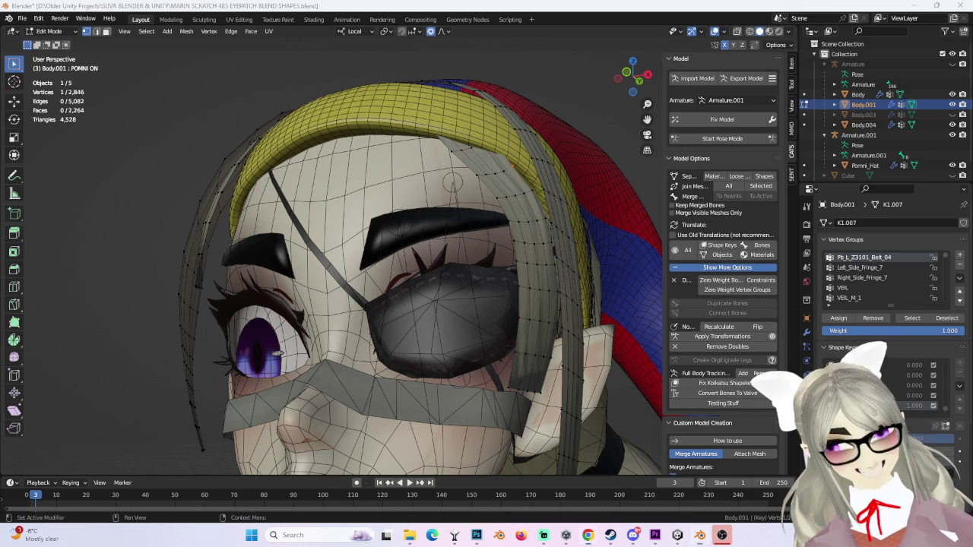
mouse_move(486, 198)
middle_down()
mouse_move(429, 154)
mouse_move(314, 116)
mouse_move(407, 129)
middle_up()
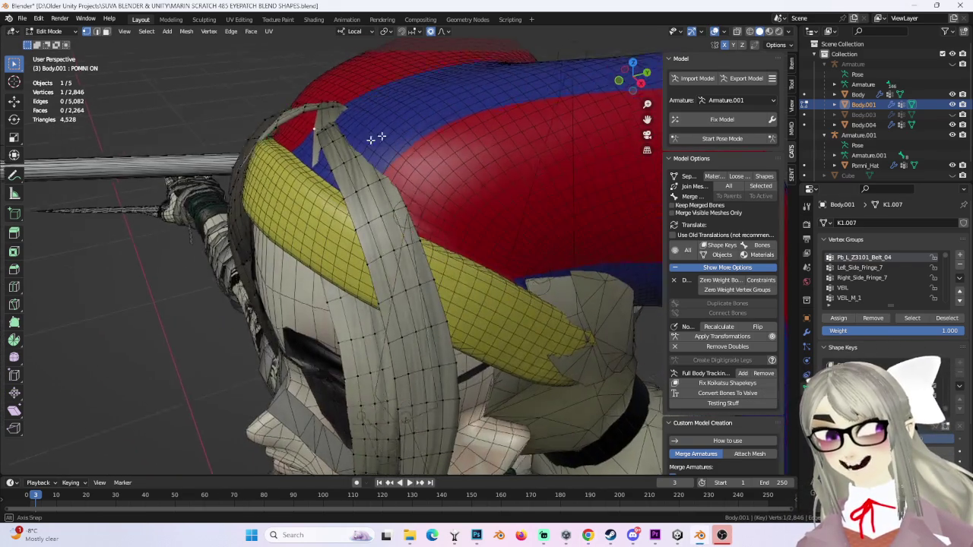
key(g)
click(427, 160)
Step: Check hidden vertices in wireframe, then lift the strand above the headband along Z
middle_drag(512, 134, 535, 210)
scroll(535, 210, up, 4)
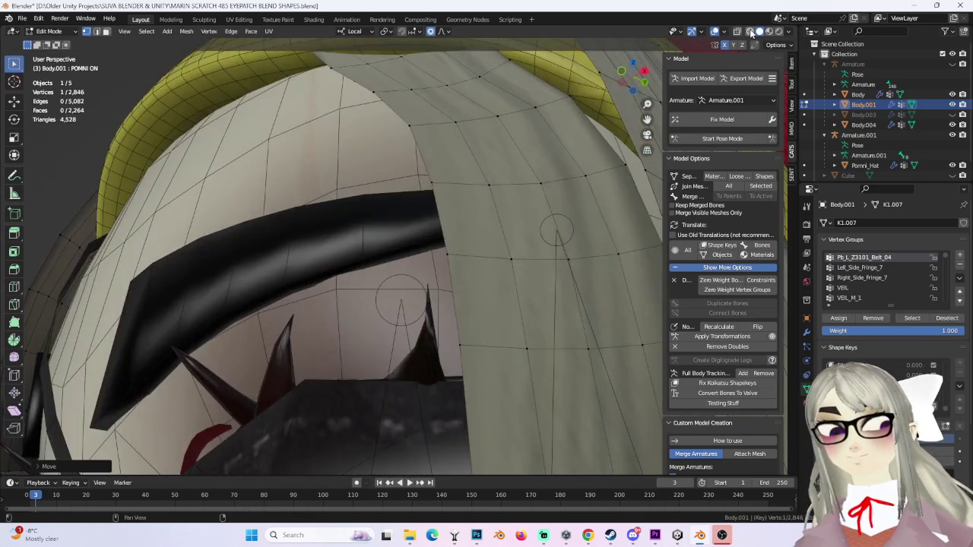
click(749, 32)
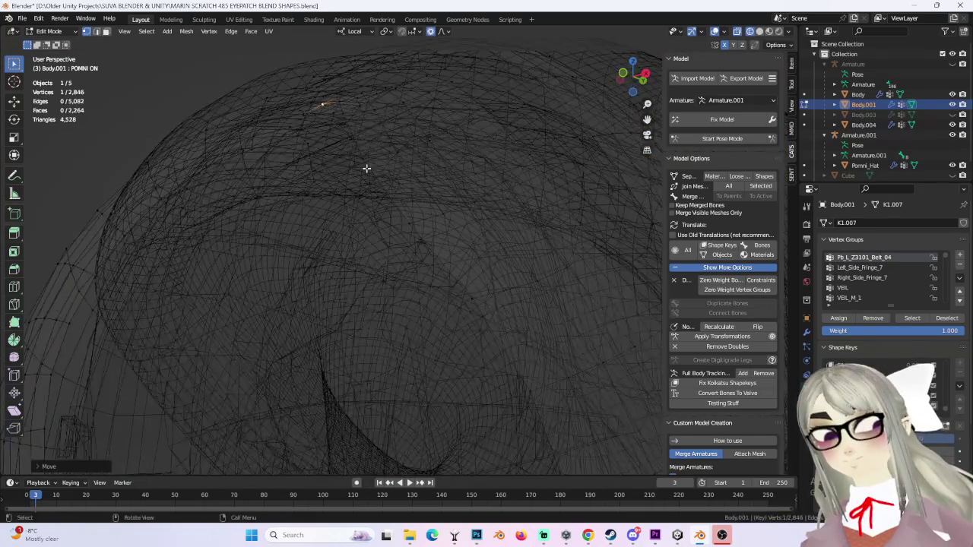
click(759, 31)
middle_drag(411, 198, 434, 187)
key(g)
scroll(433, 190, up, 7)
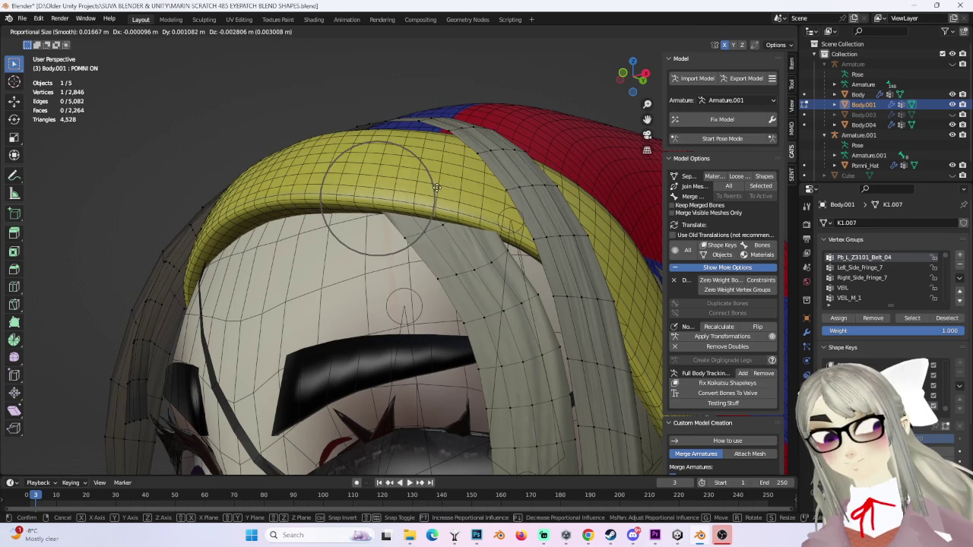
key(z)
key(z)
click(439, 198)
Step: Lift two more strand points over the headband along local Z
middle_drag(439, 198, 527, 182)
click(736, 31)
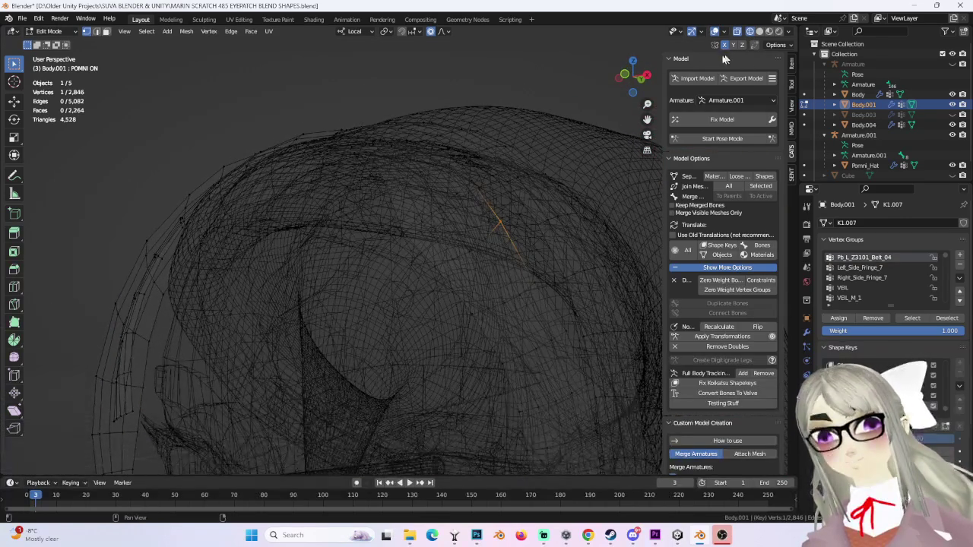
click(758, 31)
key(g)
key(z)
key(z)
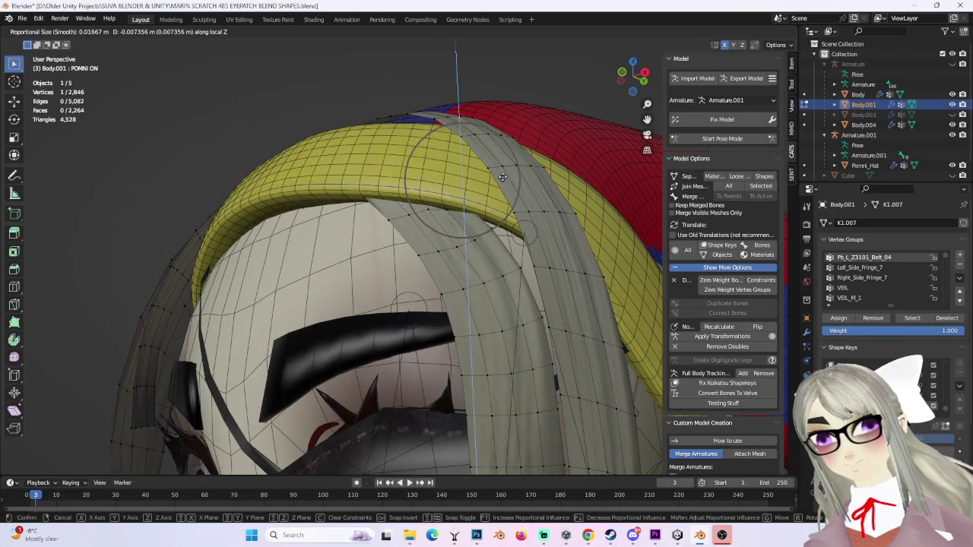
click(503, 170)
mouse_move(502, 170)
middle_down()
mouse_move(493, 180)
mouse_move(512, 163)
middle_up()
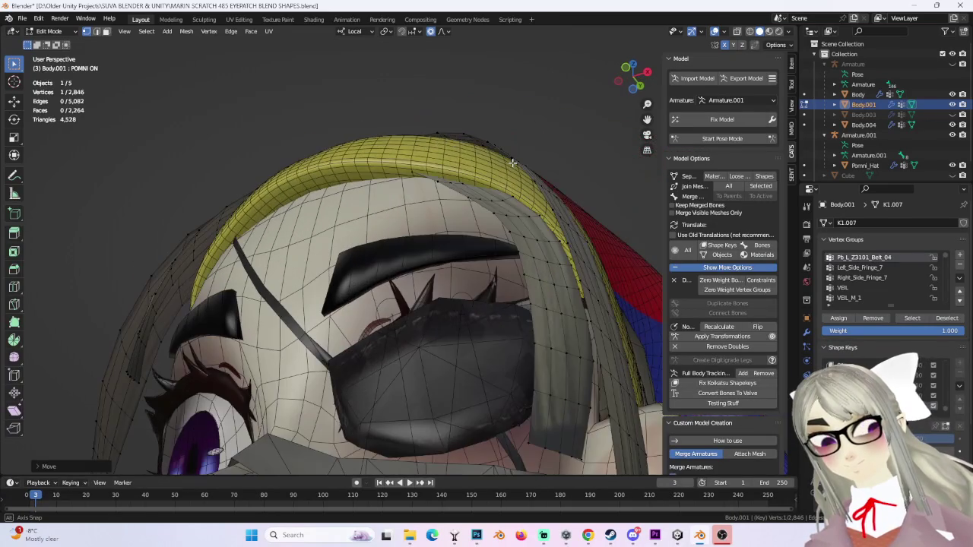
key(g)
key(z)
click(415, 169)
Step: Select a strip of strand vertices over the hat and switch to wireframe
mouse_move(414, 169)
middle_down()
mouse_move(575, 185)
mouse_move(559, 218)
mouse_move(337, 162)
mouse_move(482, 233)
mouse_move(427, 223)
middle_up()
alt+click(336, 163)
drag(430, 236, 430, 236)
key(shift+z)
Step: Select a whole connected fringe strand and box-deselect its lower half
mouse_move(430, 236)
middle_down()
mouse_move(470, 149)
mouse_move(484, 167)
middle_up()
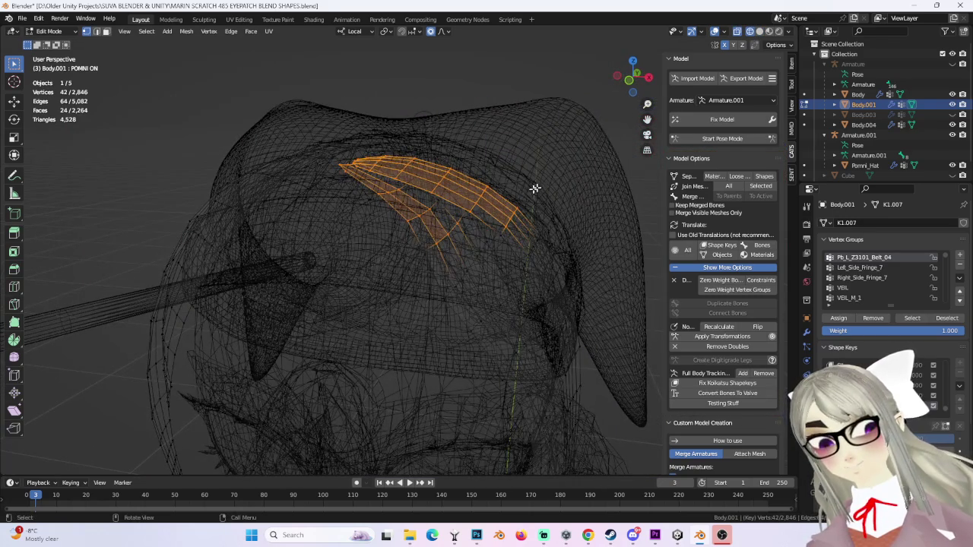
middle_drag(540, 226, 477, 214)
key(alt+a)
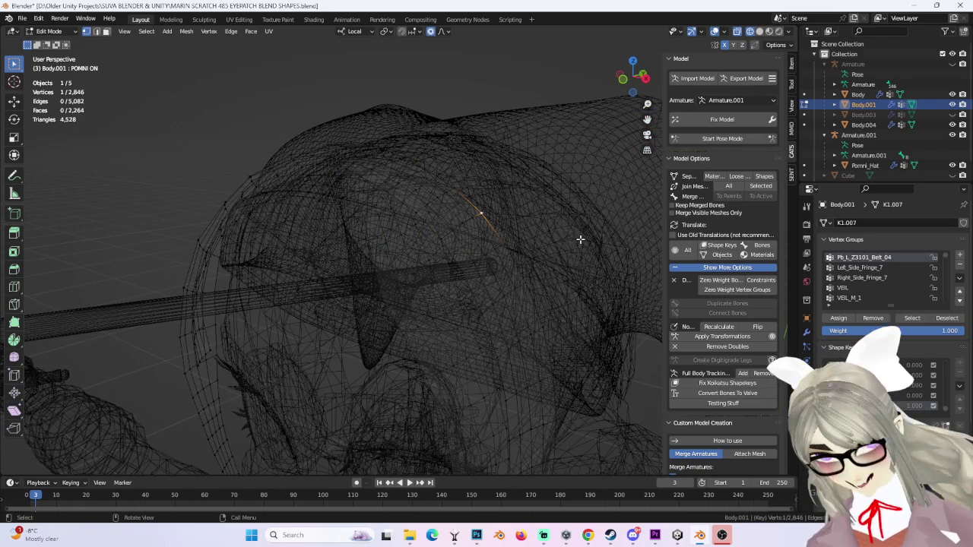
key(ctrl+l)
middle_drag(521, 256, 486, 386)
ctrl+drag(492, 438, 316, 267)
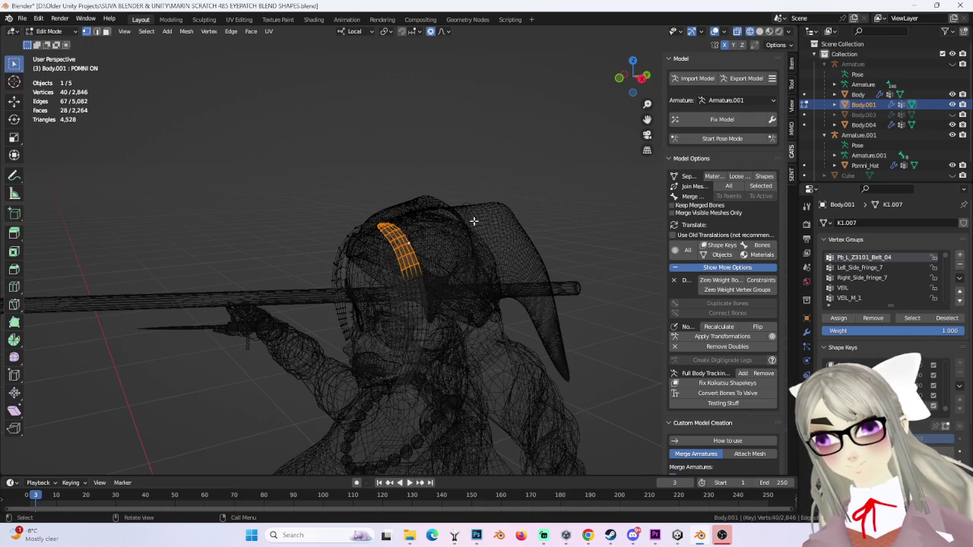
Step: Trim the selection to the strand's top end and return to solid shading
middle_drag(475, 220, 372, 286)
middle_drag(434, 293, 408, 284)
ctrl+drag(428, 280, 428, 281)
middle_drag(429, 282, 770, 34)
click(759, 31)
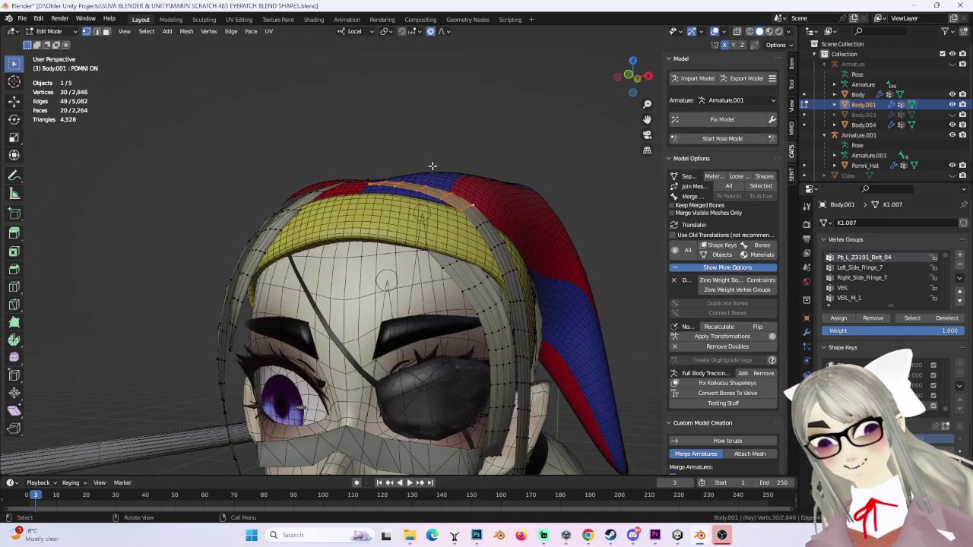
Step: Move the strand's top end over the headband and hat in two passes
key(g)
scroll(425, 167, down, 3)
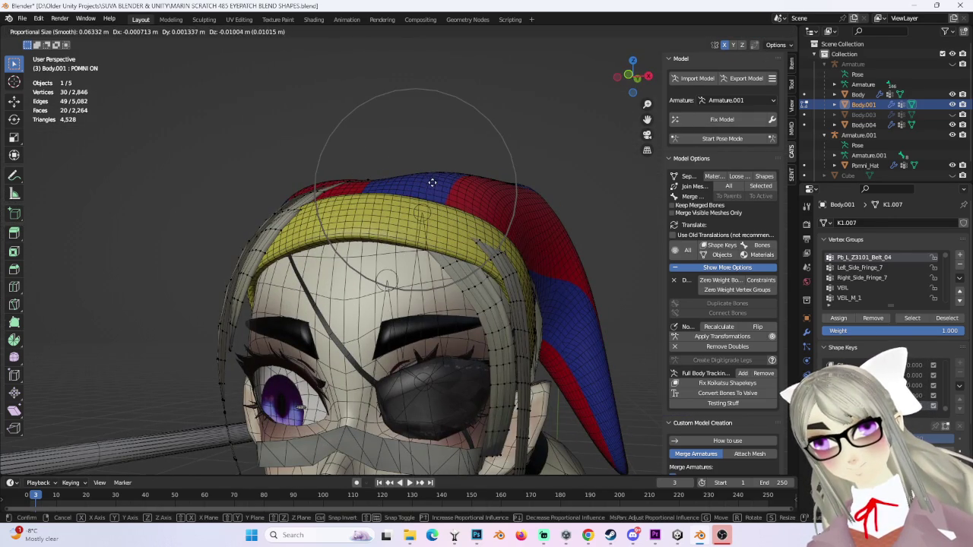
mouse_move(432, 189)
middle_down()
mouse_move(534, 220)
mouse_move(528, 243)
mouse_move(398, 261)
mouse_move(542, 250)
middle_up()
scroll(398, 261, up, 3)
scroll(398, 260, up, 3)
click(398, 261)
key(g)
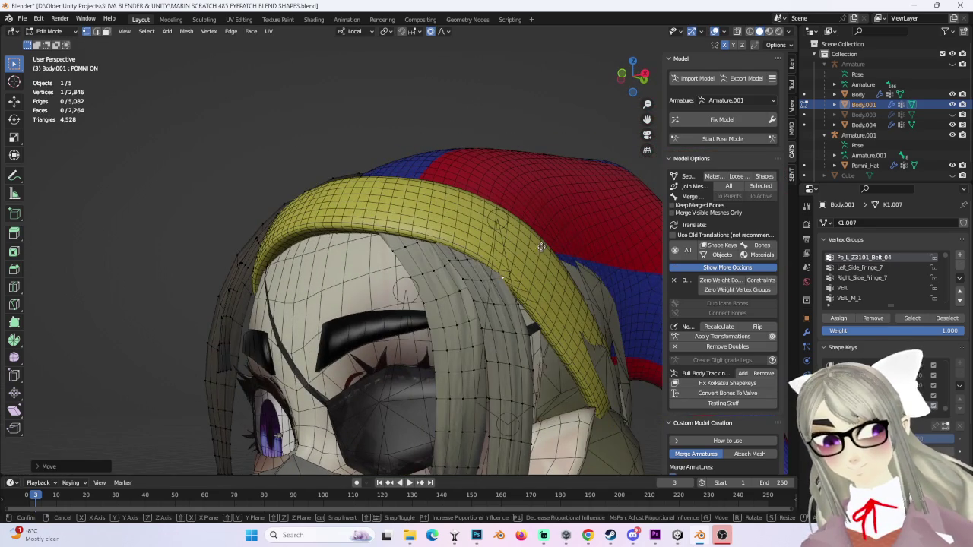
click(542, 250)
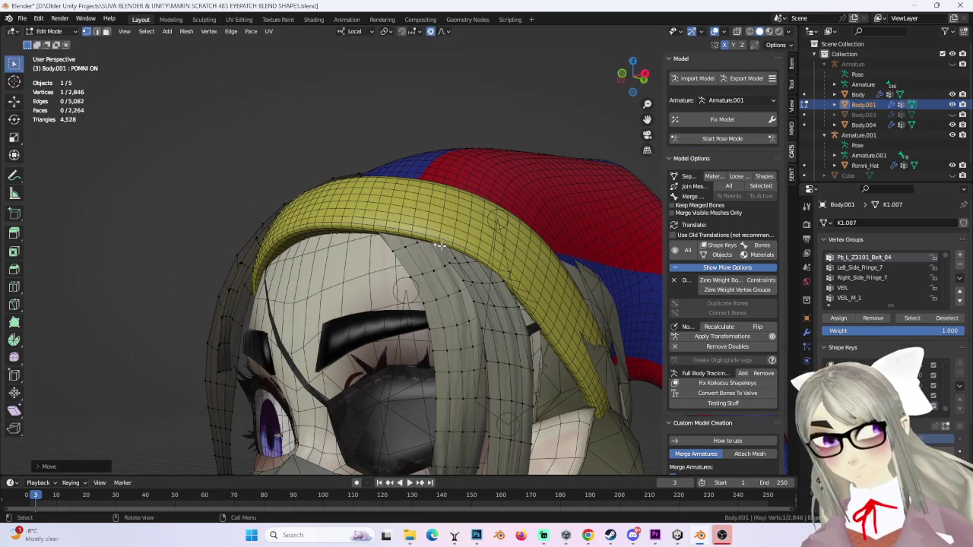
Step: Orbit to the front of the face and select the fringe vertices along the forehead
mouse_move(284, 142)
middle_down()
mouse_move(514, 323)
mouse_move(426, 307)
middle_up()
mouse_move(402, 259)
middle_down()
mouse_move(384, 168)
mouse_move(334, 161)
middle_up()
drag(333, 160, 494, 269)
middle_drag(494, 270, 475, 292)
Step: Nudge the selected fringe vertices along the local Z axis
key(g)
key(z)
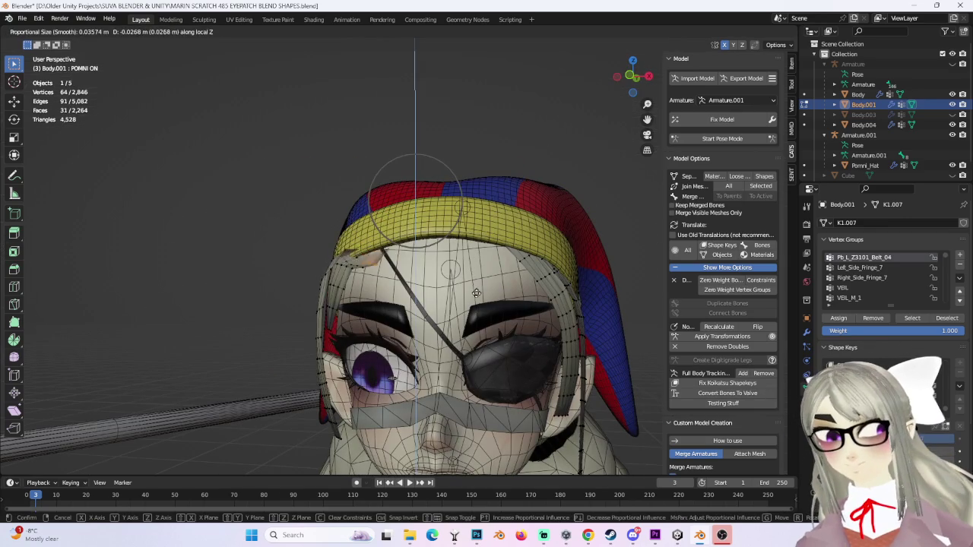
click(499, 282)
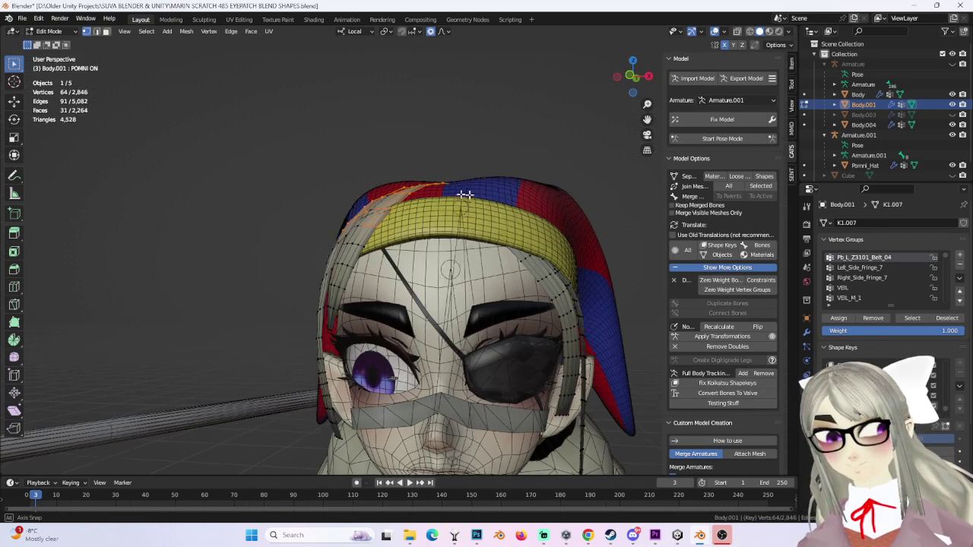
Step: Reshape the jester hat with soft-falloff moves, pulling it down around the head
middle_drag(456, 194, 417, 216)
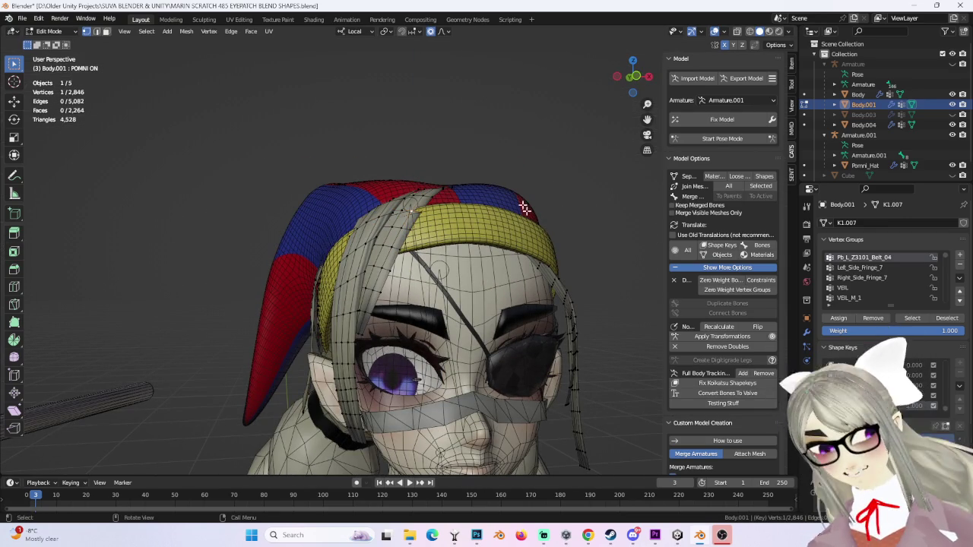
middle_drag(522, 229, 459, 231)
middle_drag(535, 240, 487, 228)
key(g)
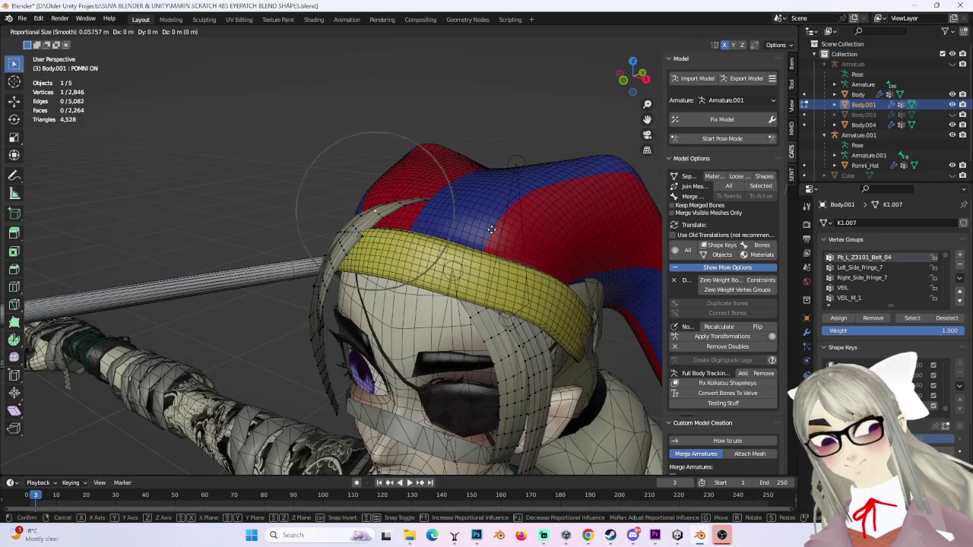
click(396, 259)
mouse_move(395, 259)
middle_down()
mouse_move(344, 270)
mouse_move(358, 281)
middle_up()
key(g)
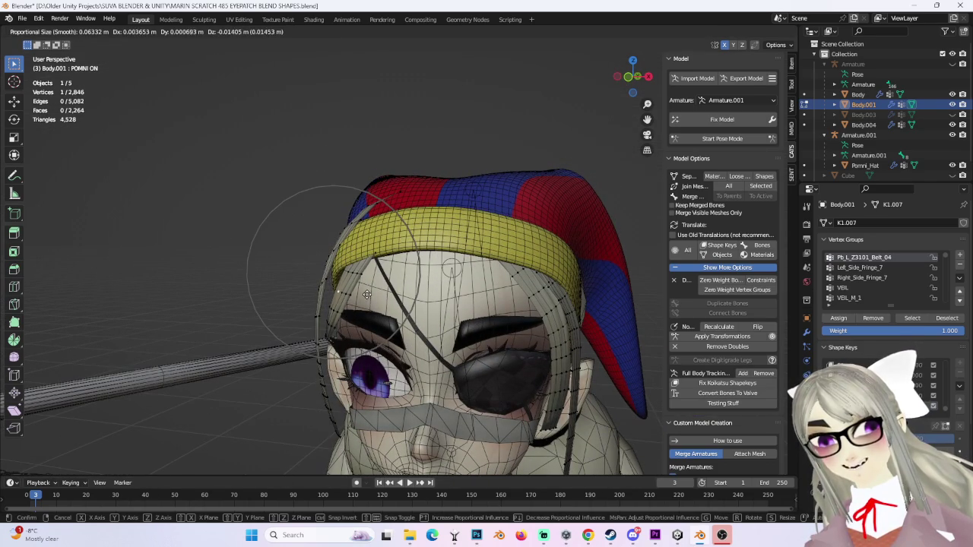
click(366, 295)
key(g)
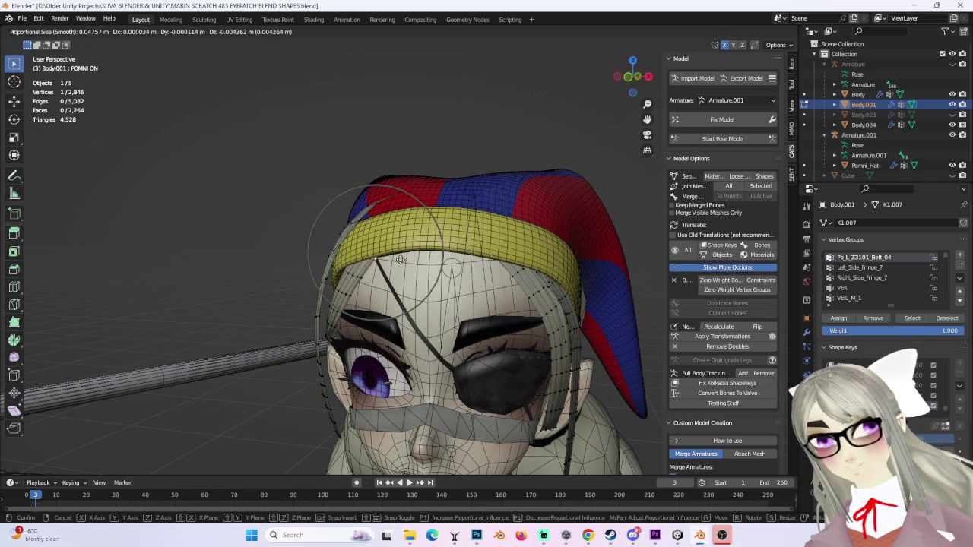
click(400, 258)
middle_drag(400, 259, 416, 231)
Step: Adjust the headband vertices above the forehead with small proportional moves
scroll(417, 231, up, 3)
scroll(426, 220, up, 3)
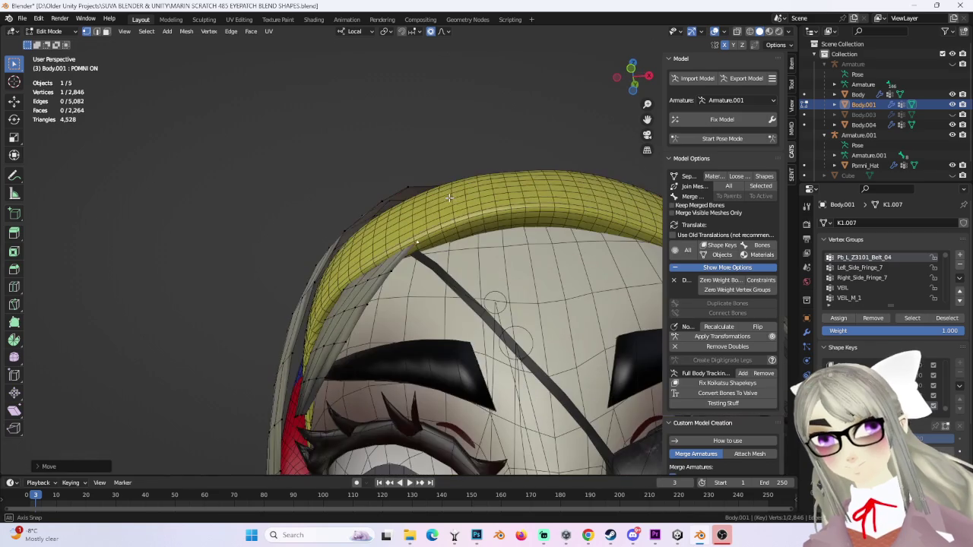
key(g)
click(450, 207)
mouse_move(450, 206)
middle_down()
mouse_move(455, 251)
mouse_move(422, 239)
middle_up()
scroll(454, 257, down, 2)
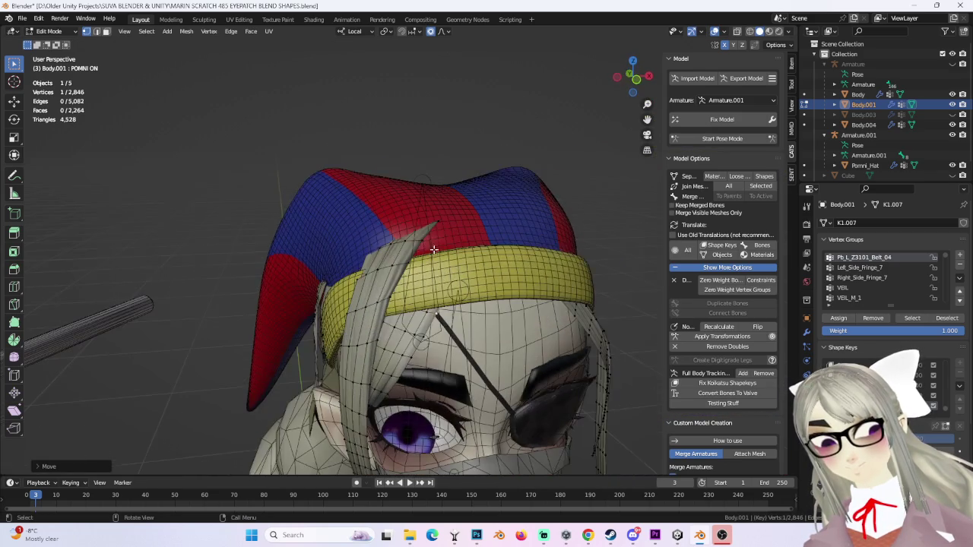
key(g)
click(505, 270)
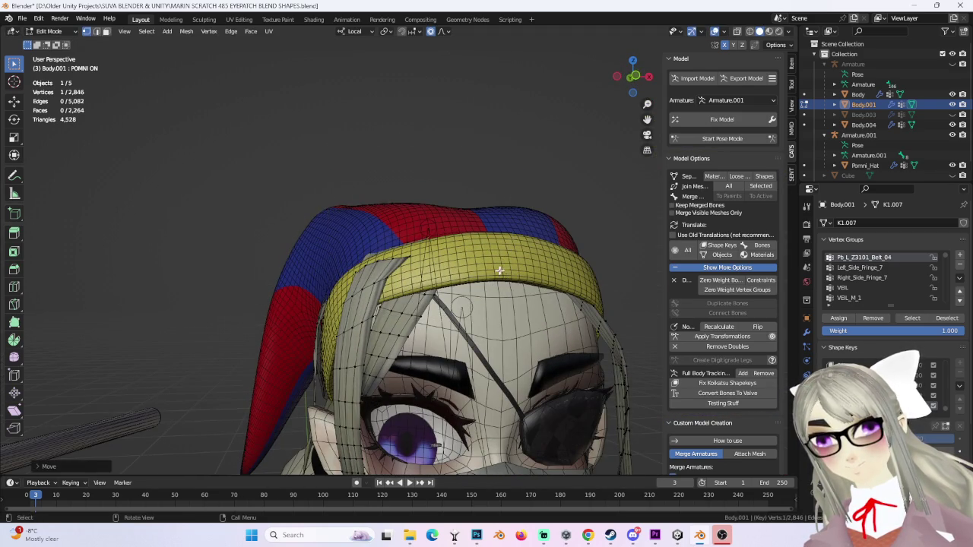
Step: Shift the headband edge vertices near the hair so they sit over the front strand
middle_drag(377, 282, 446, 277)
key(g)
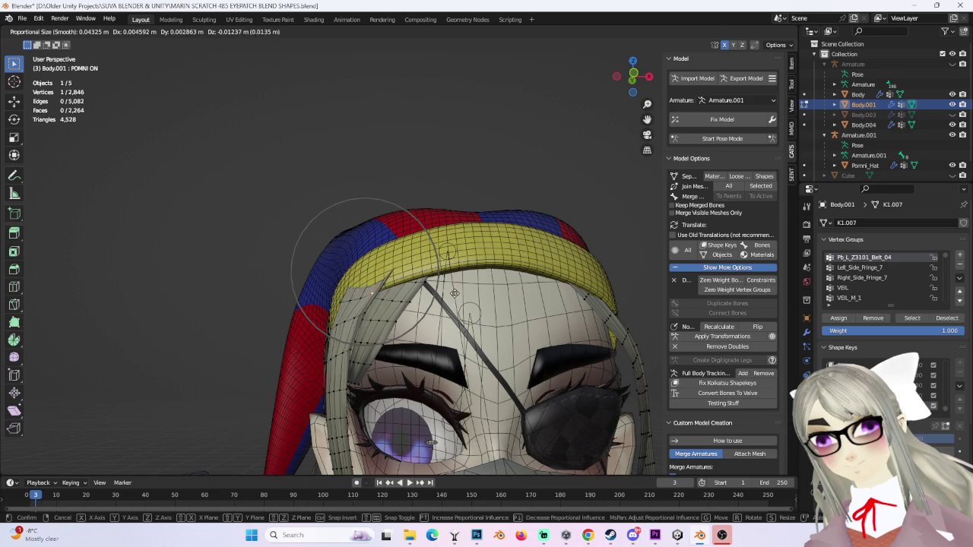
click(417, 291)
middle_drag(354, 312, 366, 293)
key(g)
click(372, 282)
key(g)
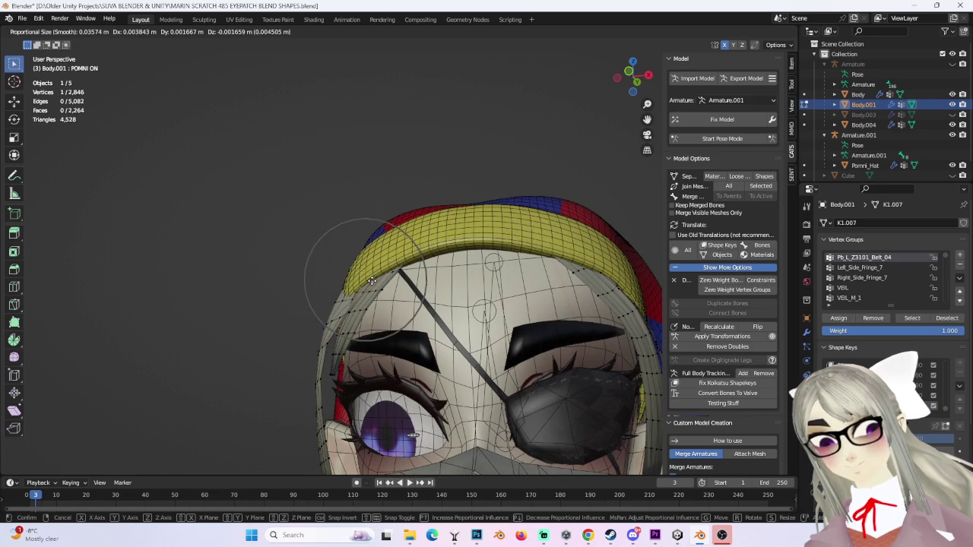
click(372, 281)
middle_drag(372, 282, 448, 272)
key(g)
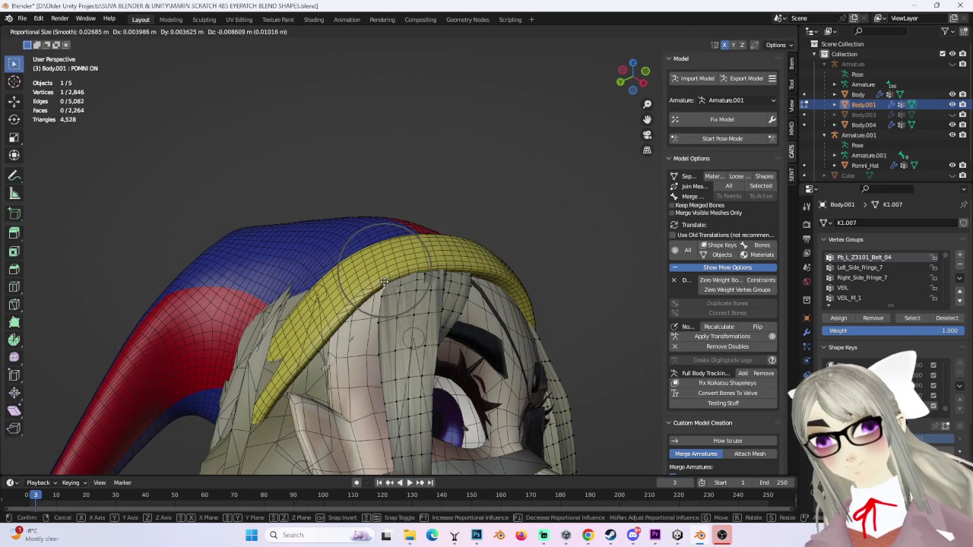
click(384, 288)
key(g)
click(412, 280)
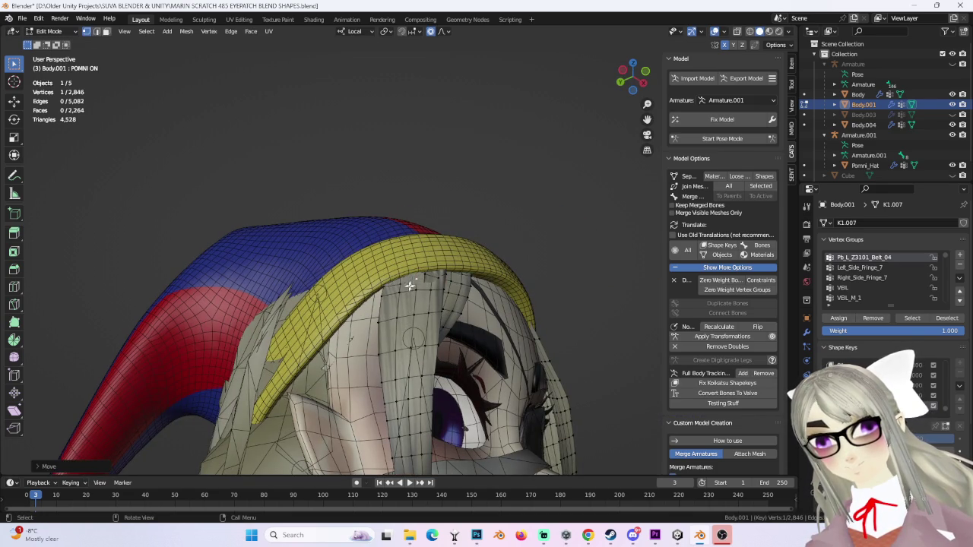
Step: Tighten the headband above the hair strand using a smaller proportional falloff
middle_drag(384, 322, 353, 321)
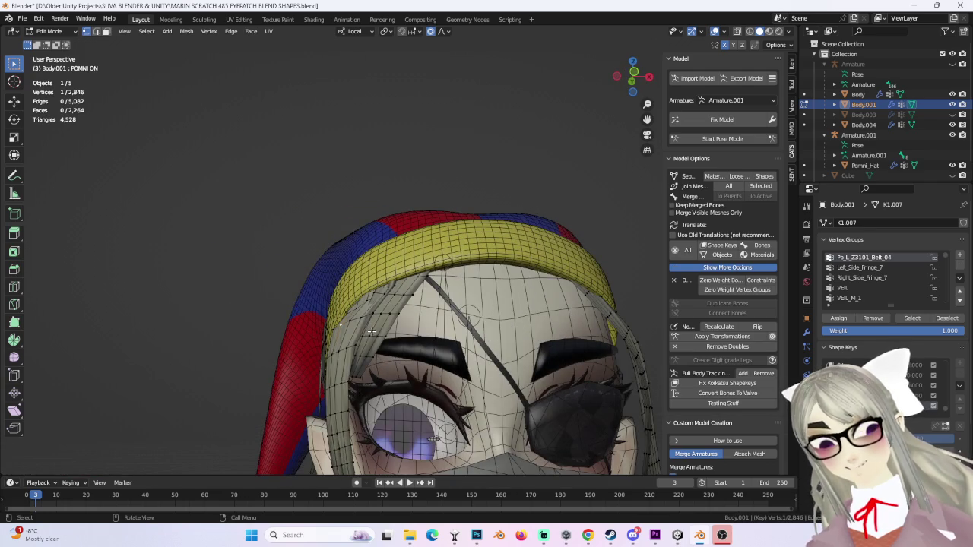
key(g)
middle_drag(353, 322, 480, 265)
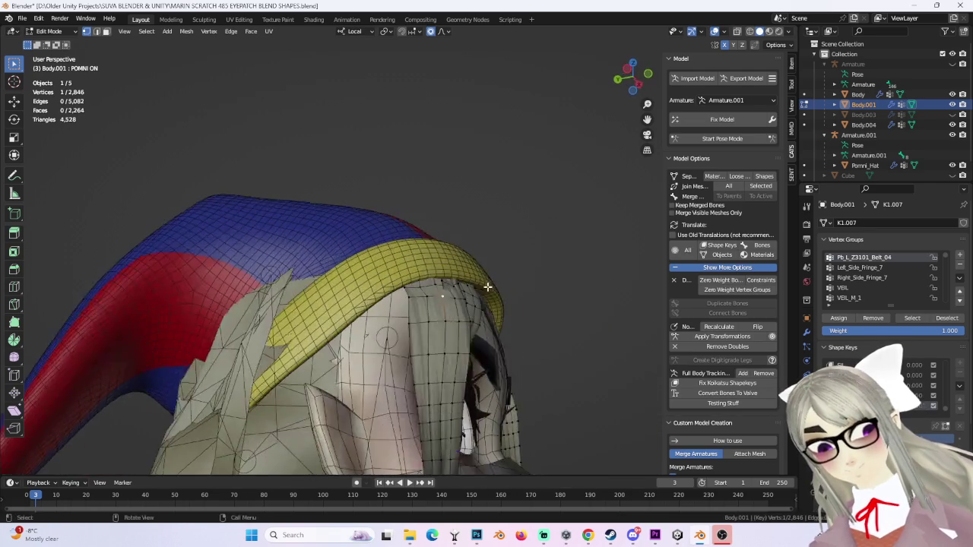
scroll(480, 265, down, 1)
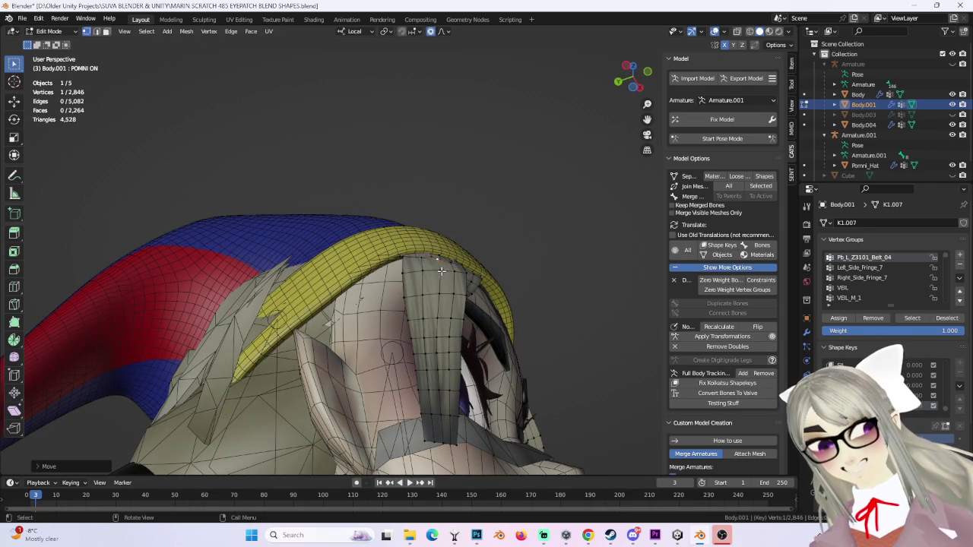
click(466, 277)
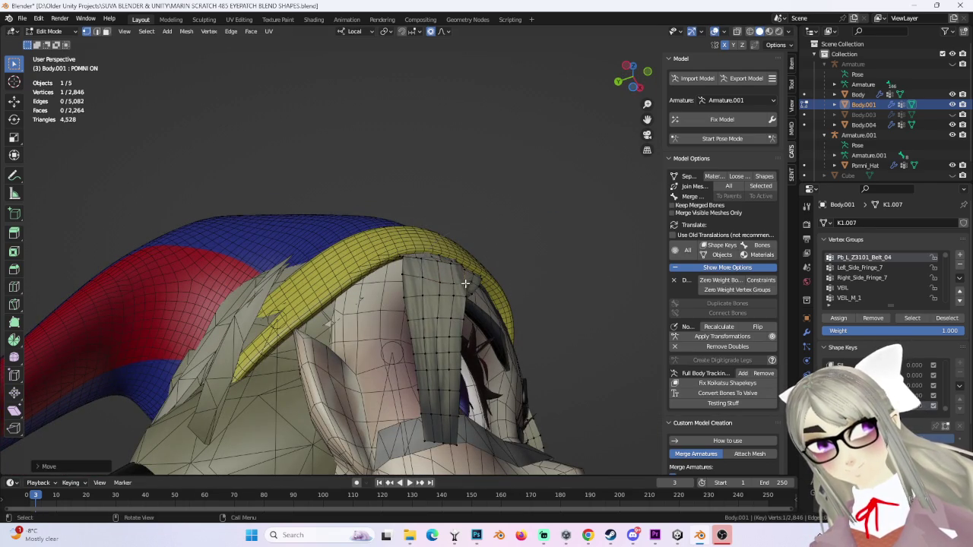
key(g)
scroll(404, 263, up, 5)
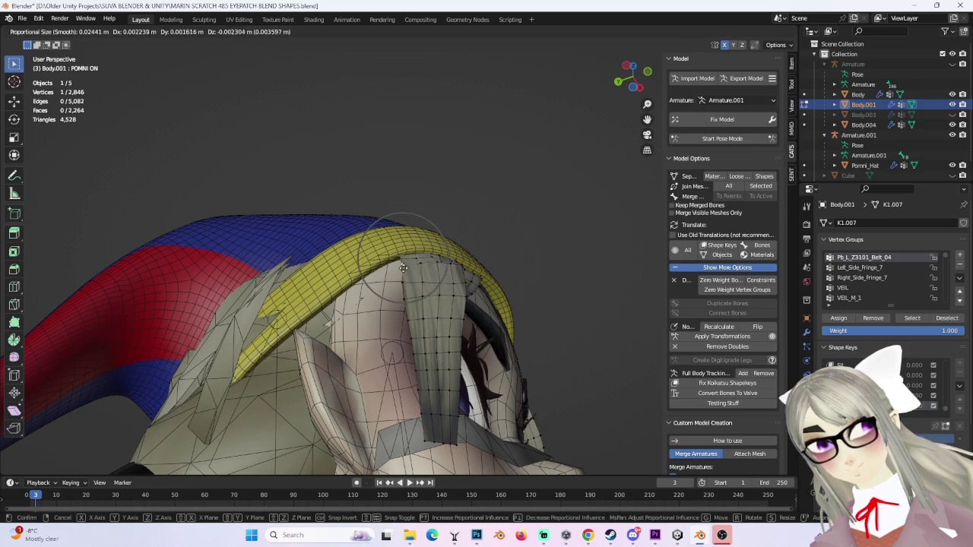
click(403, 263)
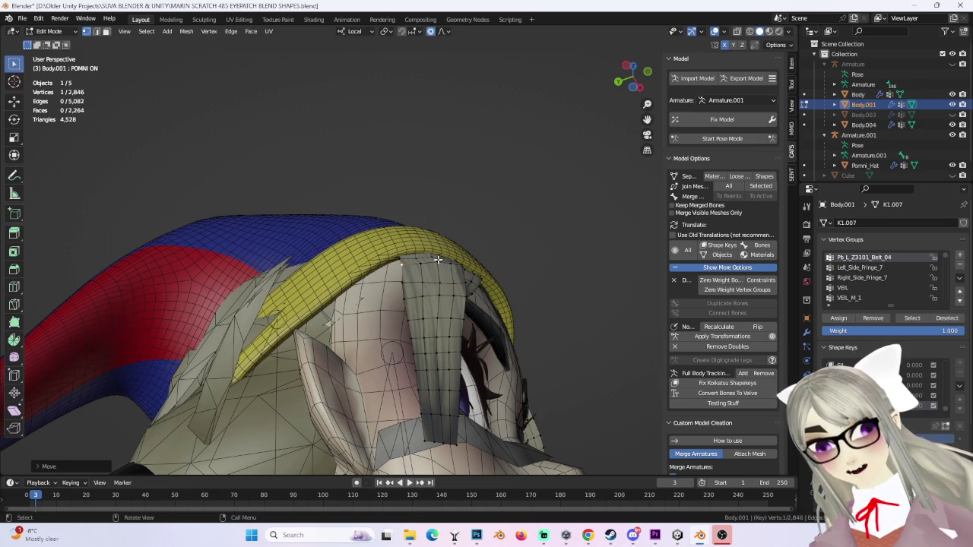
Step: Inspect the hat's fit by switching between wireframe and solid shading from several angles
mouse_move(438, 259)
middle_down()
mouse_move(518, 335)
mouse_move(492, 325)
middle_up()
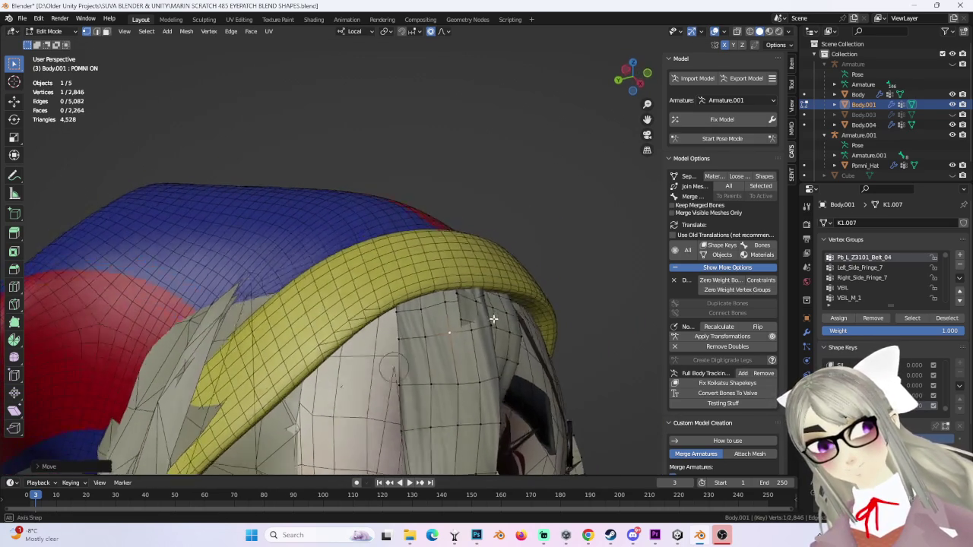
mouse_move(492, 325)
middle_down()
mouse_move(563, 333)
mouse_move(527, 365)
mouse_move(690, 101)
middle_up()
click(748, 33)
mouse_move(385, 300)
middle_down()
mouse_move(482, 217)
mouse_move(516, 208)
mouse_move(474, 215)
mouse_move(486, 271)
mouse_move(693, 79)
middle_up()
click(758, 33)
mouse_move(487, 228)
middle_down()
mouse_move(481, 210)
mouse_move(445, 228)
mouse_move(532, 190)
mouse_move(745, 64)
middle_up()
click(747, 32)
mouse_move(484, 210)
middle_down()
mouse_move(478, 267)
mouse_move(514, 234)
middle_up()
click(758, 32)
Step: Refine the hat edge vertices with soft-falloff moves, checking the result in wireframe
key(g)
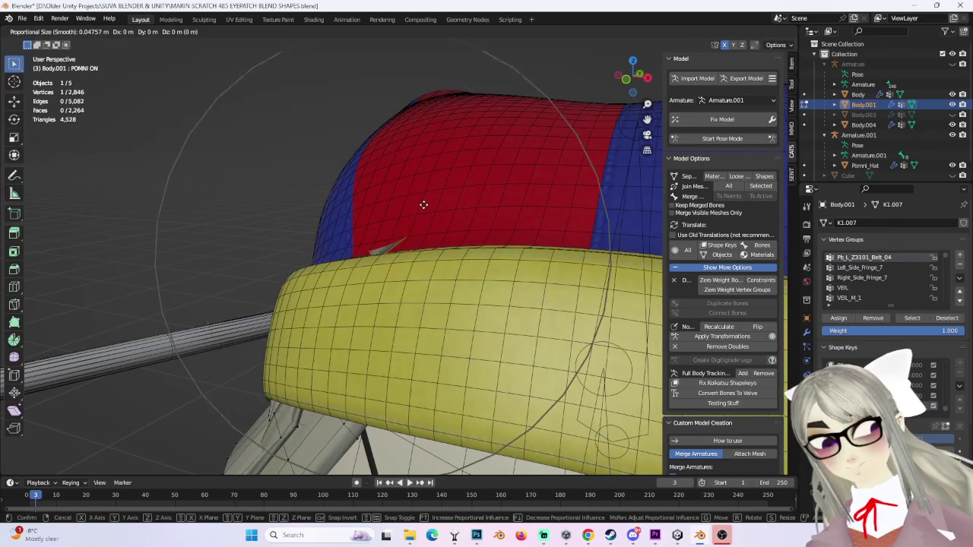
click(448, 223)
mouse_move(438, 219)
middle_down()
mouse_move(497, 211)
mouse_move(419, 288)
mouse_move(739, 49)
middle_up()
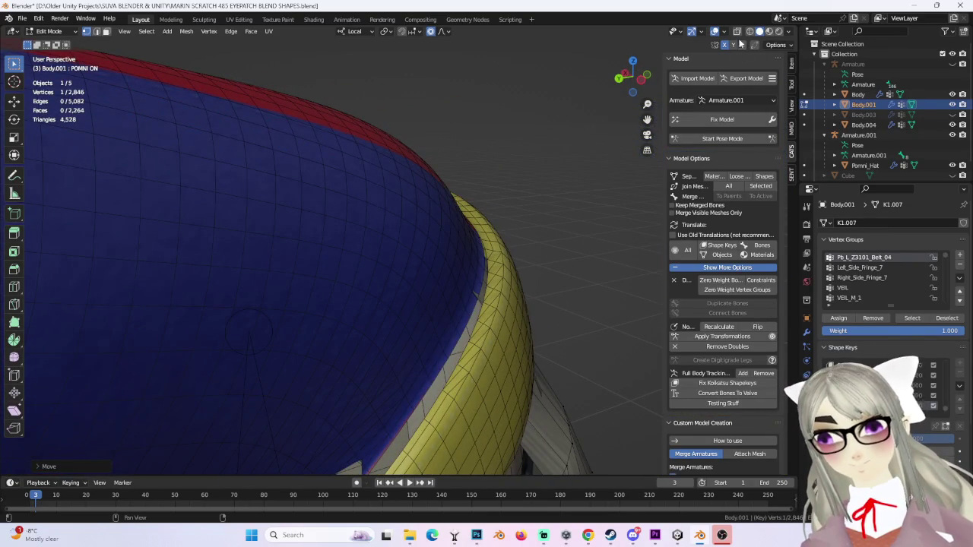
click(748, 32)
mouse_move(537, 254)
middle_down()
mouse_move(517, 236)
mouse_move(467, 228)
mouse_move(395, 252)
mouse_move(291, 326)
mouse_move(323, 308)
middle_up()
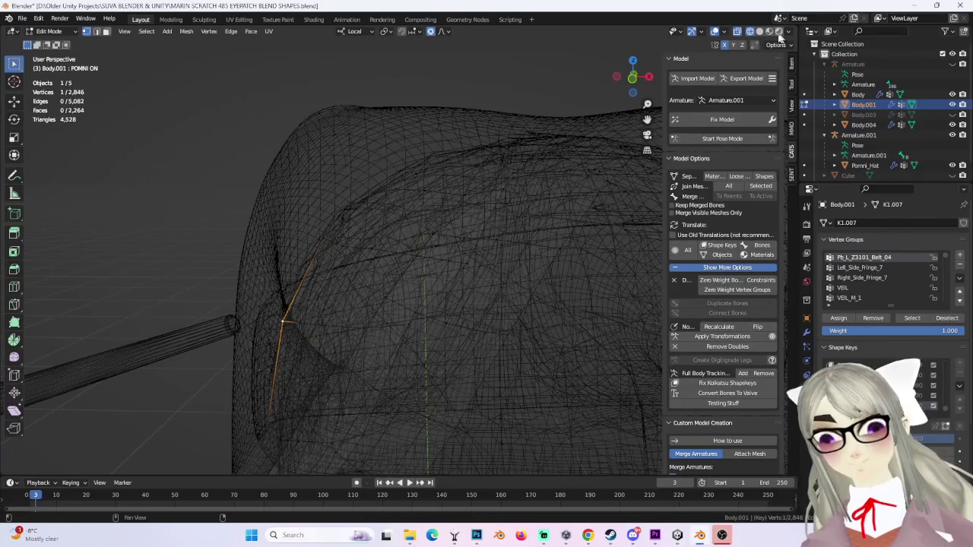
click(759, 31)
mouse_move(456, 243)
middle_down()
mouse_move(396, 256)
mouse_move(517, 310)
mouse_move(431, 338)
mouse_move(480, 226)
mouse_move(521, 218)
mouse_move(459, 205)
middle_up()
key(g)
click(413, 257)
Step: Make final headband tweaks above the hair strand, then view the head from the front
key(g)
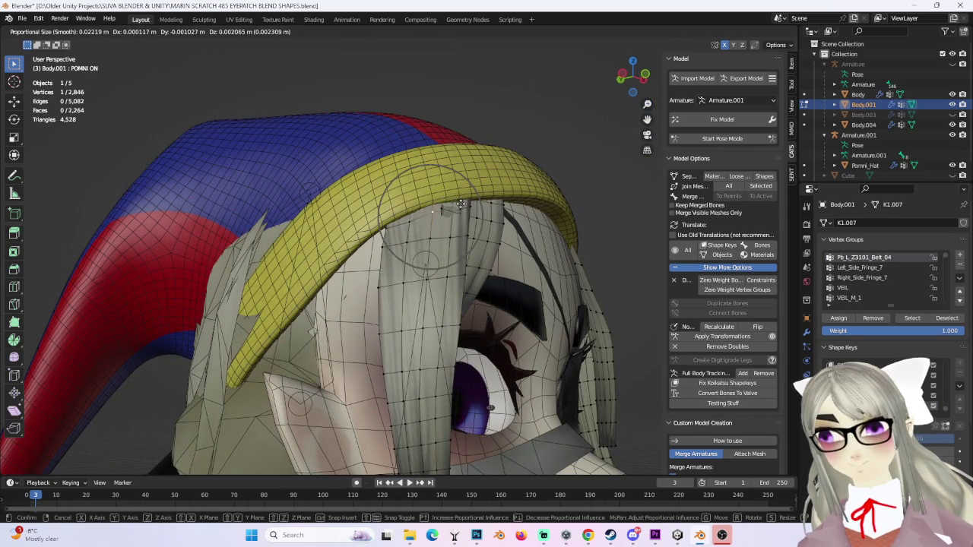
click(461, 203)
key(g)
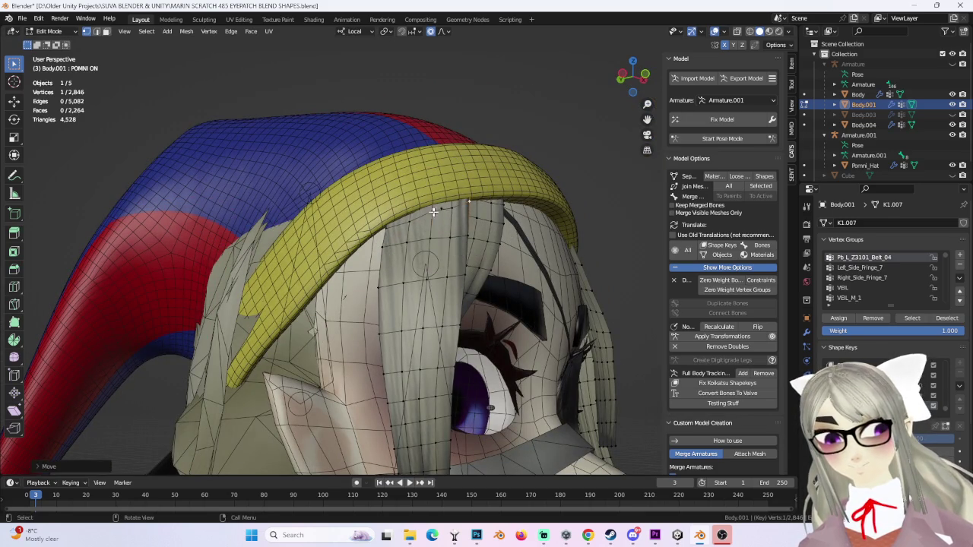
click(428, 218)
key(g)
click(433, 211)
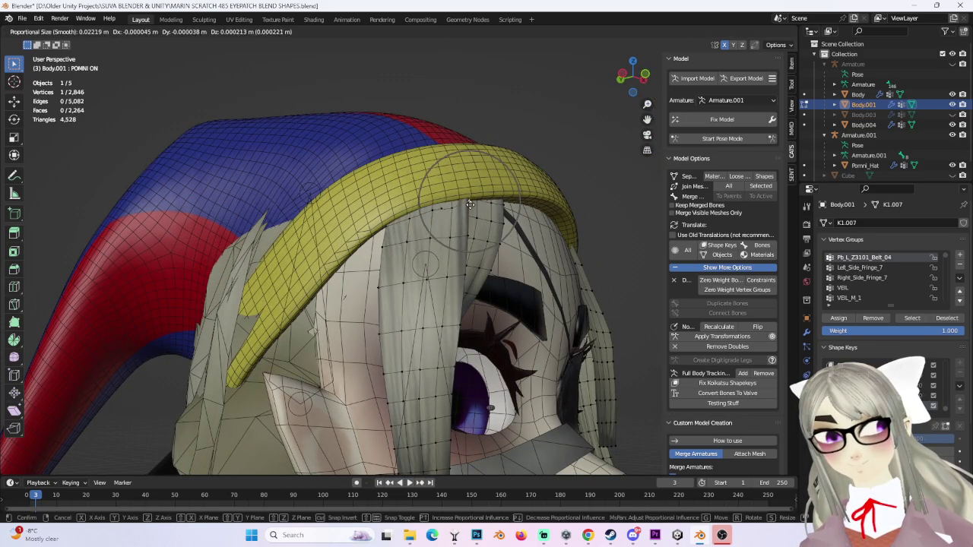
mouse_move(469, 200)
middle_down()
mouse_move(365, 262)
mouse_move(618, 125)
middle_up()
click(628, 78)
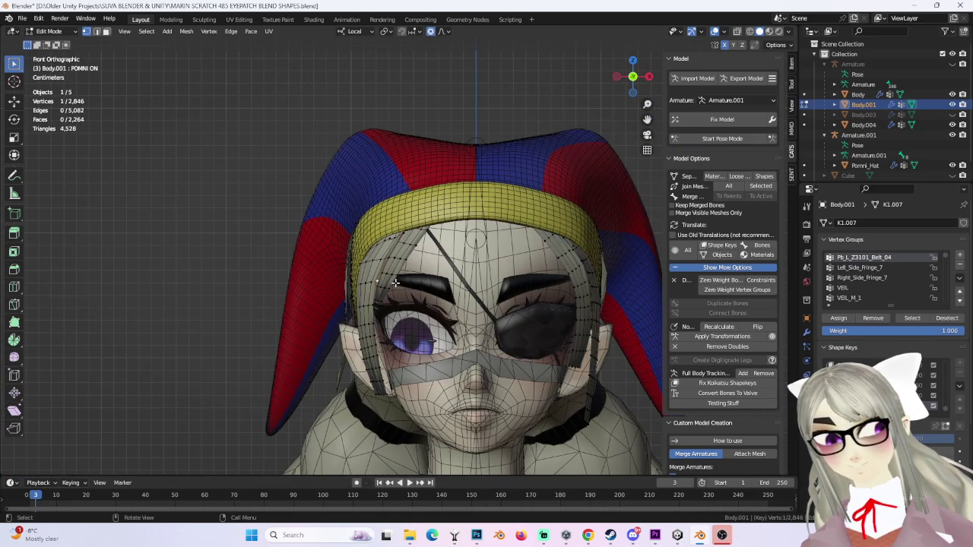
Step: Pull the front hair vertices with soft falloff, tuning the falloff radius
key(g)
scroll(361, 313, down, 2)
scroll(361, 313, down, 2)
scroll(361, 263, up, 5)
click(365, 267)
key(g)
click(369, 295)
Step: Drape the left-side hair strand down over the yellow headband
key(g)
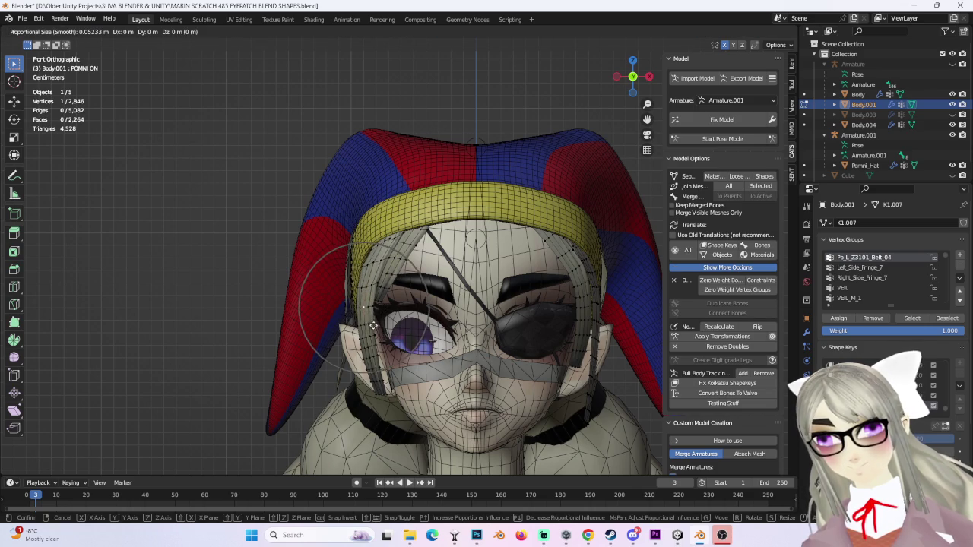
click(369, 273)
key(g)
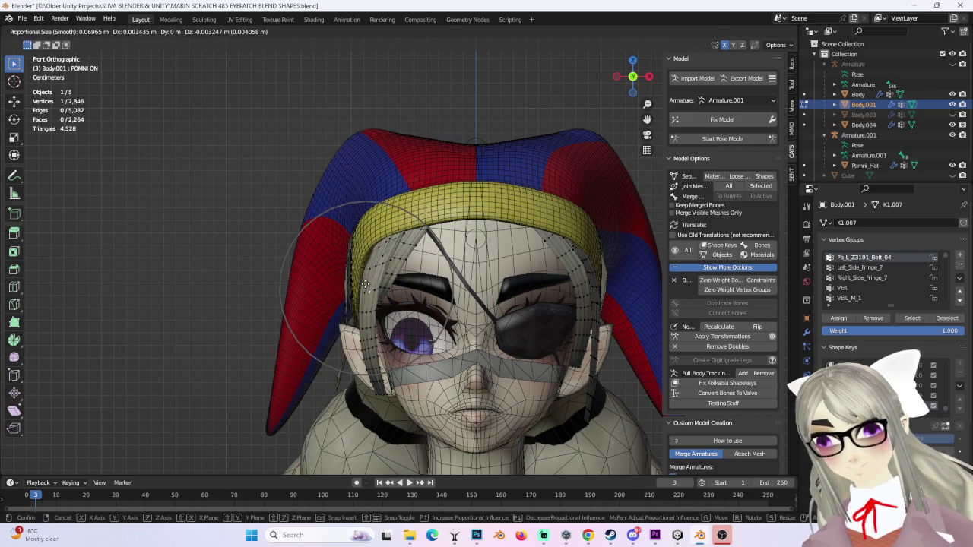
click(380, 346)
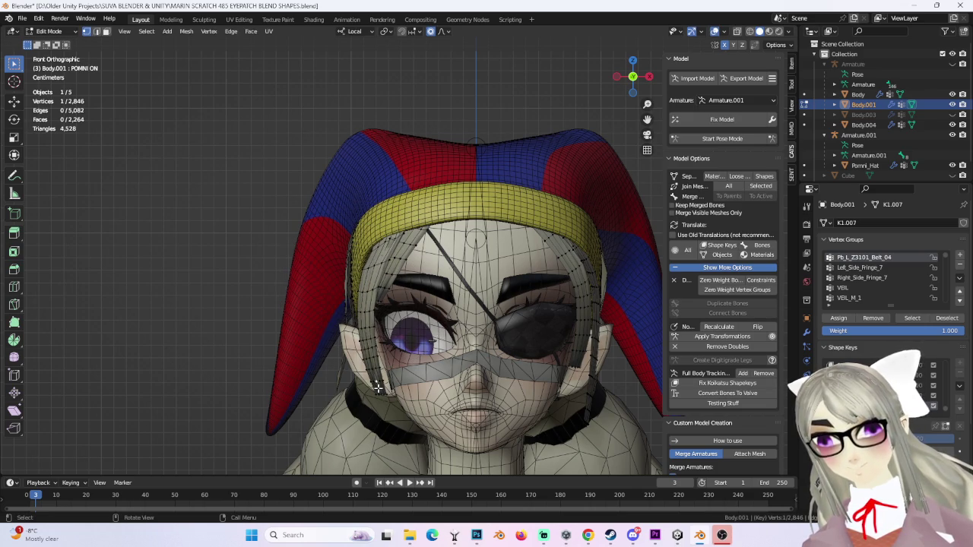
scroll(378, 387, down, 5)
scroll(378, 388, up, 5)
key(g)
click(393, 332)
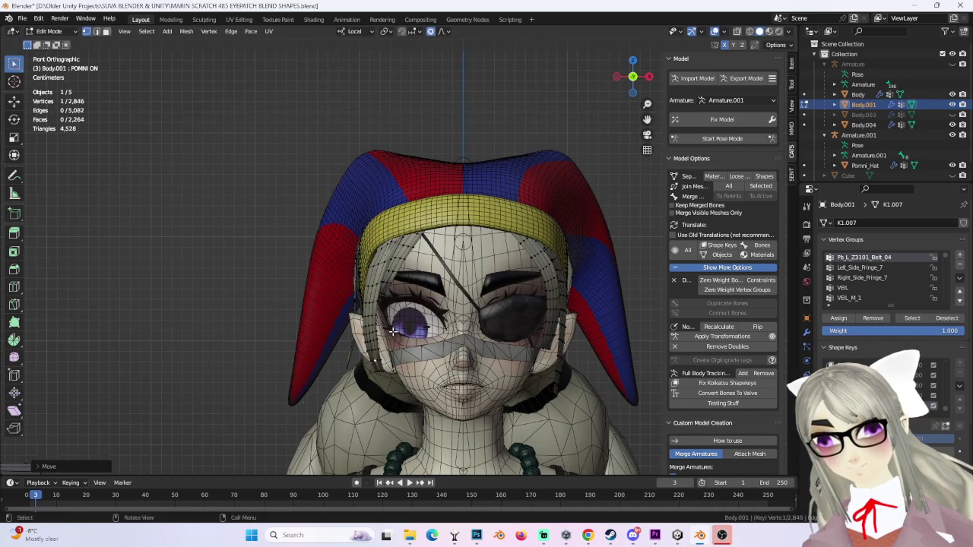
Step: Reshape the nearby hair strand with proportional moves, checking it from the side
scroll(530, 310, up, 2)
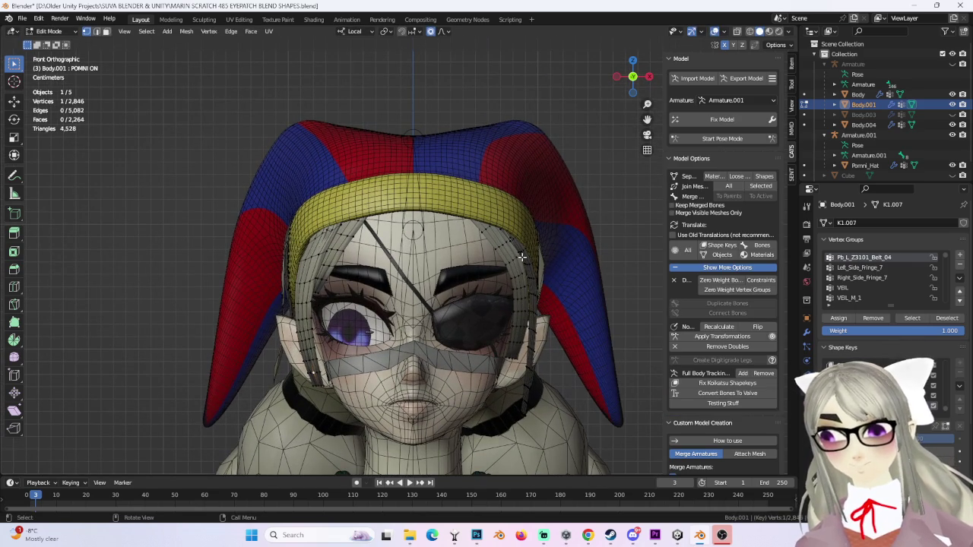
key(g)
click(521, 260)
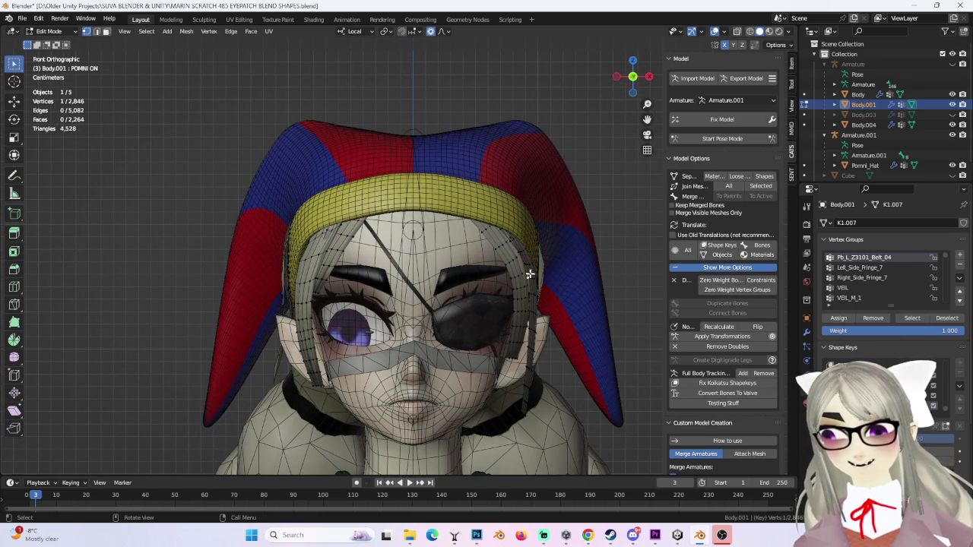
key(g)
scroll(532, 274, down, 1)
scroll(532, 271, down, 2)
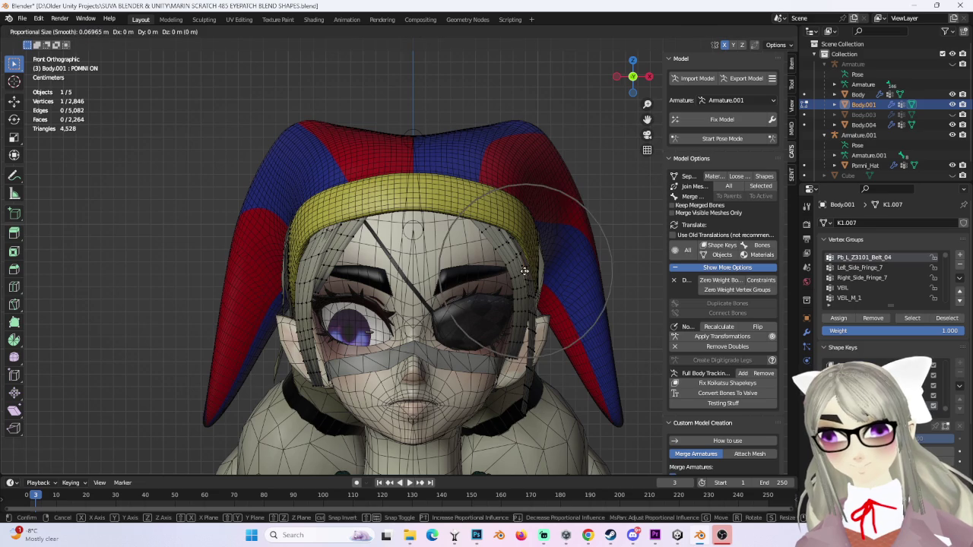
mouse_move(533, 279)
middle_down()
mouse_move(490, 262)
mouse_move(544, 302)
middle_up()
key(g)
click(490, 262)
Step: Dismiss a stray context menu and return to a straight front view of the character
right_click(544, 303)
key(Escape)
mouse_move(579, 263)
middle_down()
mouse_move(553, 269)
mouse_move(547, 257)
mouse_move(461, 234)
middle_up()
scroll(555, 266, down, 3)
scroll(546, 257, up, 2)
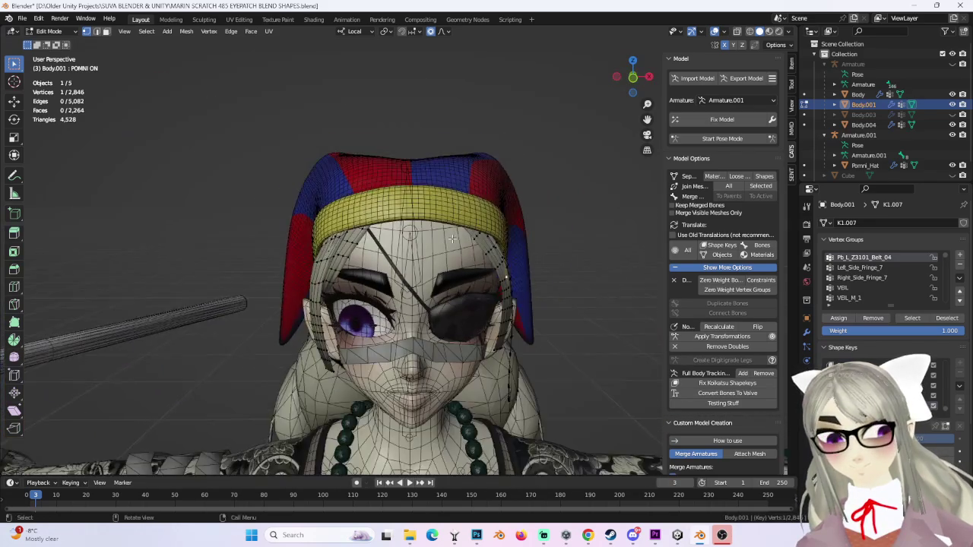
click(632, 79)
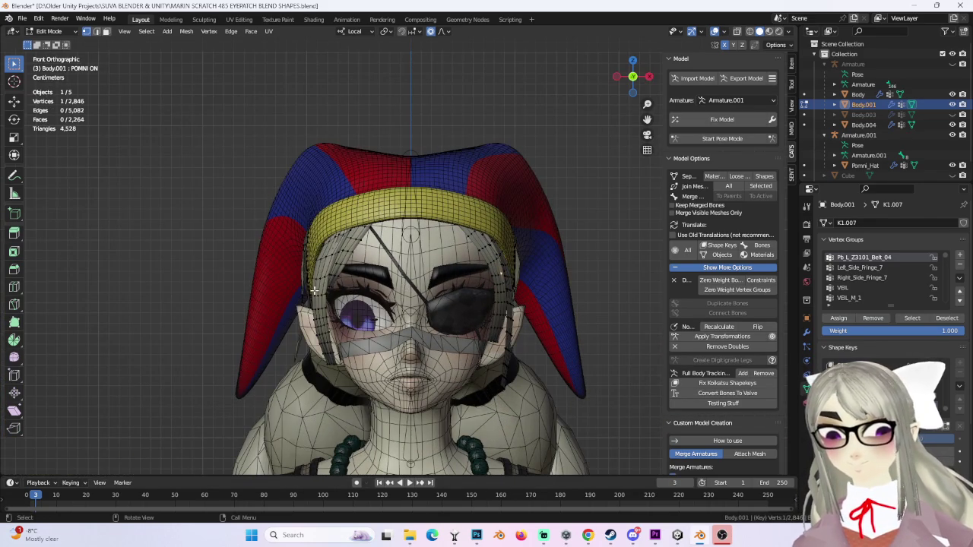
Step: Move the side hair vertices inward with adjusted soft falloff
mouse_move(338, 321)
middle_down()
mouse_move(325, 296)
mouse_move(495, 287)
middle_up()
key(g)
scroll(330, 297, down, 4)
click(333, 298)
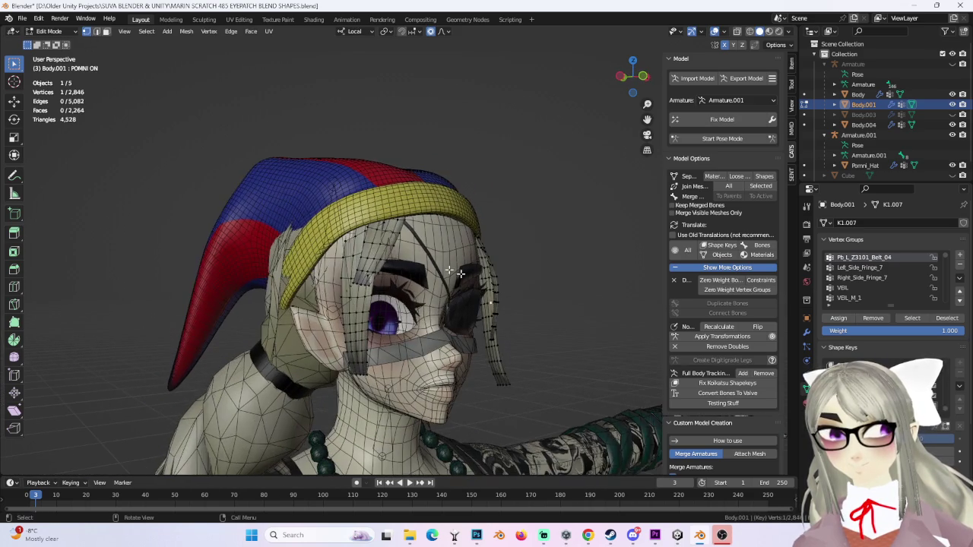
mouse_move(347, 236)
middle_down()
mouse_move(401, 214)
mouse_move(529, 275)
mouse_move(506, 289)
mouse_move(526, 298)
mouse_move(511, 319)
middle_up()
key(g)
scroll(402, 214, up, 5)
scroll(401, 214, up, 5)
click(401, 214)
Step: Bring the hair strand down so it hangs beside the eyepatch
key(g)
scroll(506, 335, up, 1)
scroll(505, 338, up, 1)
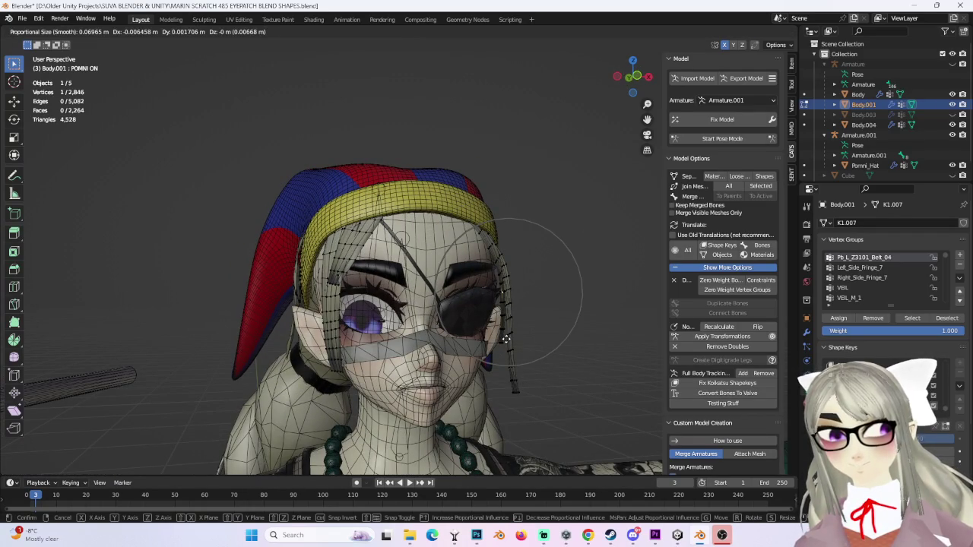
mouse_move(505, 339)
middle_down()
mouse_move(524, 343)
mouse_move(496, 374)
middle_up()
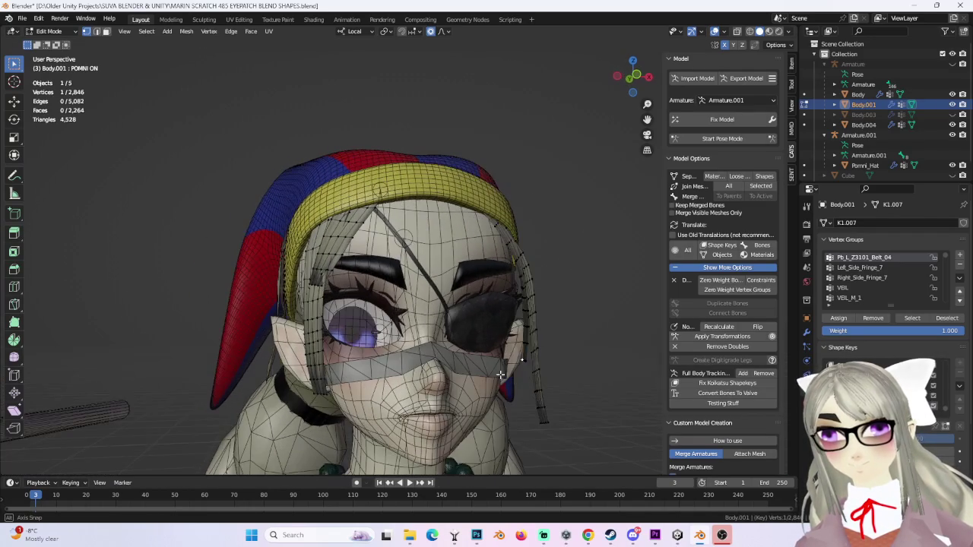
click(496, 374)
key(g)
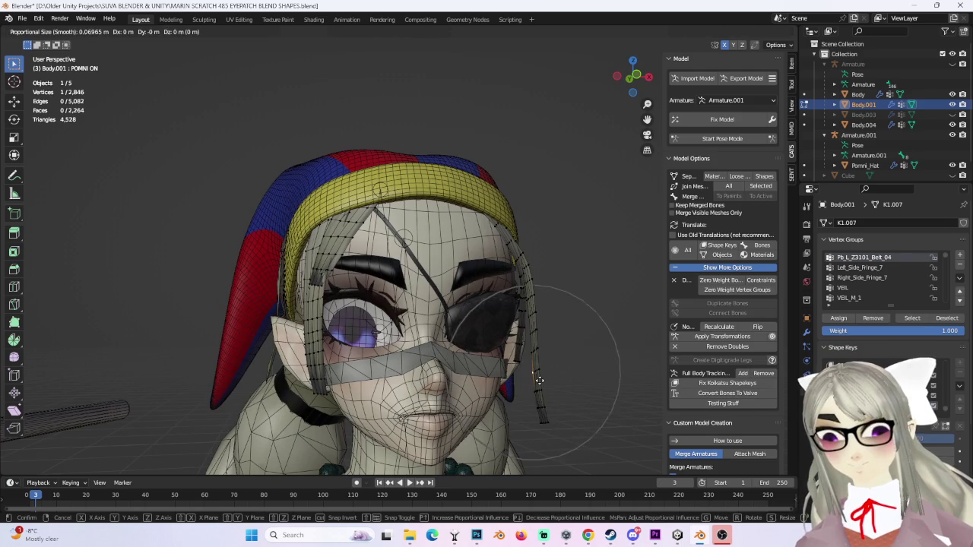
click(542, 416)
Step: Refine the strand tip position so it hugs the side of the face
key(g)
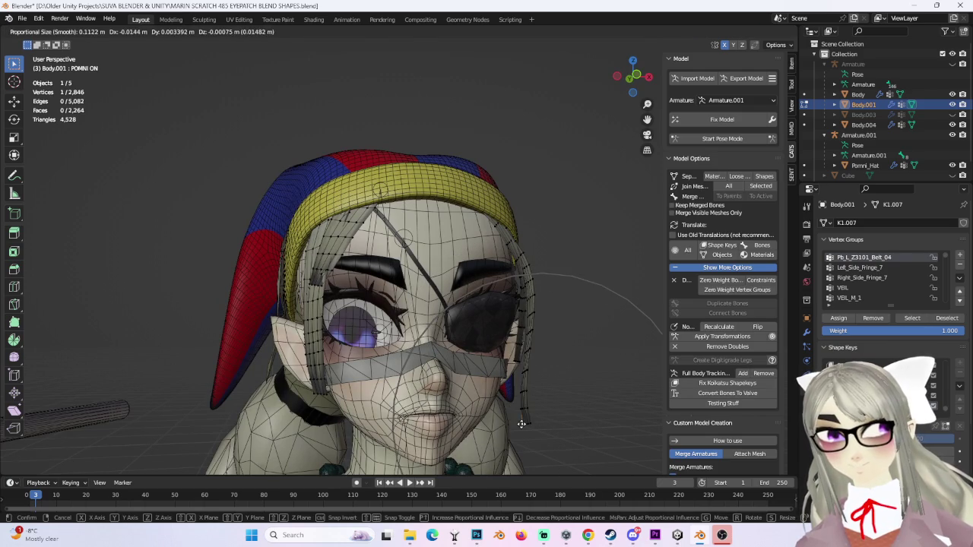
click(521, 423)
key(g)
click(532, 416)
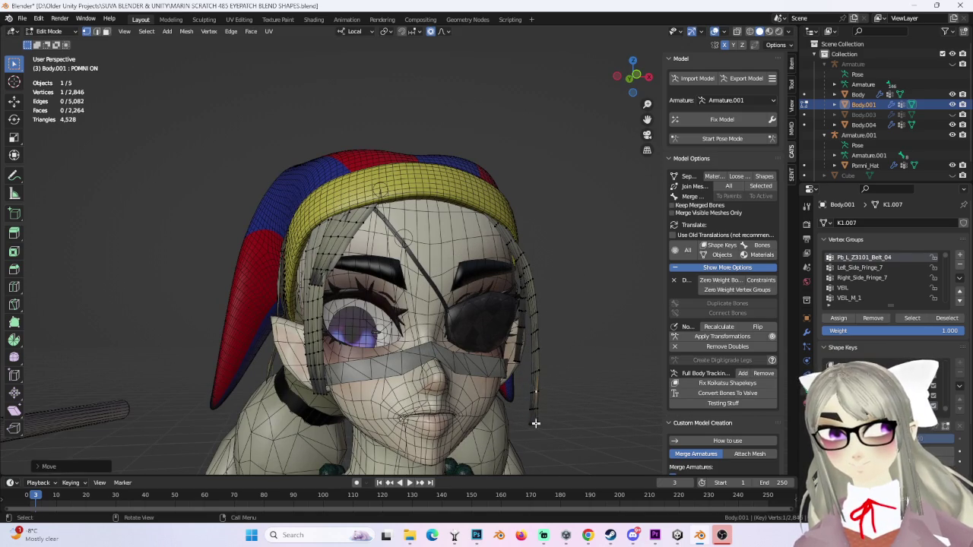
key(g)
mouse_move(519, 422)
middle_down()
mouse_move(557, 341)
mouse_move(532, 341)
mouse_move(538, 354)
mouse_move(529, 328)
middle_up()
click(522, 353)
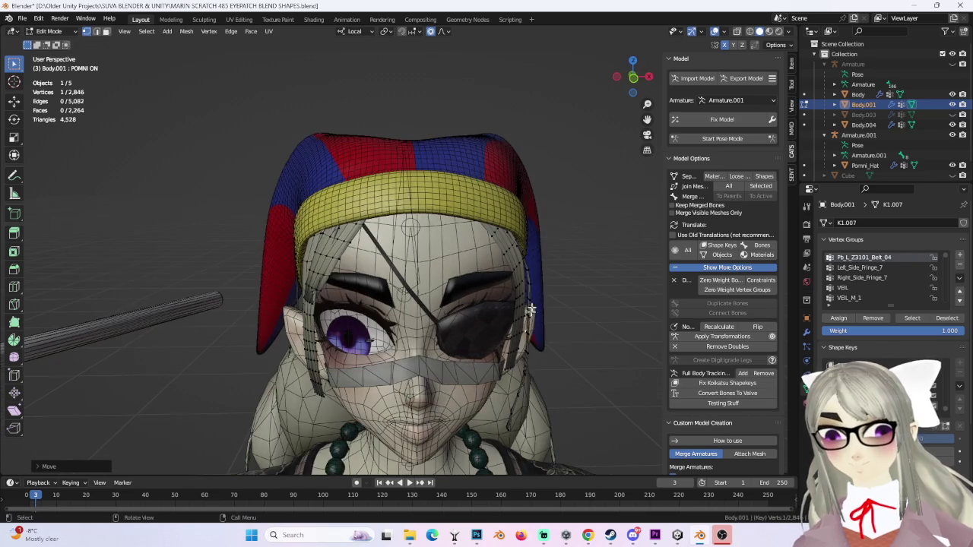
Step: Tuck a fringe strand's vertices down under the yellow headband
mouse_move(528, 286)
middle_down()
mouse_move(513, 224)
mouse_move(447, 183)
middle_up()
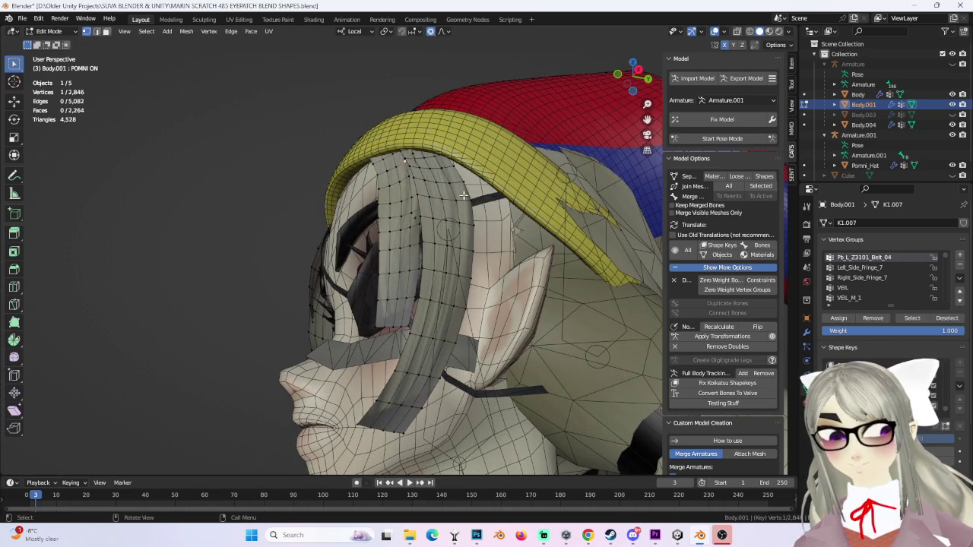
key(g)
click(469, 201)
mouse_move(491, 218)
middle_down()
mouse_move(588, 306)
mouse_move(530, 288)
mouse_move(523, 364)
mouse_move(506, 338)
middle_up()
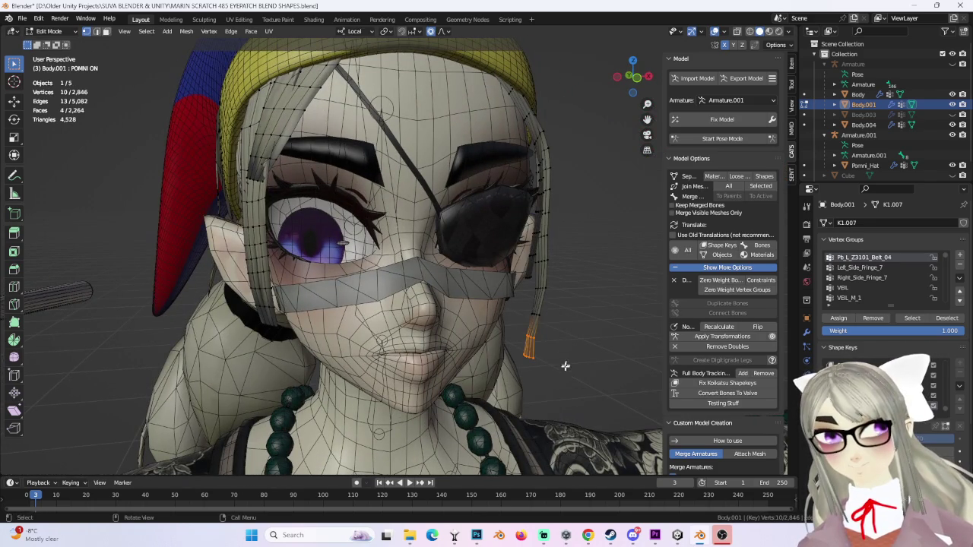
Step: Extrude the side strand's tip to lengthen it and reposition its end
key(e)
click(550, 291)
mouse_move(532, 304)
middle_down()
mouse_move(549, 291)
mouse_move(566, 338)
middle_up()
key(r)
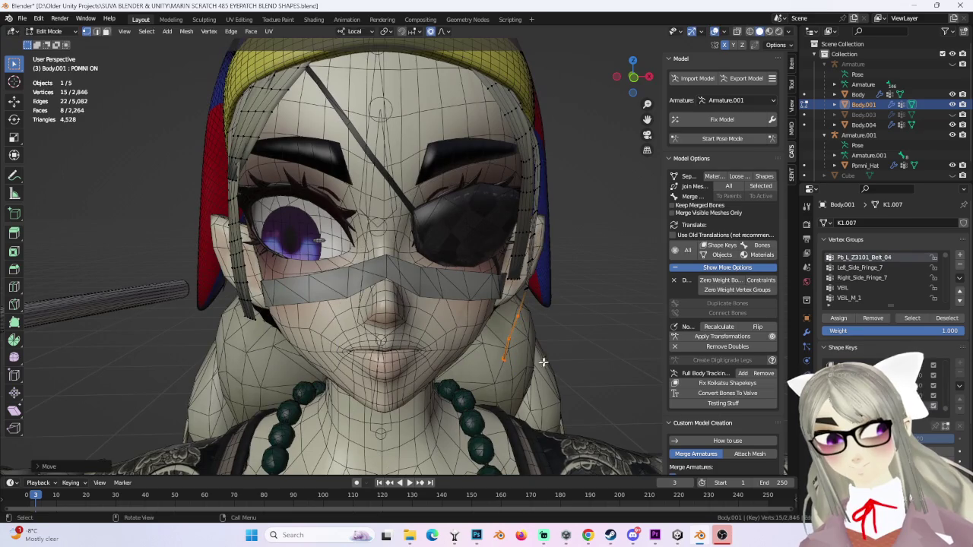
key(Escape)
key(ctrl+z)
key(g)
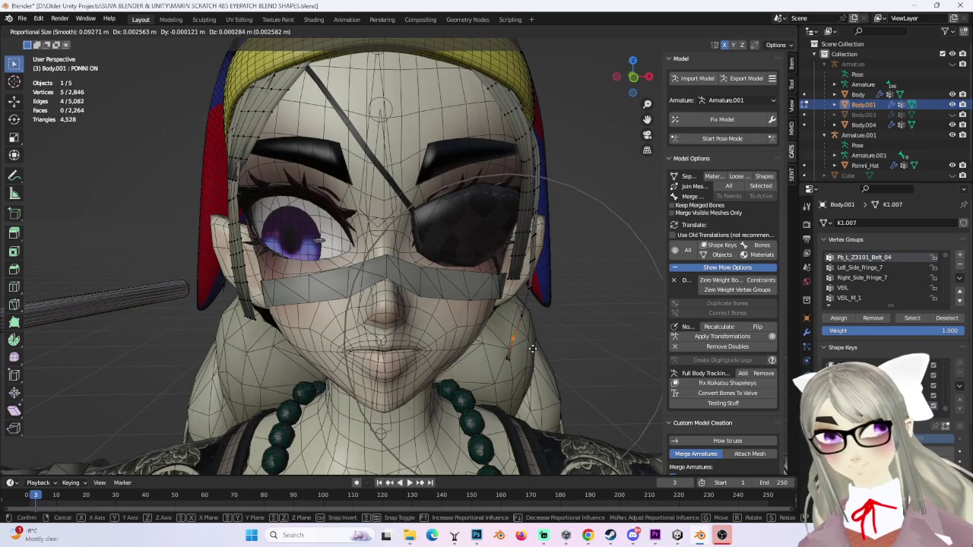
click(525, 271)
Step: Soft-move a single strand vertex into place along the hair
mouse_move(511, 261)
middle_down()
mouse_move(553, 289)
mouse_move(527, 282)
middle_up()
click(518, 287)
key(g)
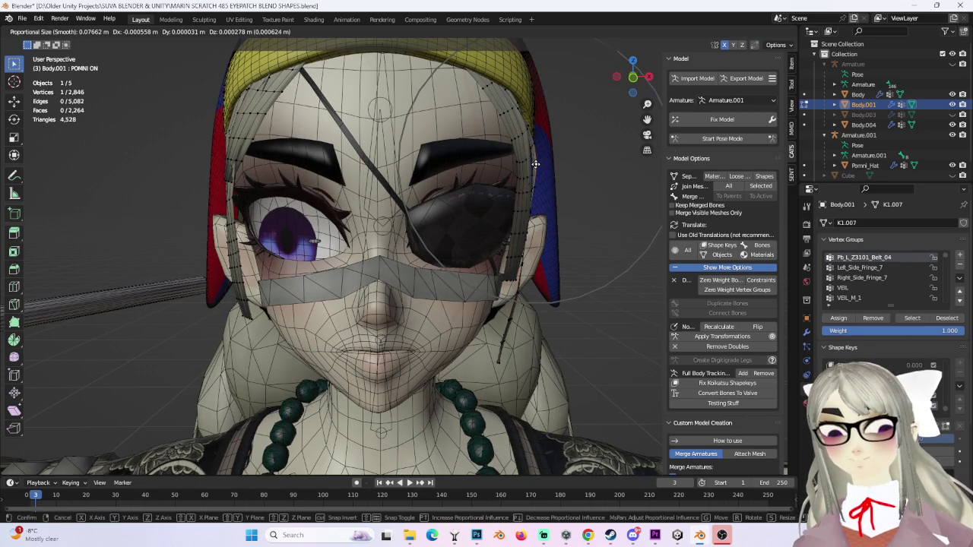
click(560, 167)
middle_drag(560, 167, 426, 171)
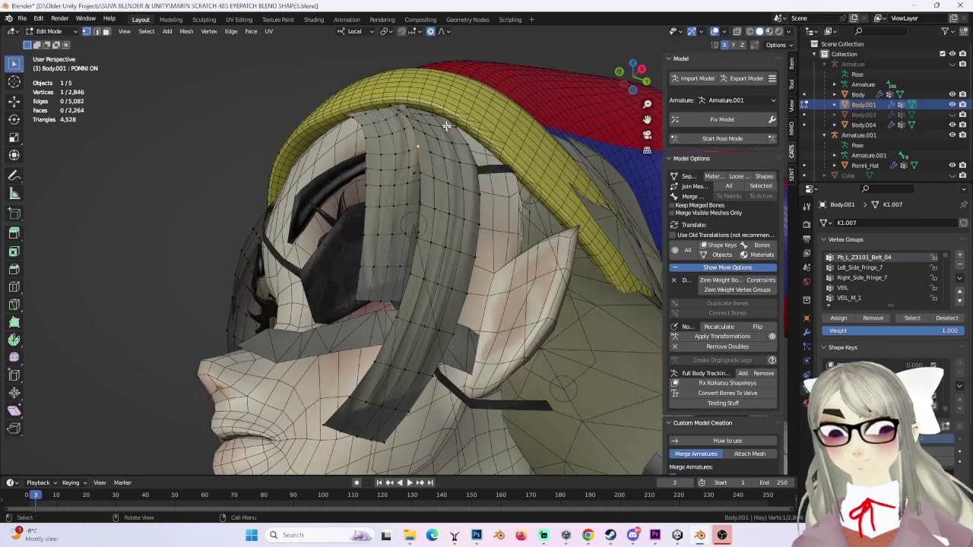
key(g)
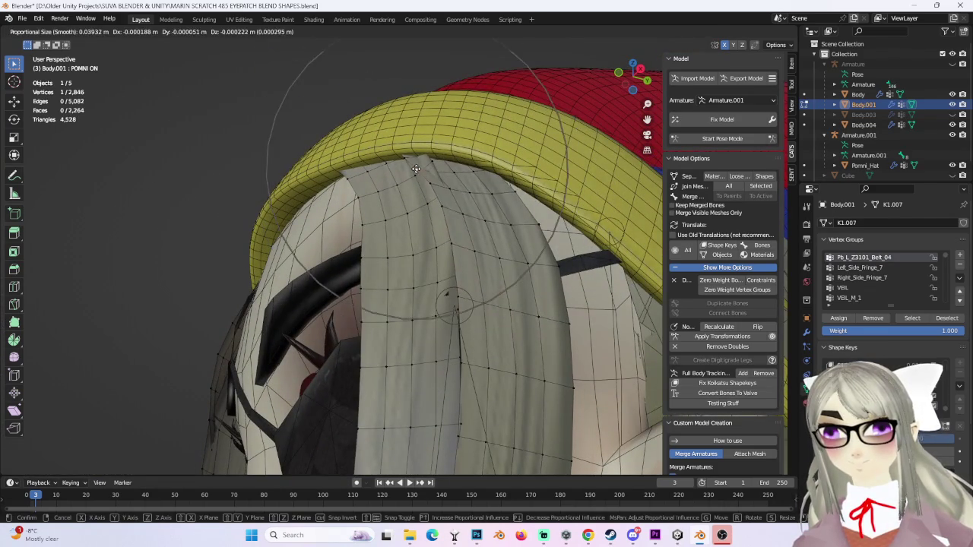
right_click(494, 177)
Step: Shift the temple and side hair so the strand hugs the cheek by the eyepatch
middle_drag(495, 177, 623, 332)
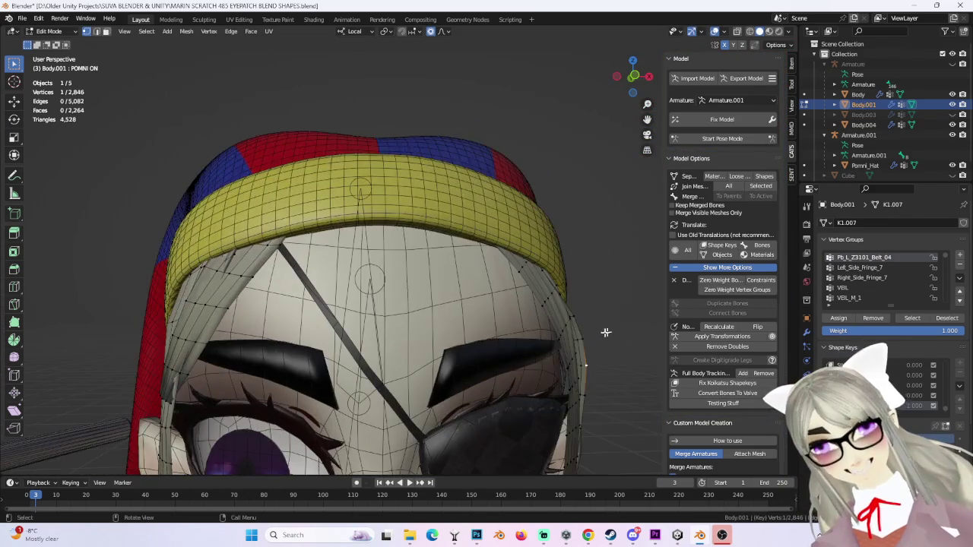
scroll(547, 328, up, 2)
key(g)
scroll(581, 323, up, 3)
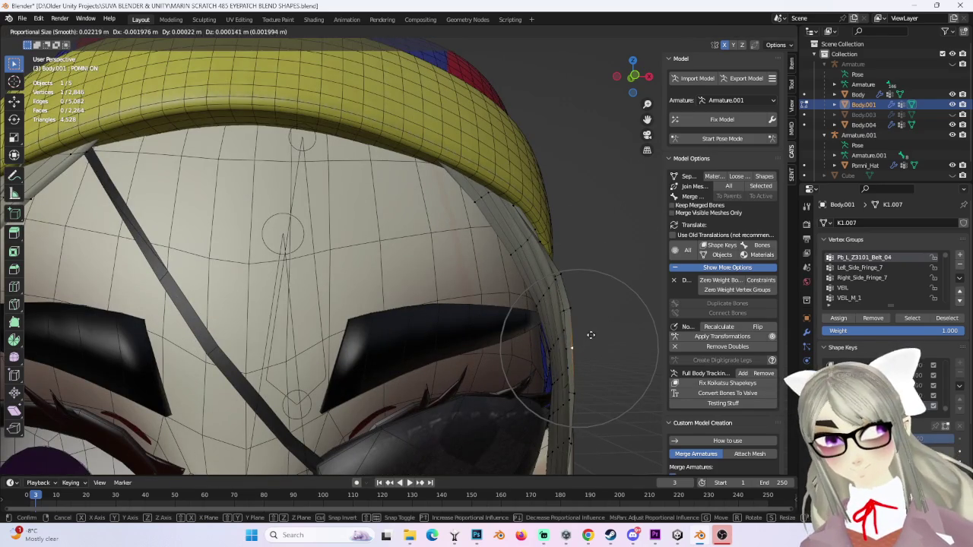
click(566, 310)
mouse_move(585, 343)
middle_down()
mouse_move(539, 224)
mouse_move(537, 319)
middle_up()
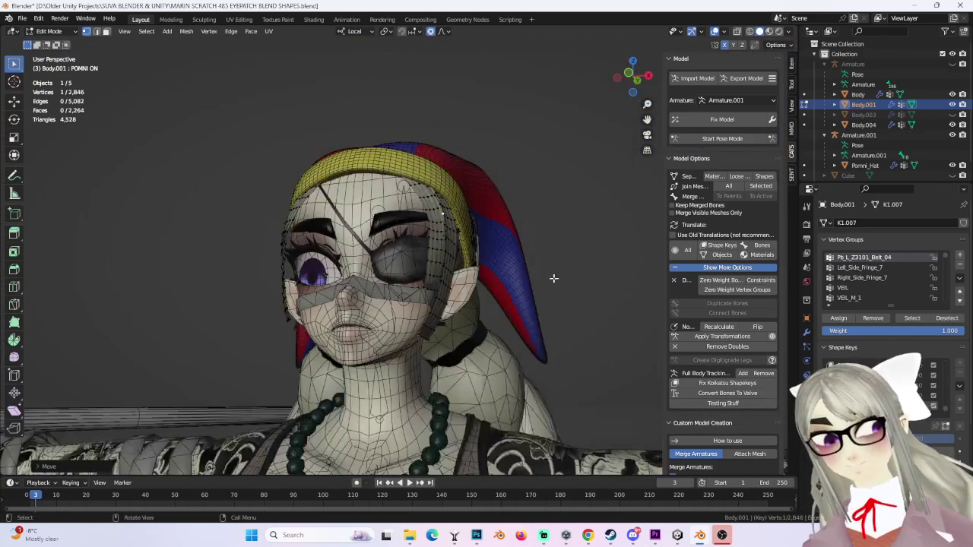
key(g)
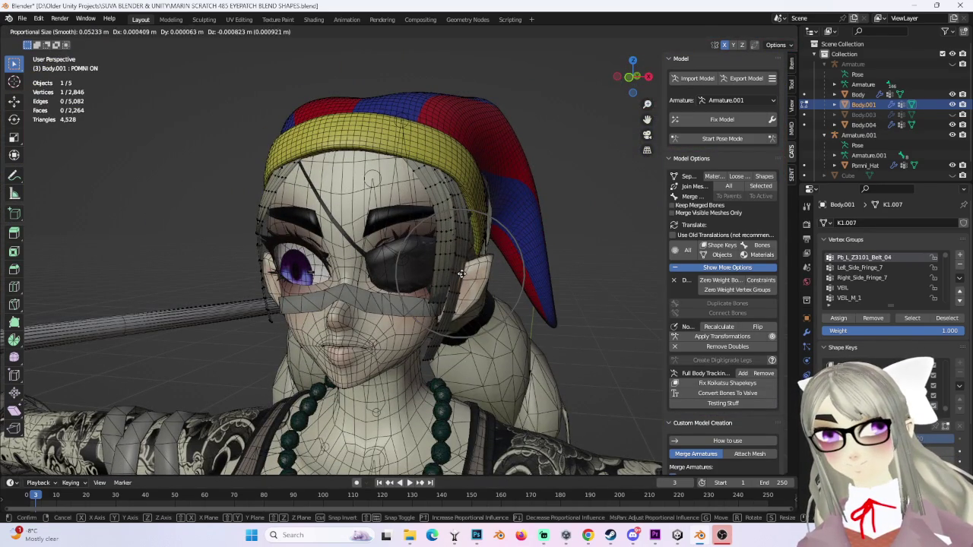
click(461, 273)
mouse_move(461, 272)
middle_down()
mouse_move(521, 276)
mouse_move(402, 206)
middle_up()
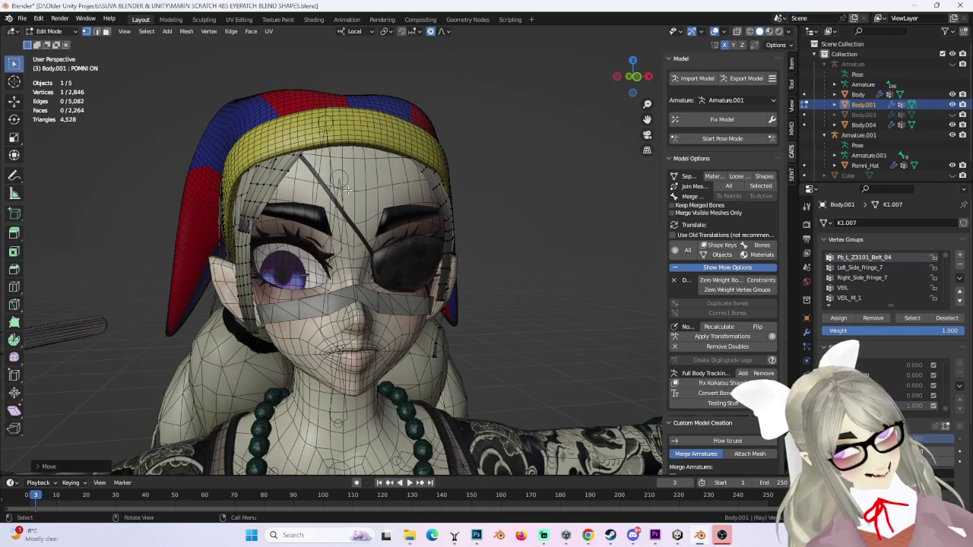
Step: Save the file as MARIN SCRATCH 486 EYEPATCH BLEND SHAPES.blend
click(22, 18)
click(34, 94)
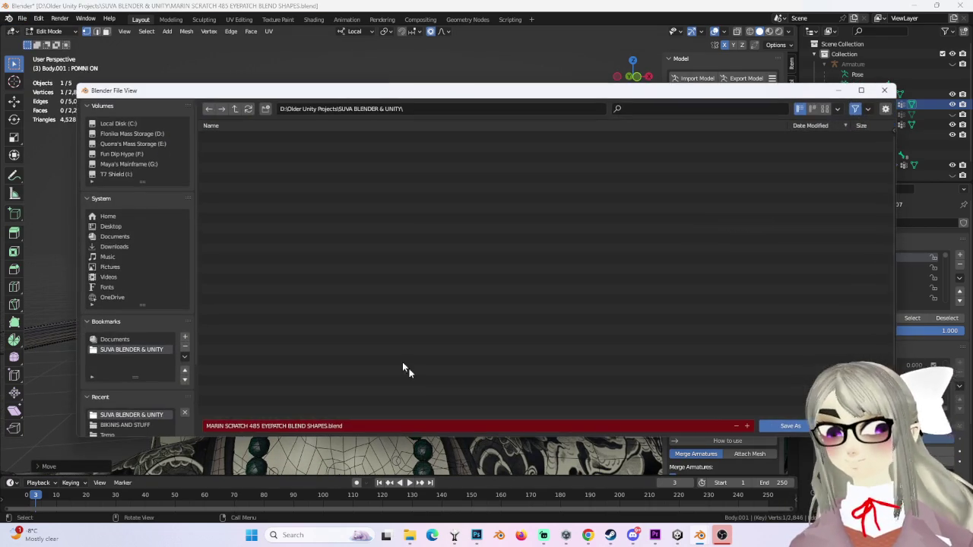
click(259, 426)
text(6)
key(Return)
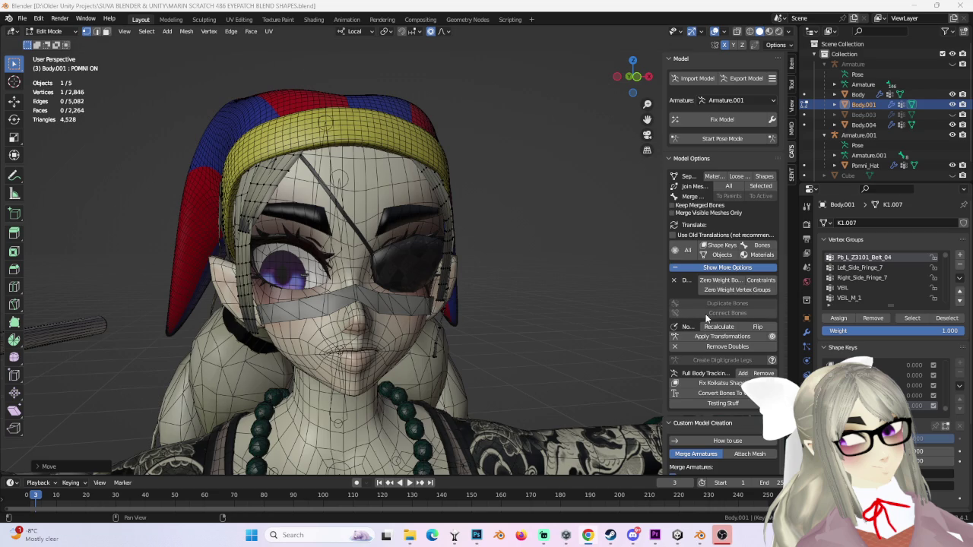
Step: Reveal the hidden front hair geometry so the full fringe shows again
scroll(439, 266, down, 3)
middle_drag(410, 266, 439, 266)
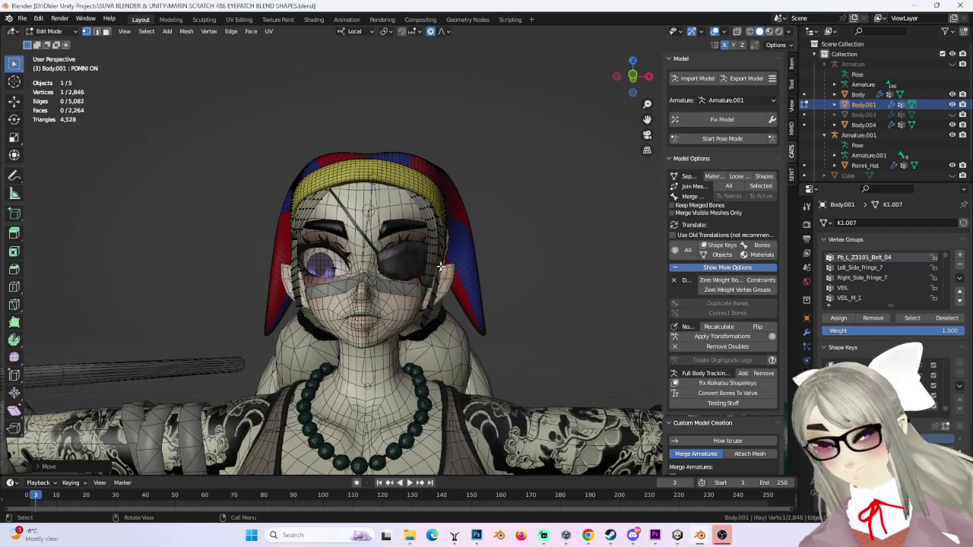
key(alt+h)
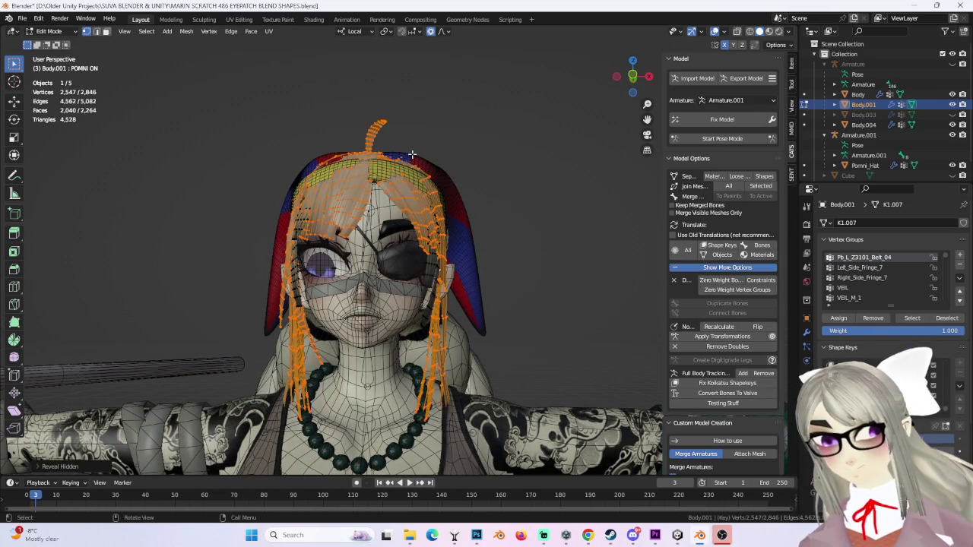